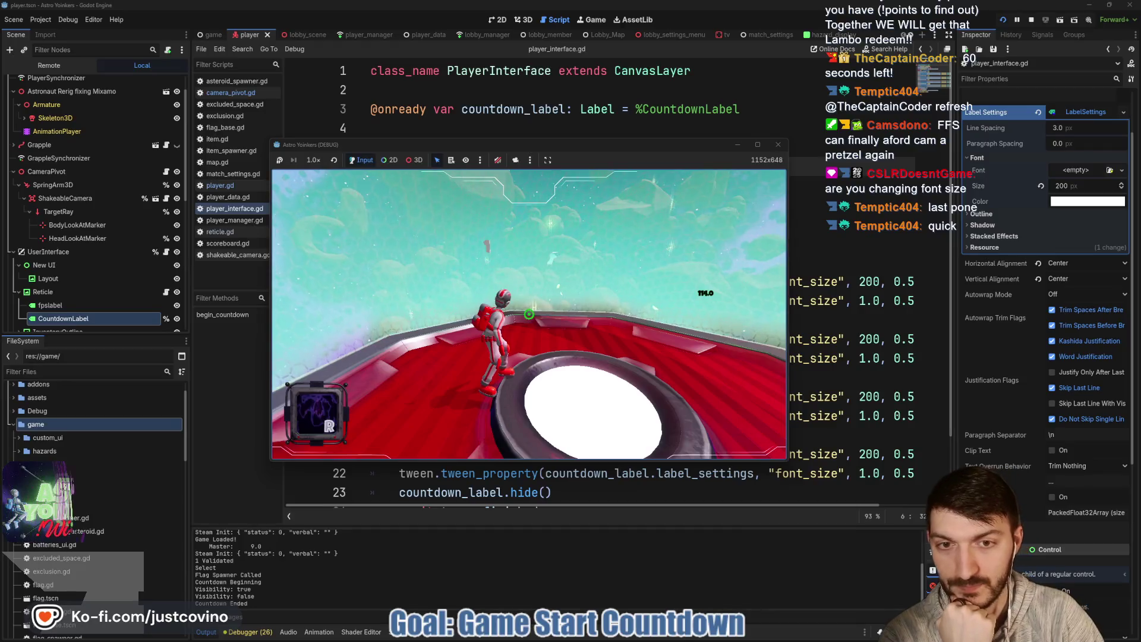
Stop the running game and append .from(1.0) to the grow tween on line 12
key("F8")
left_click(742, 286)
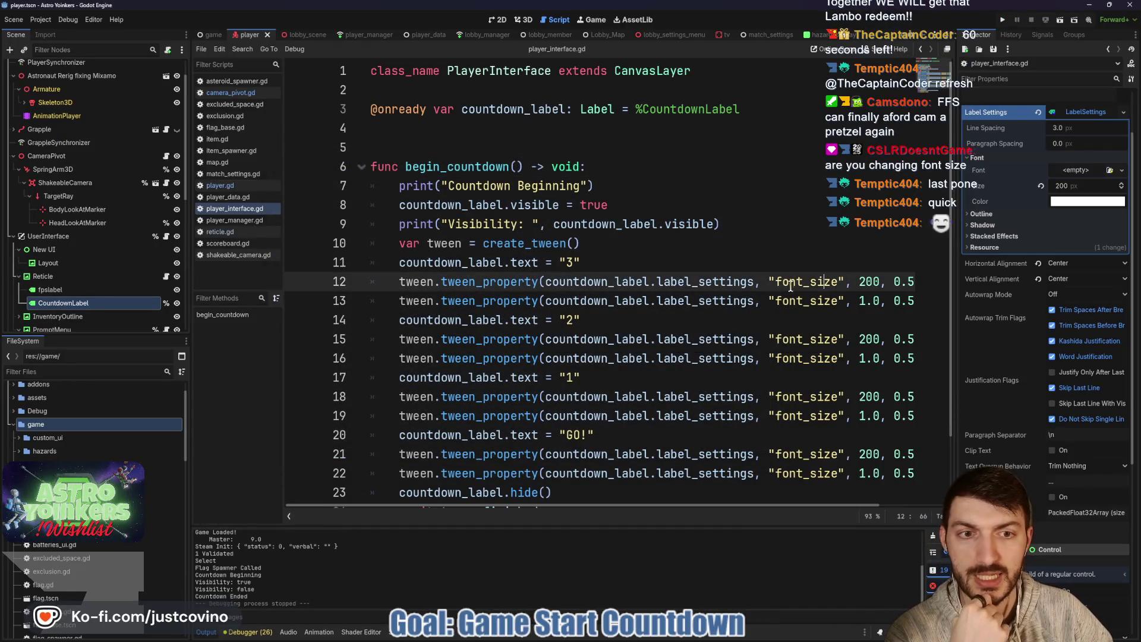
key("End")
type(".from(1.0)")
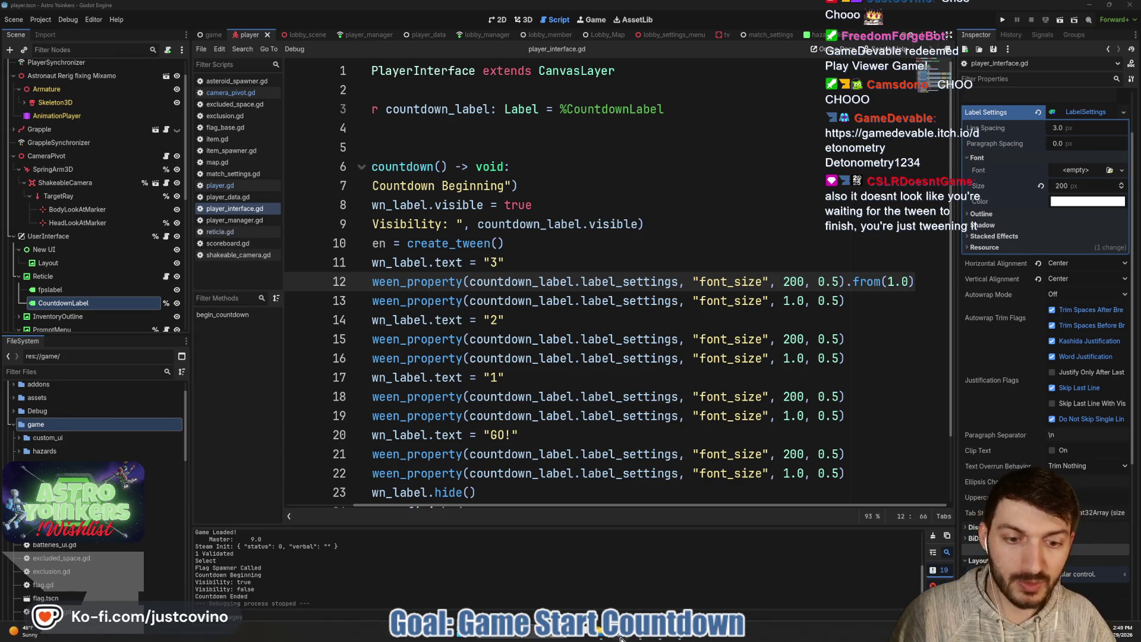
Load gamedevable.itch.io/detonometry in a new Edge tab, then switch back to Godot
left_click(621, 639)
left_click(375, 63)
type("gamedevable.itch.io/detonometry")
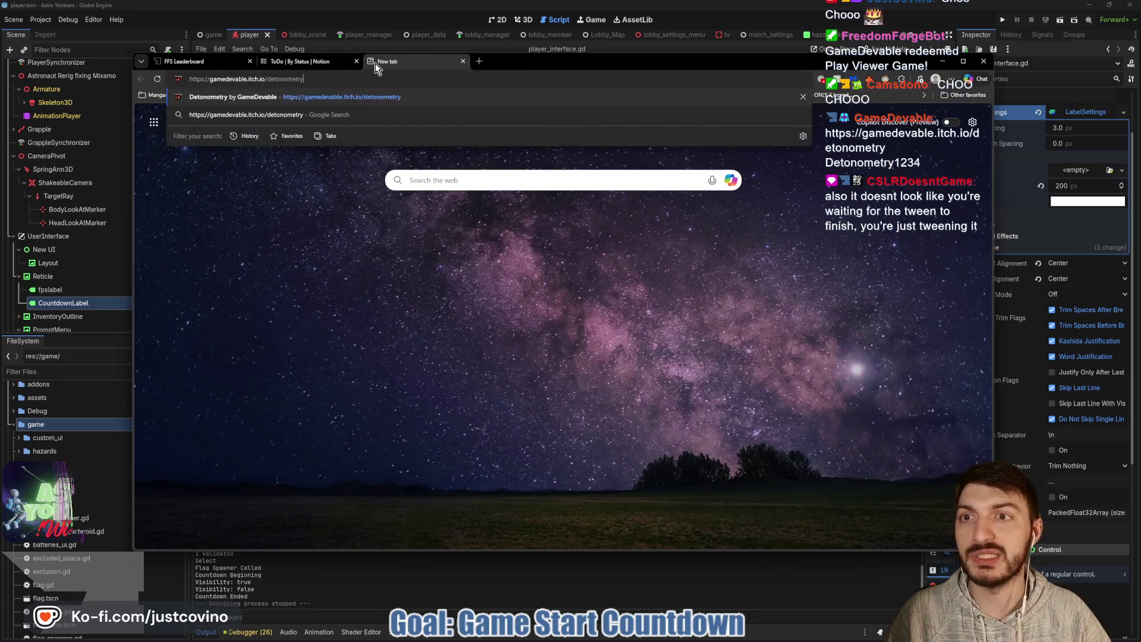
key("Return")
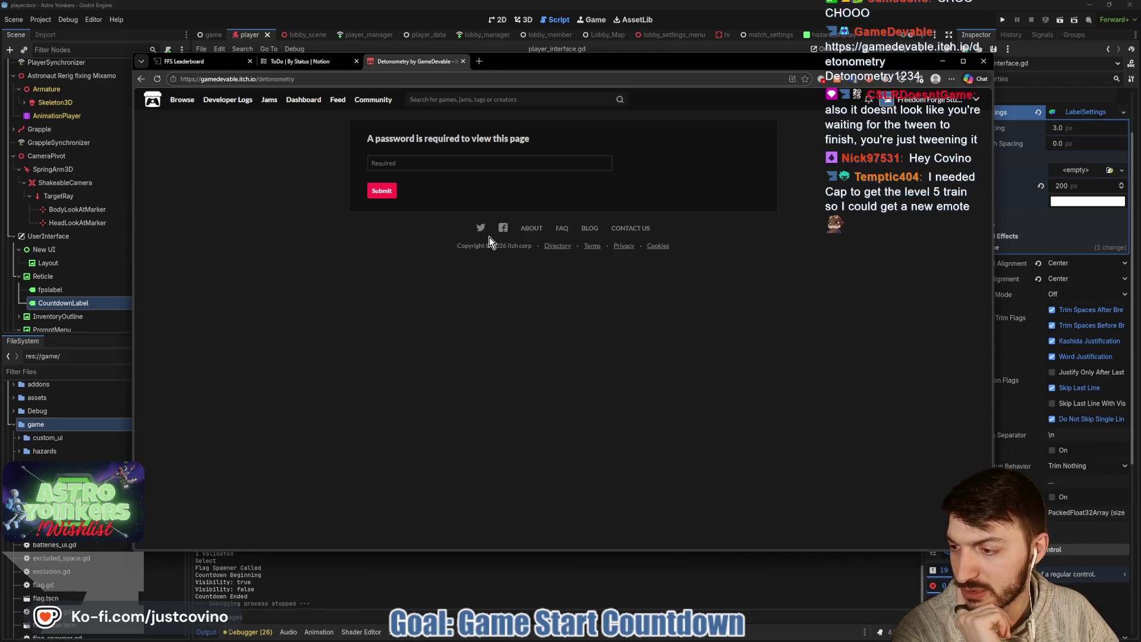
left_click(430, 558)
Insert a new line 14 reading 'await tween.finished' after the "3" font-size tweens
scroll(471, 439, "down", 2)
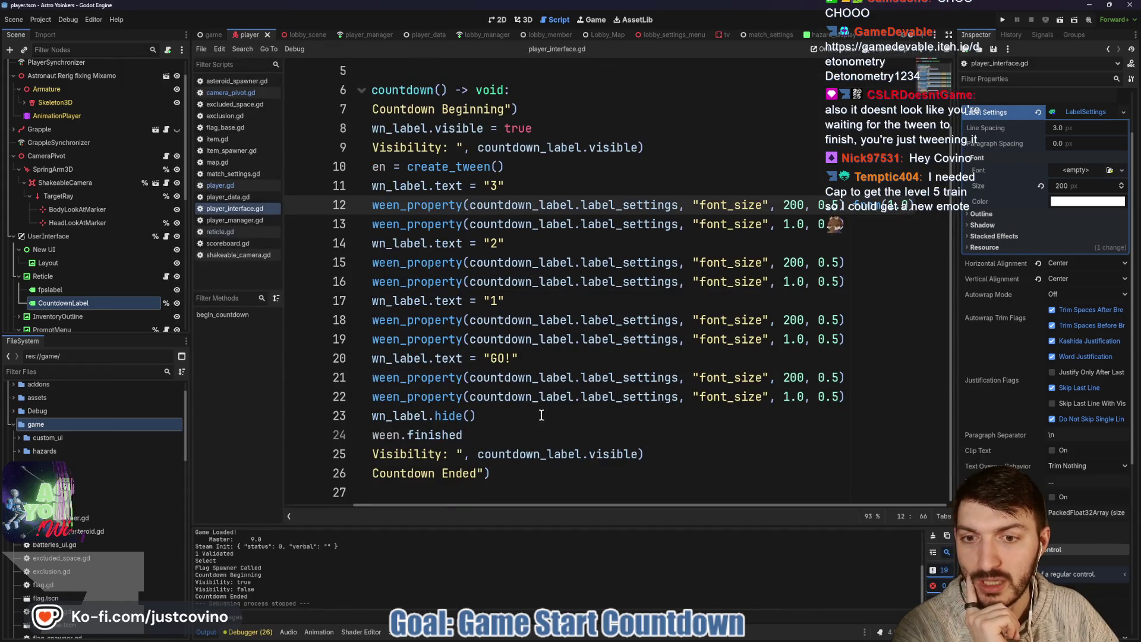
triple_click(471, 438)
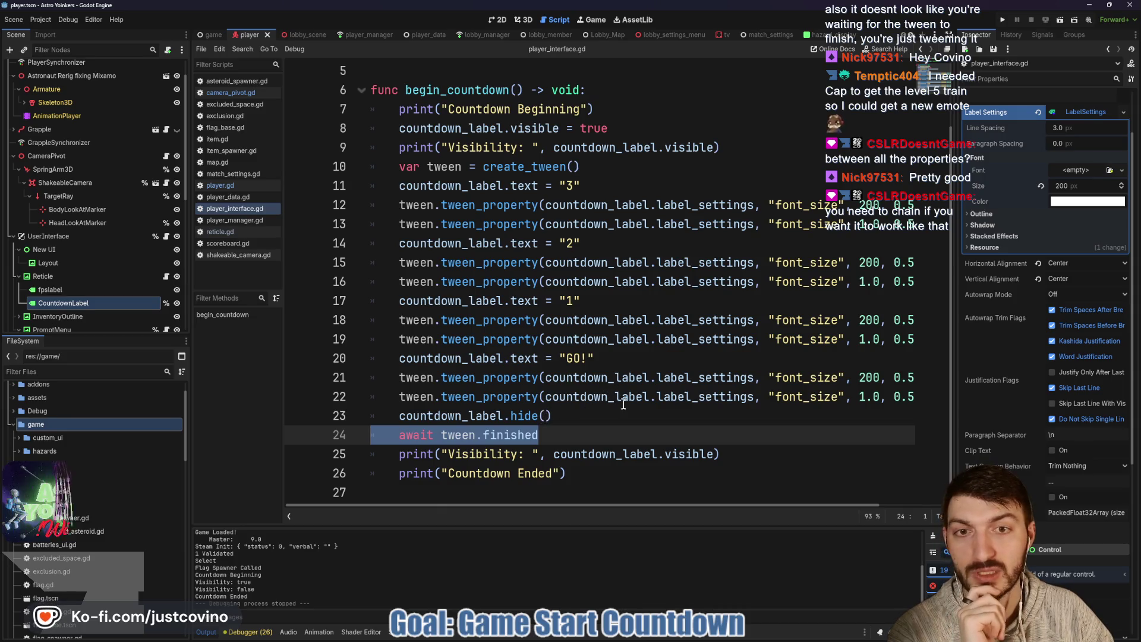
scroll(620, 358, "up", 1)
left_click(400, 300)
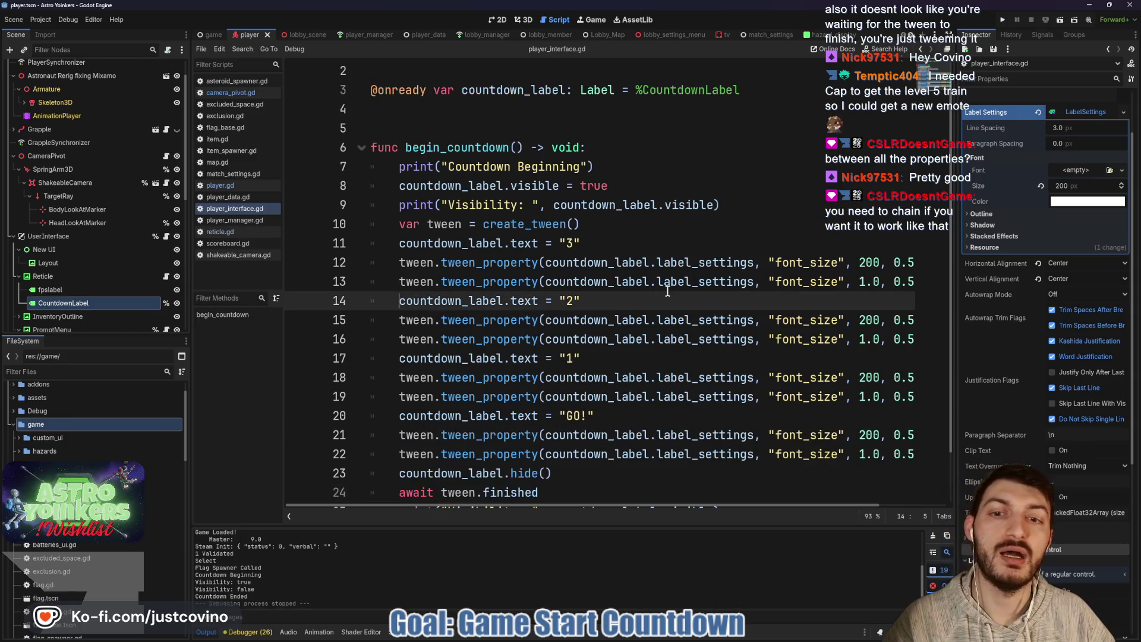
key("Return")
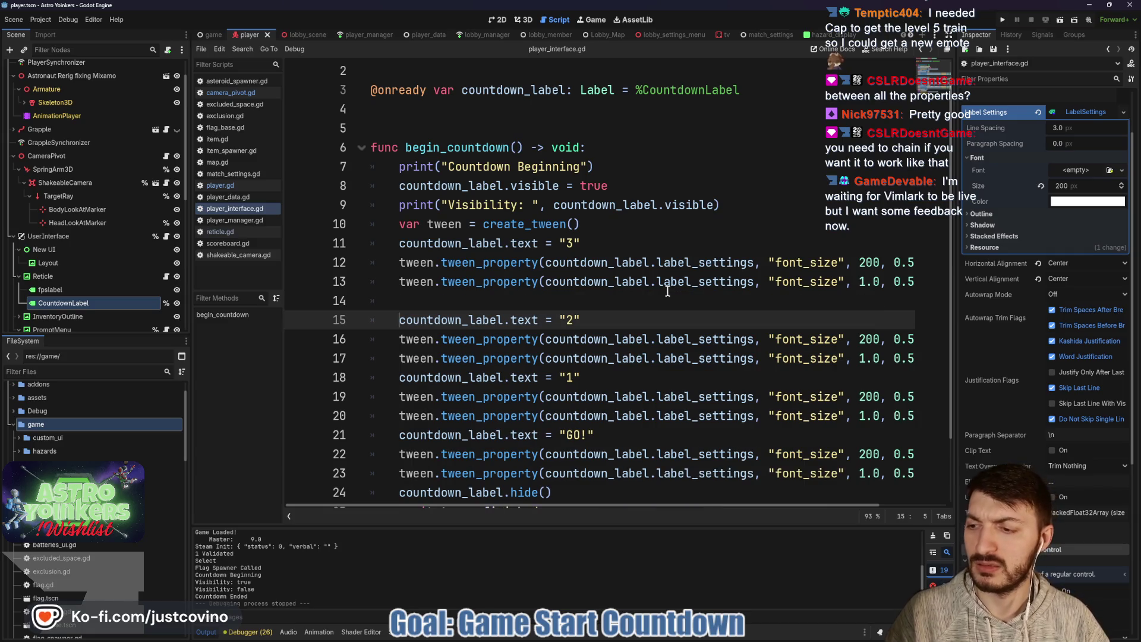
key("Up")
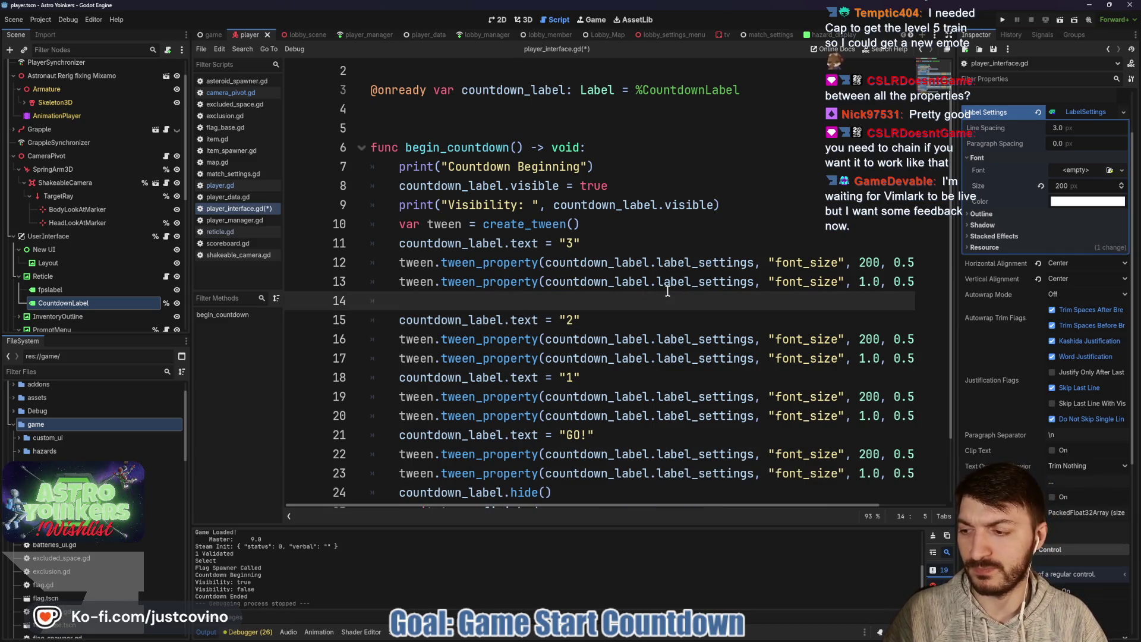
type("await tween.")
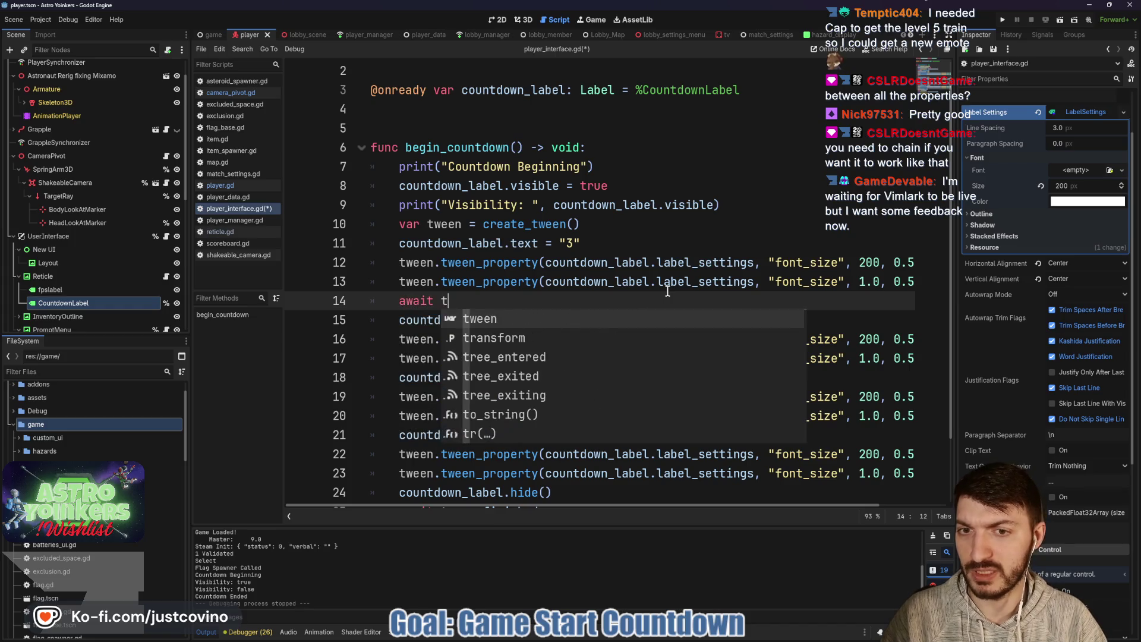
type("finished")
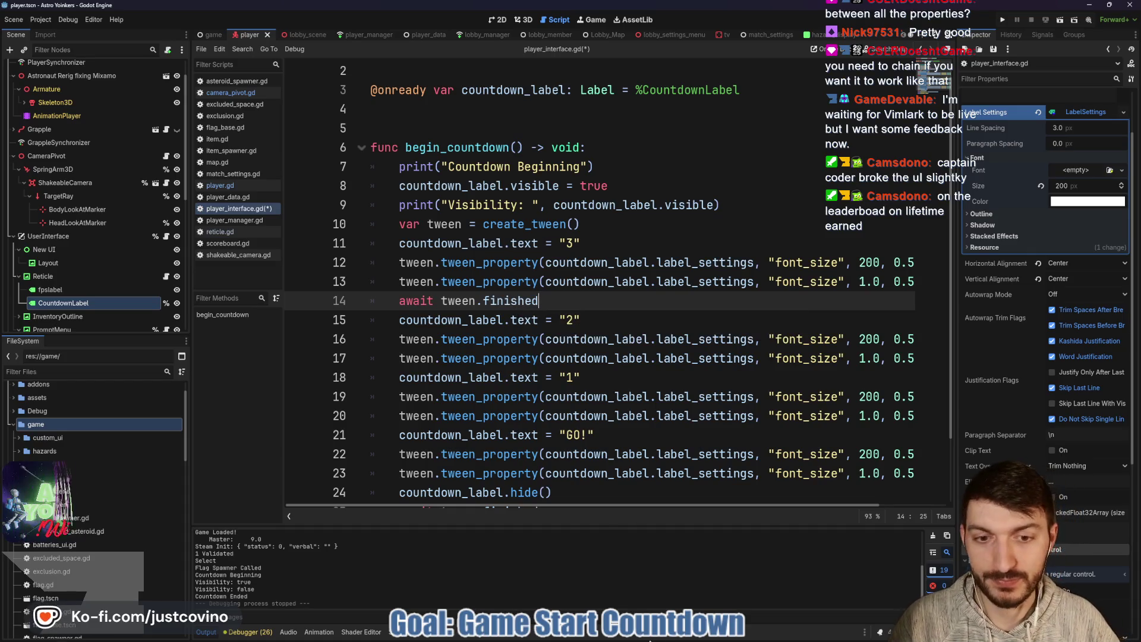
Unlock the Detonometry page with the saved password, decline saving it, and return to Godot
left_click(622, 635)
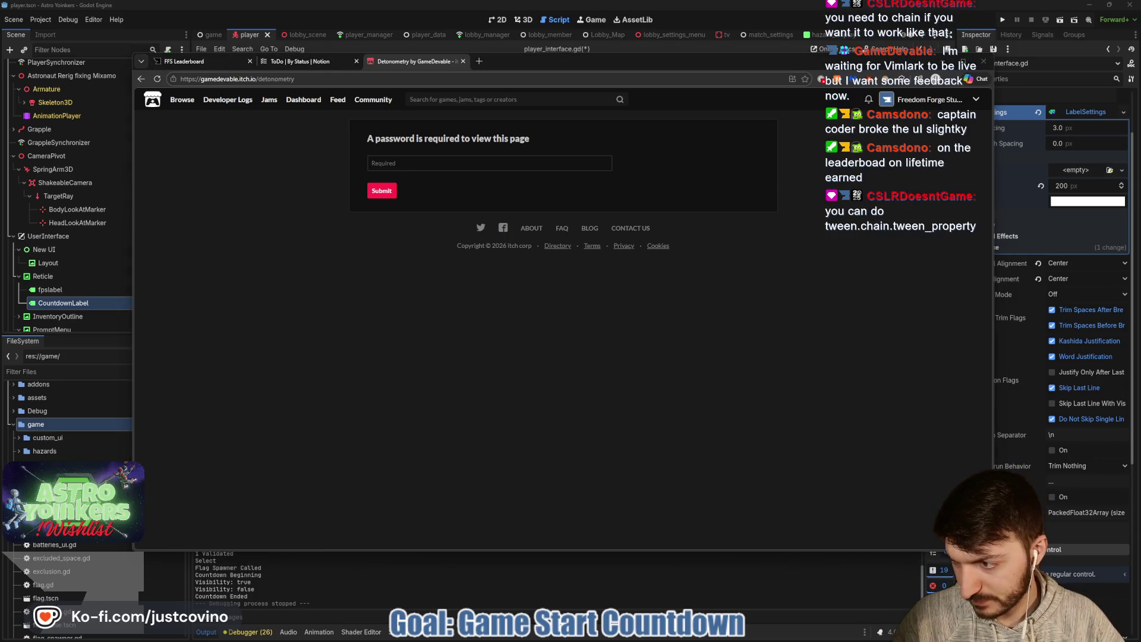
left_click(430, 162)
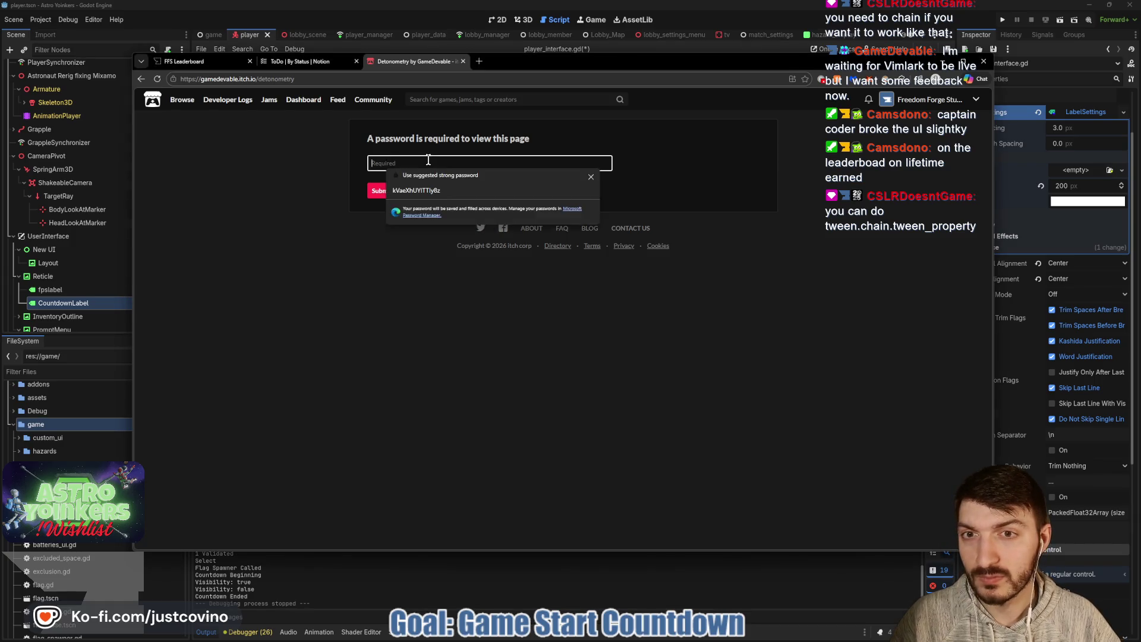
left_click(373, 180)
left_click(375, 191)
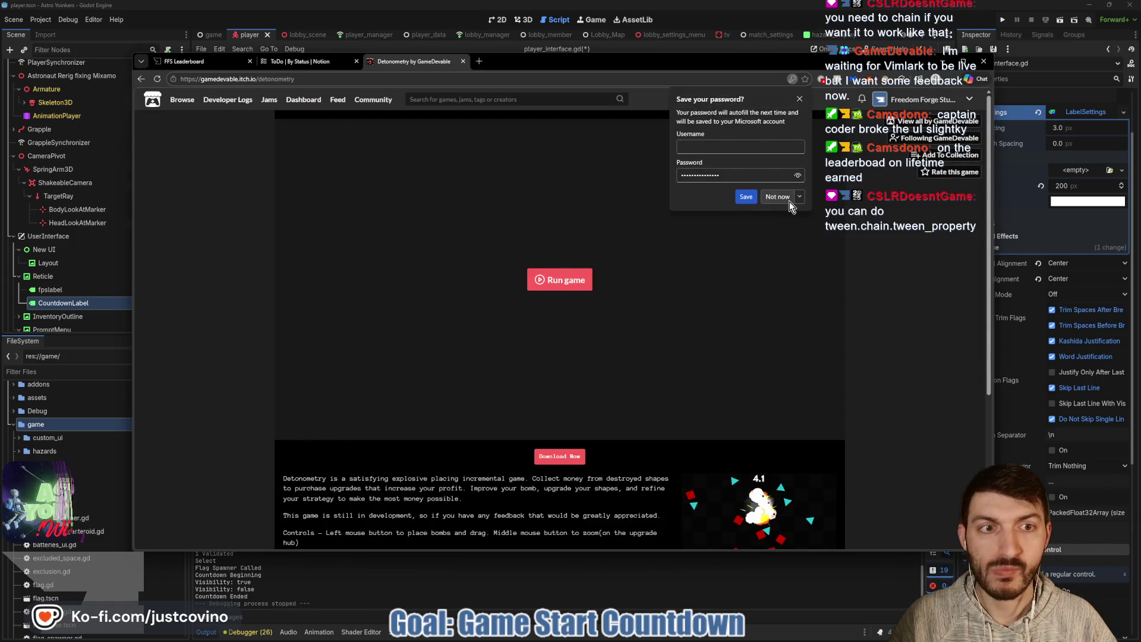
left_click(789, 201)
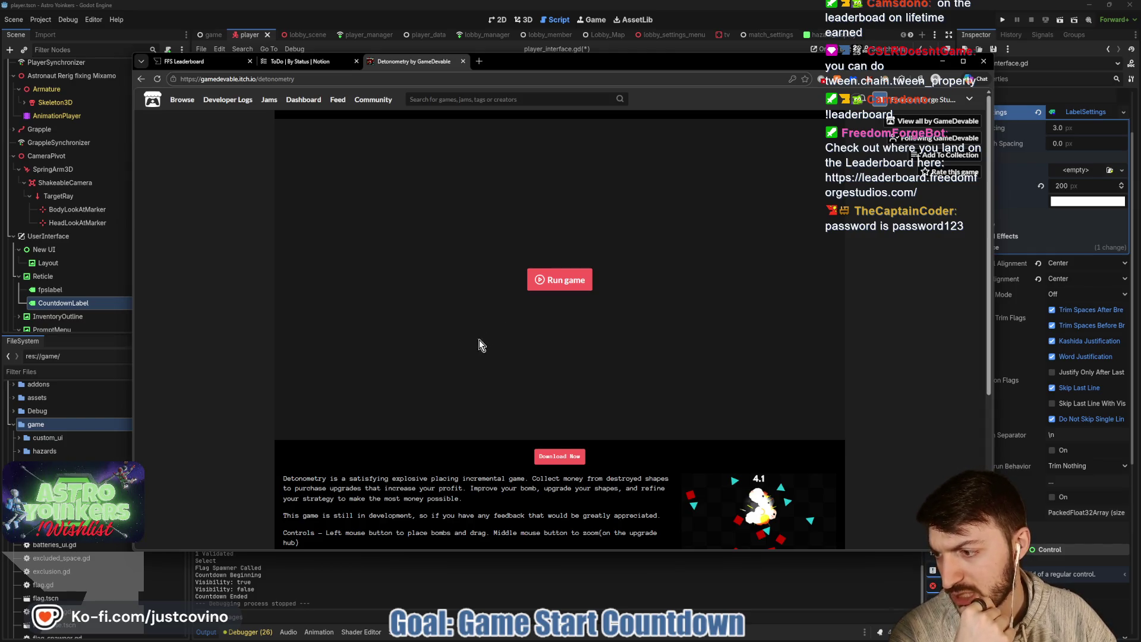
left_click(404, 575)
Cut the await from line 14 and start a ## comment line at the end of the script
left_click_drag(538, 301, 380, 300)
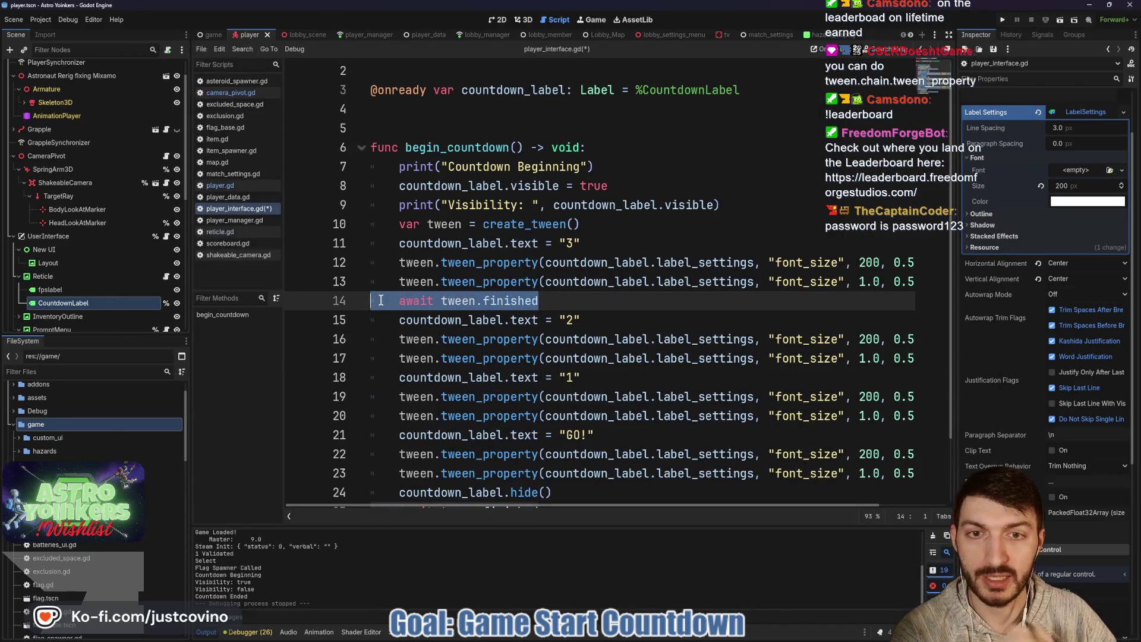
key("ctrl+x")
scroll(474, 308, "down", 1)
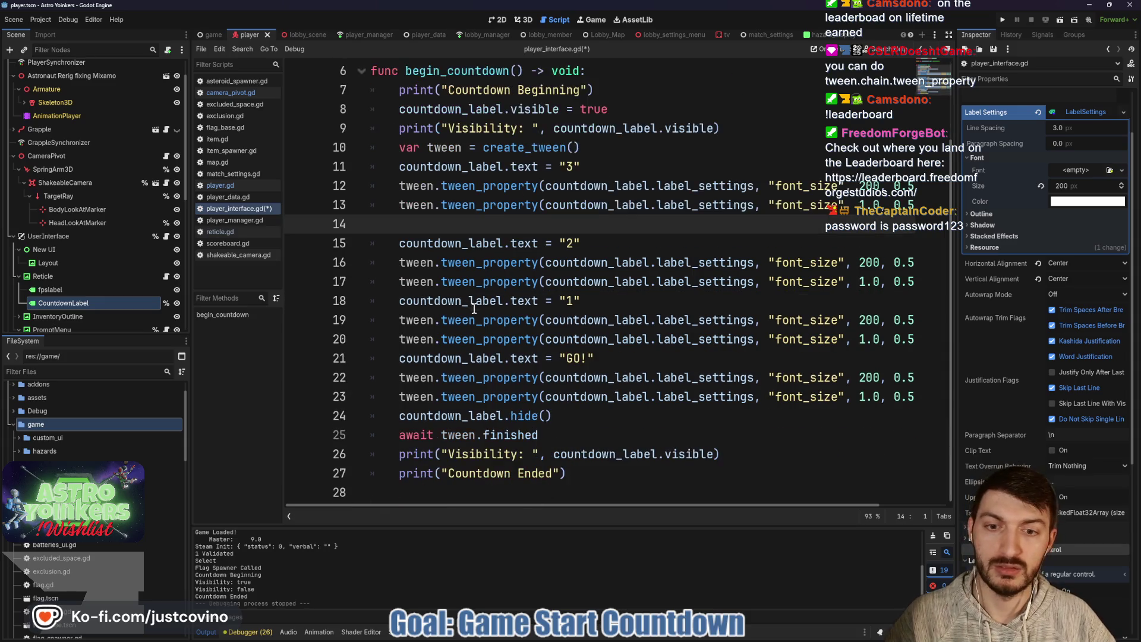
left_click(474, 490)
key("Return")
type("##tween.chain(")
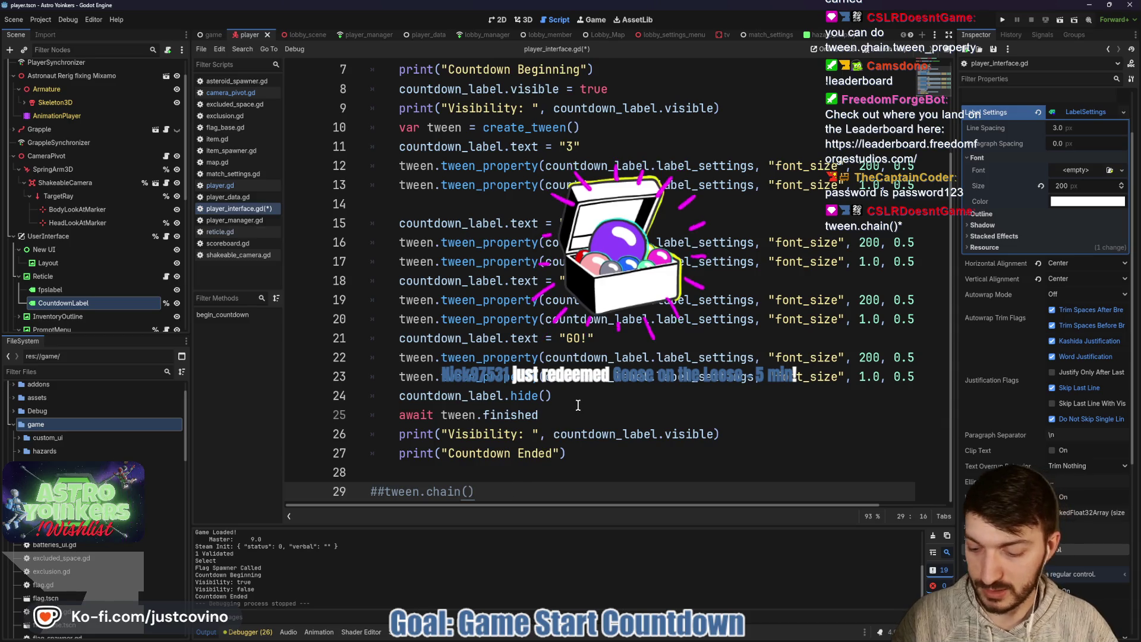
Search Windows for 'nick', then return to the script at the empty line 14
key("super")
type("nick")
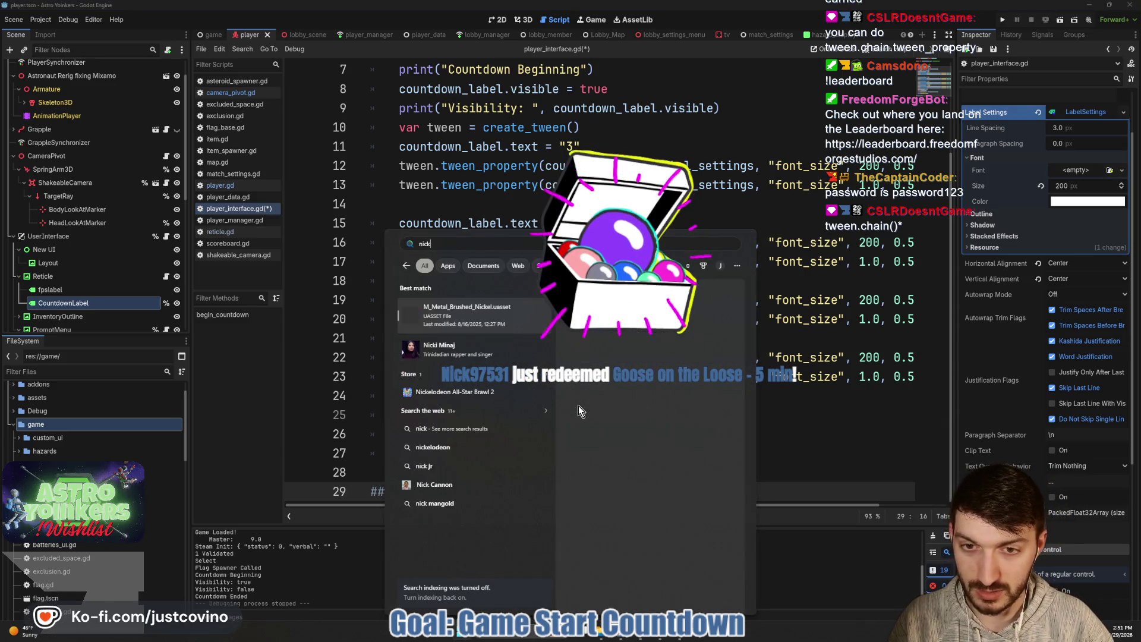
key("BackSpace")
key("BackSpace")
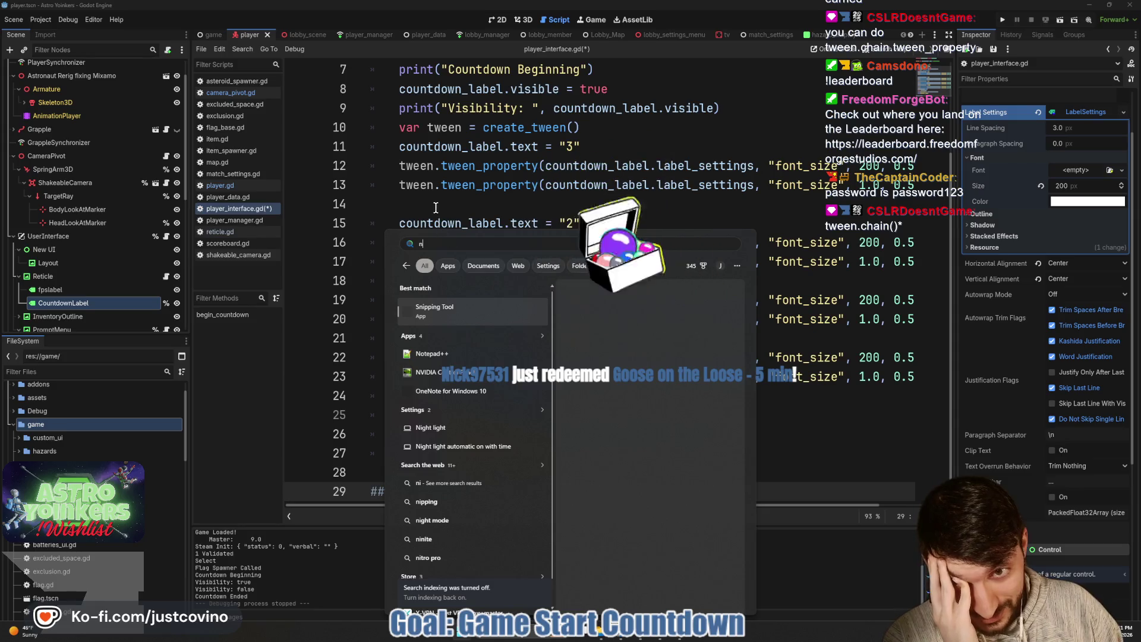
left_click(464, 185)
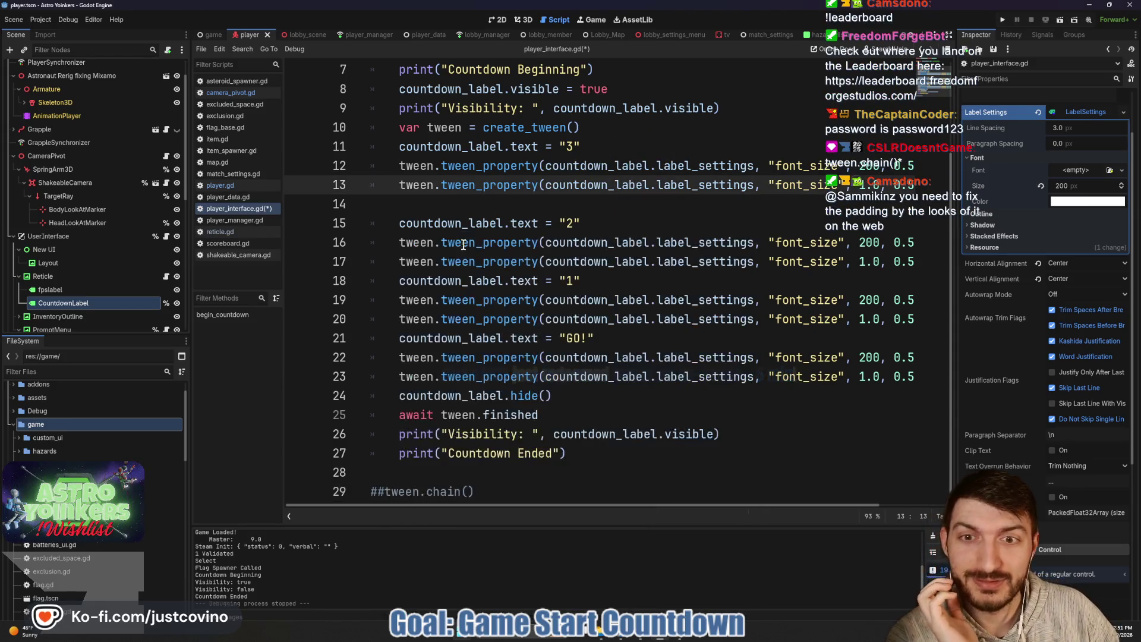
left_click(545, 204)
Launch the Desktop Goose app via Windows search, then place the caret on line 25
key("super")
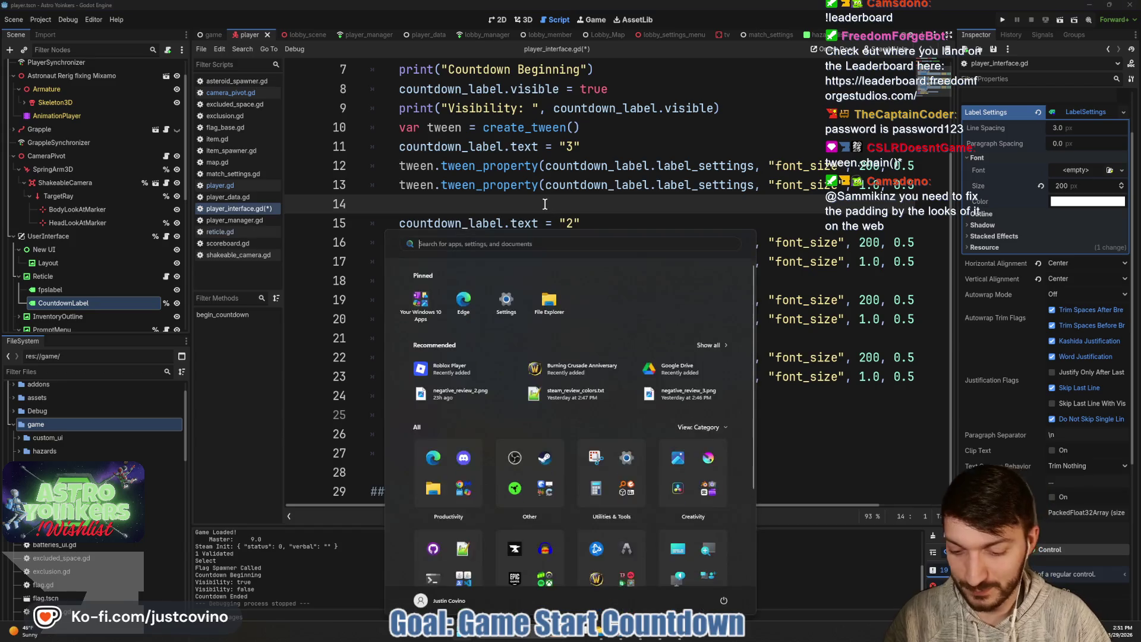
type("goose")
left_click(450, 313)
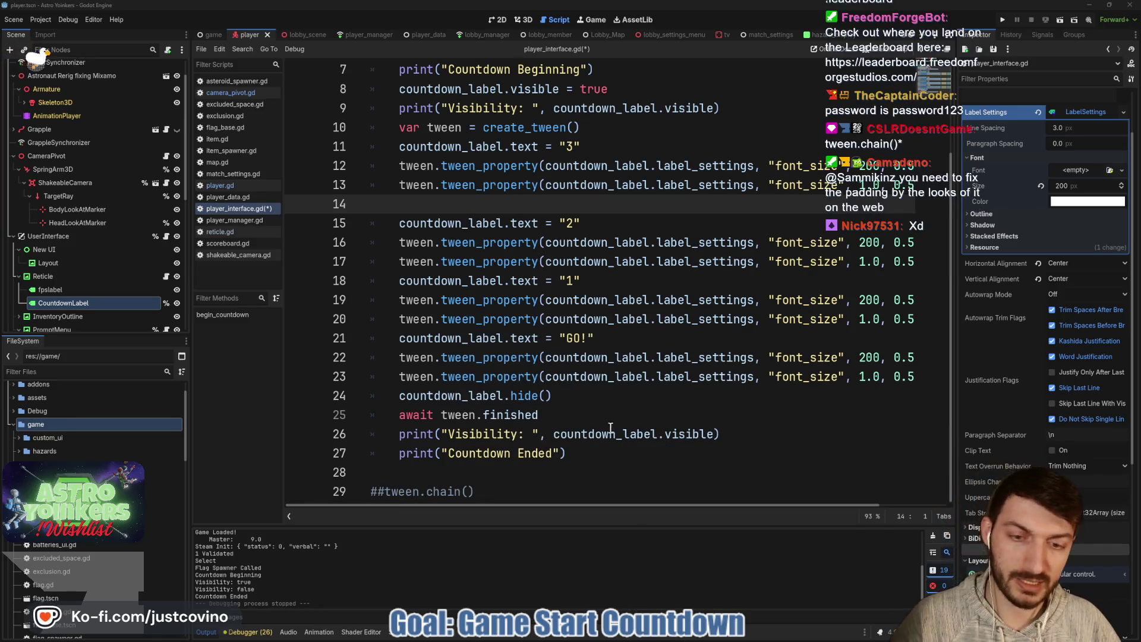
left_click(606, 415)
key("super")
Glance at the FFS Leaderboard tab, then start Detonometry from its itch.io page
left_click(618, 637)
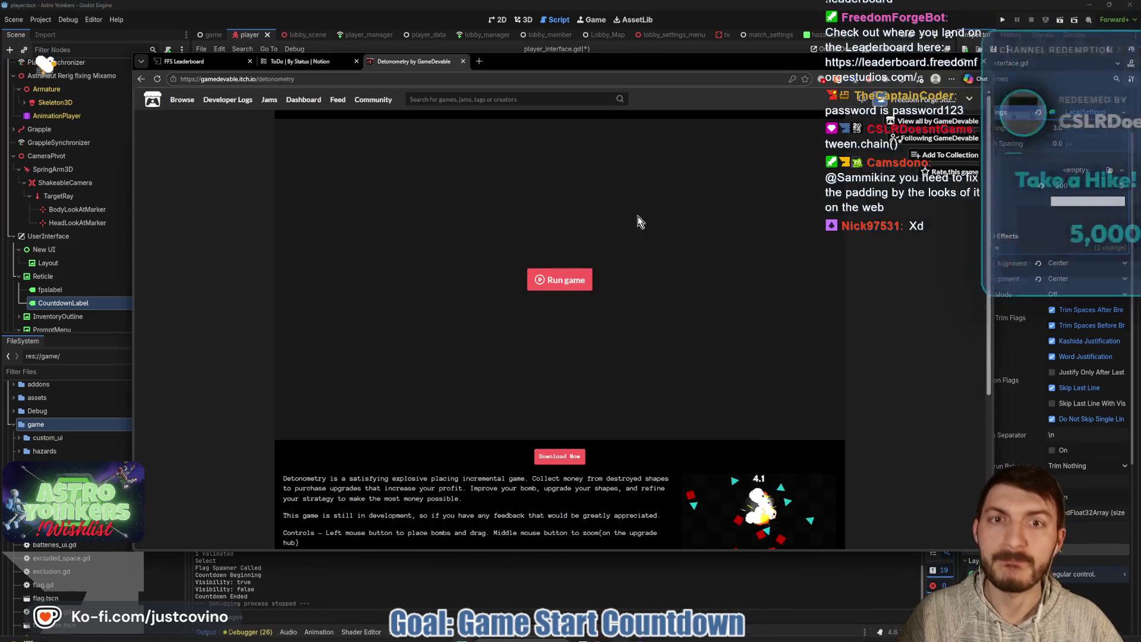
left_click(202, 64)
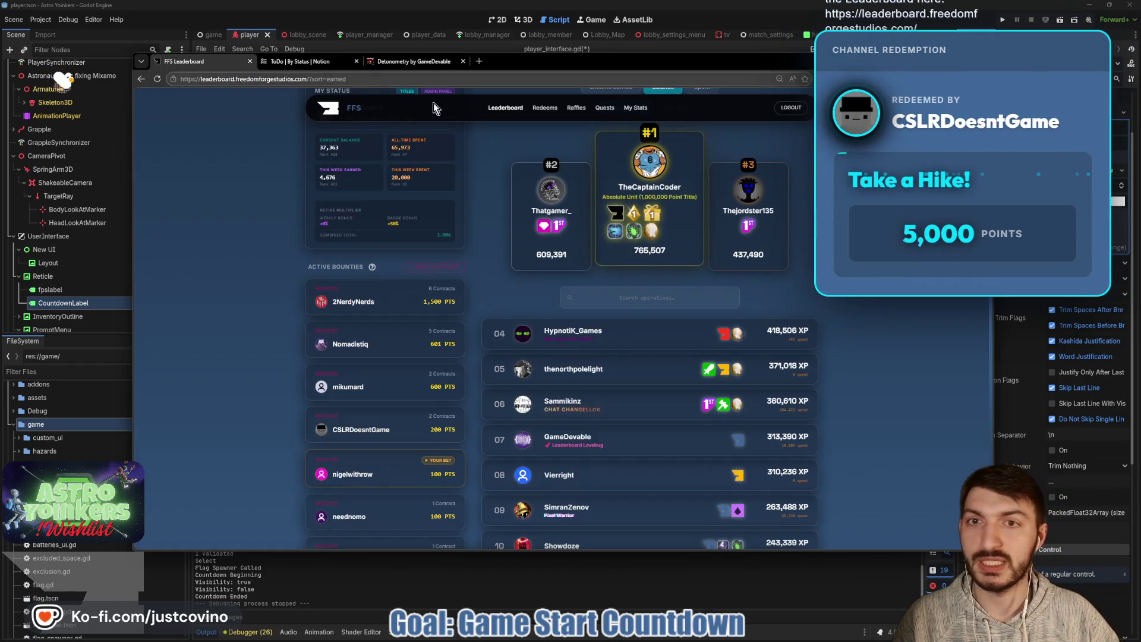
left_click(414, 61)
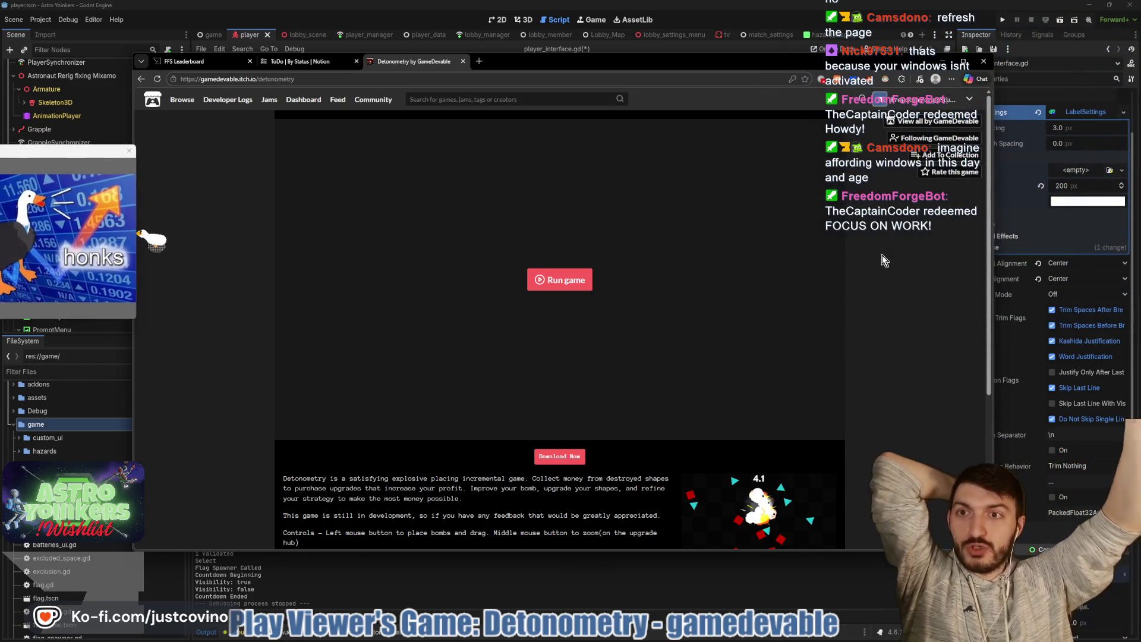
left_click(562, 282)
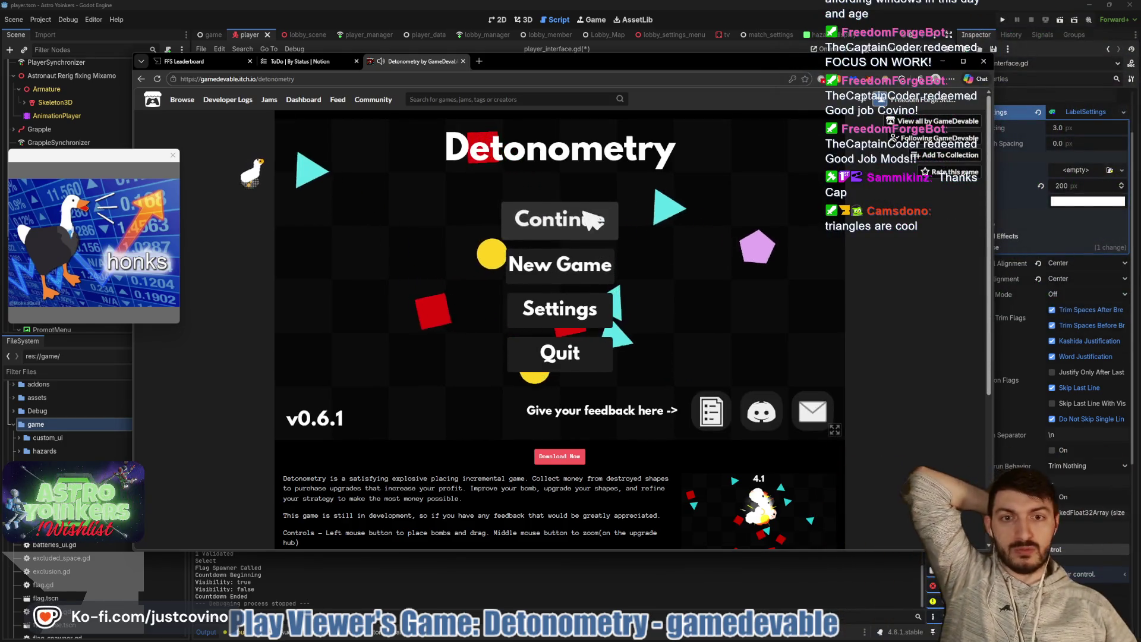
Continue the saved game, drop ten bombs on the shapes, then open Upgrades showing $28
left_click(588, 224)
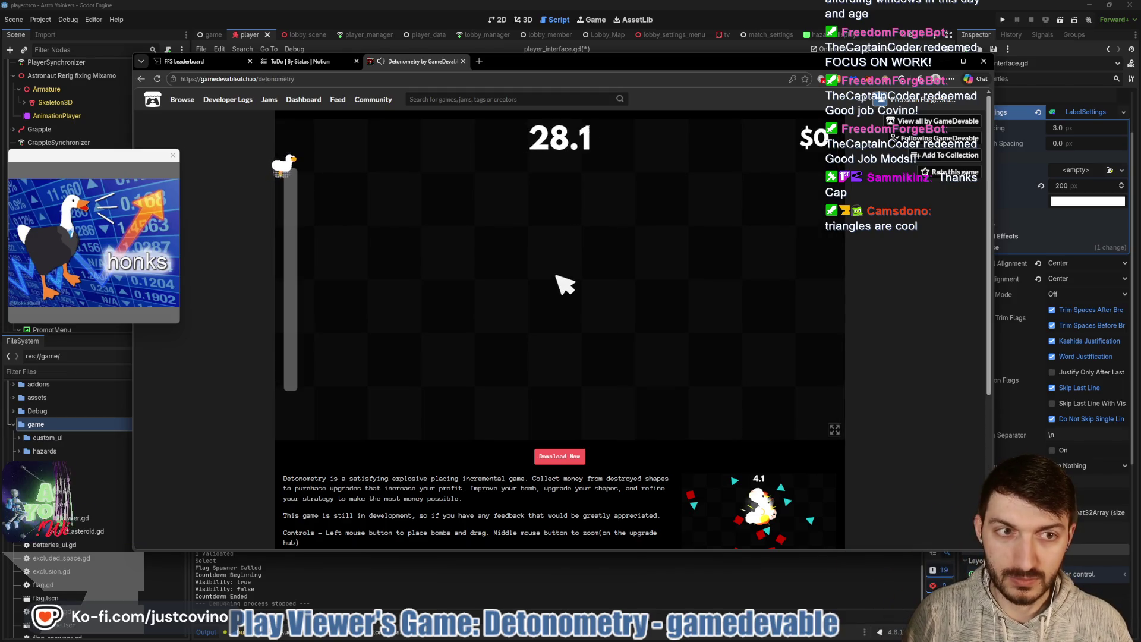
left_click(465, 301)
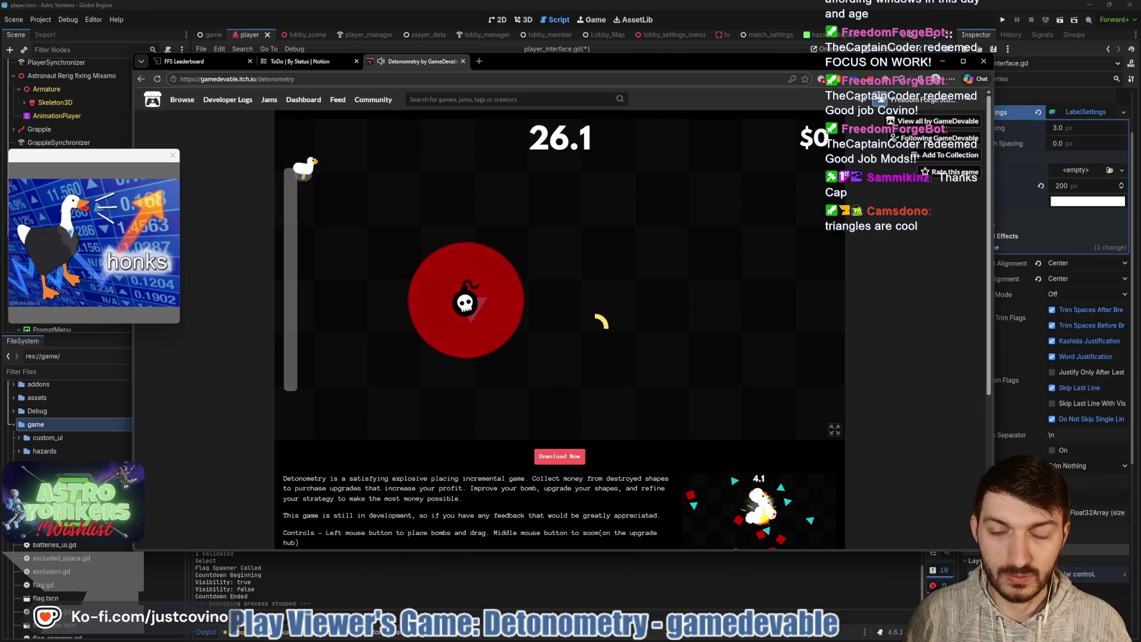
left_click(671, 301)
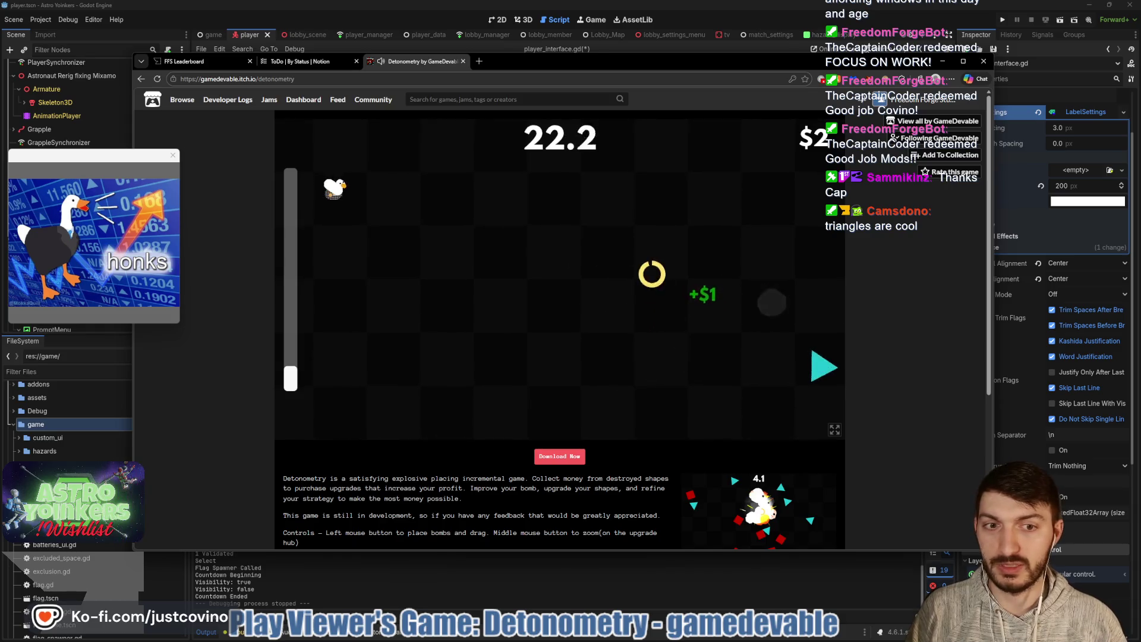
left_click(782, 340)
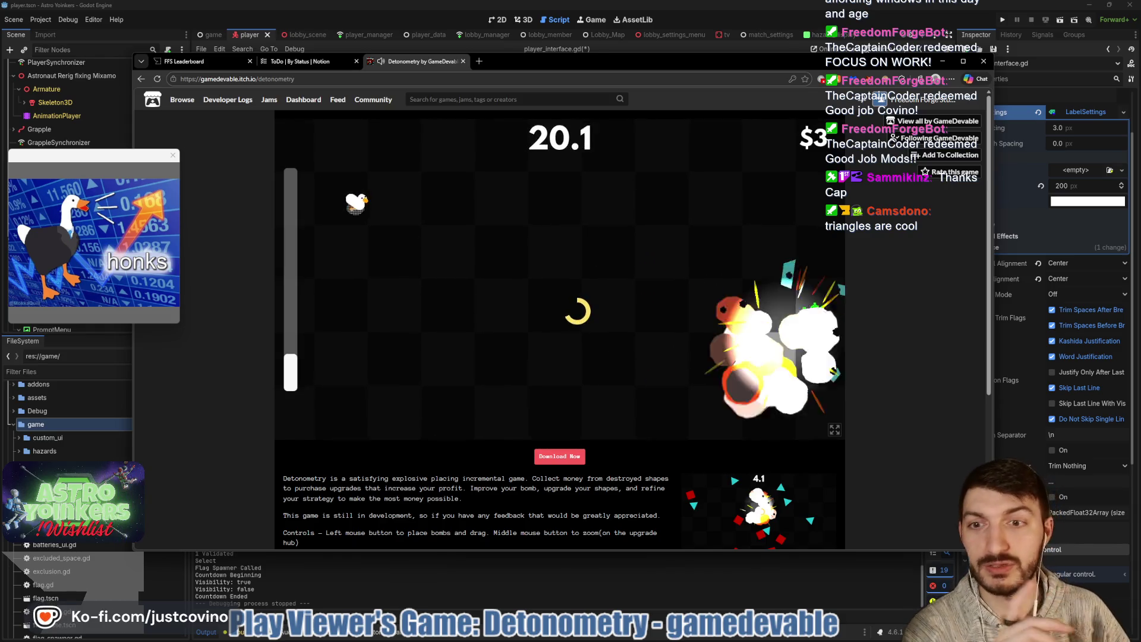
left_click(521, 385)
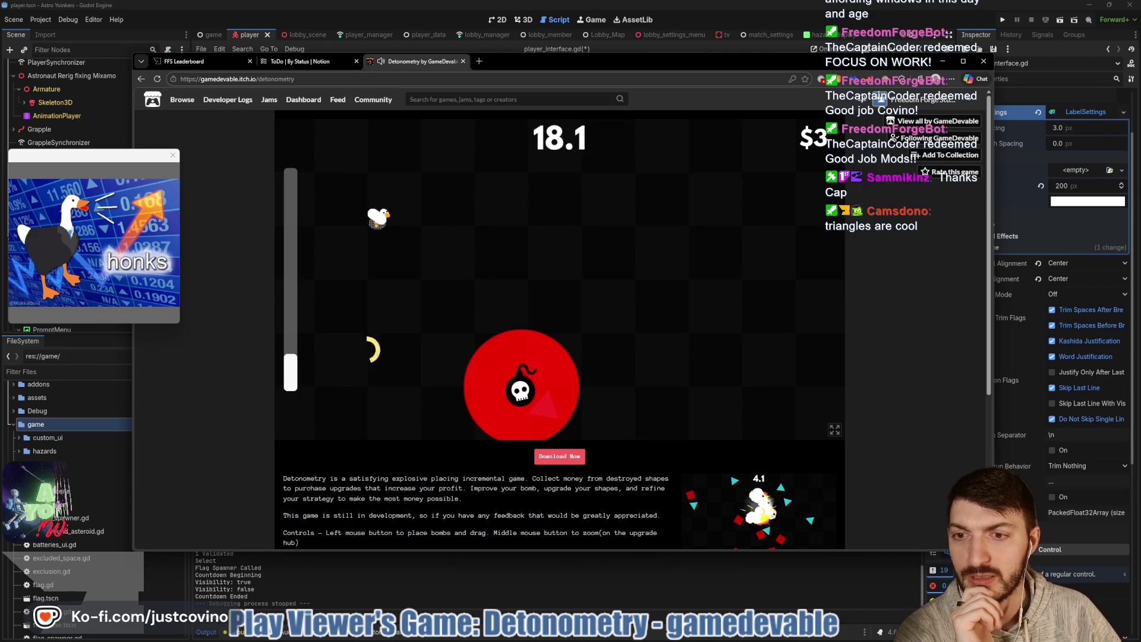
left_click(765, 167)
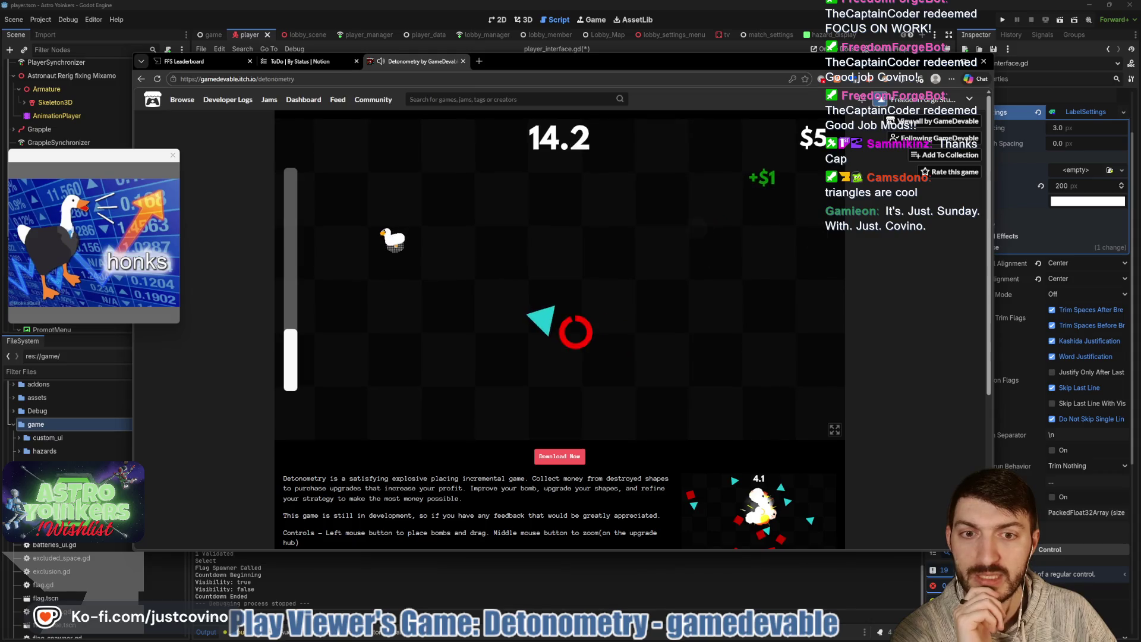
left_click(533, 381)
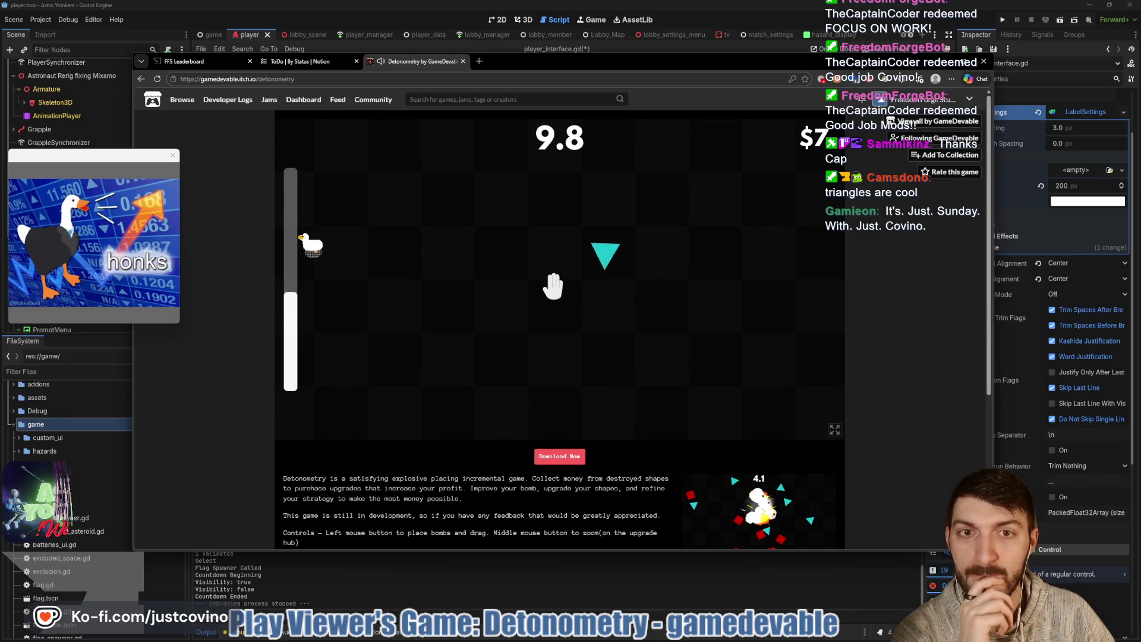
left_click(577, 254)
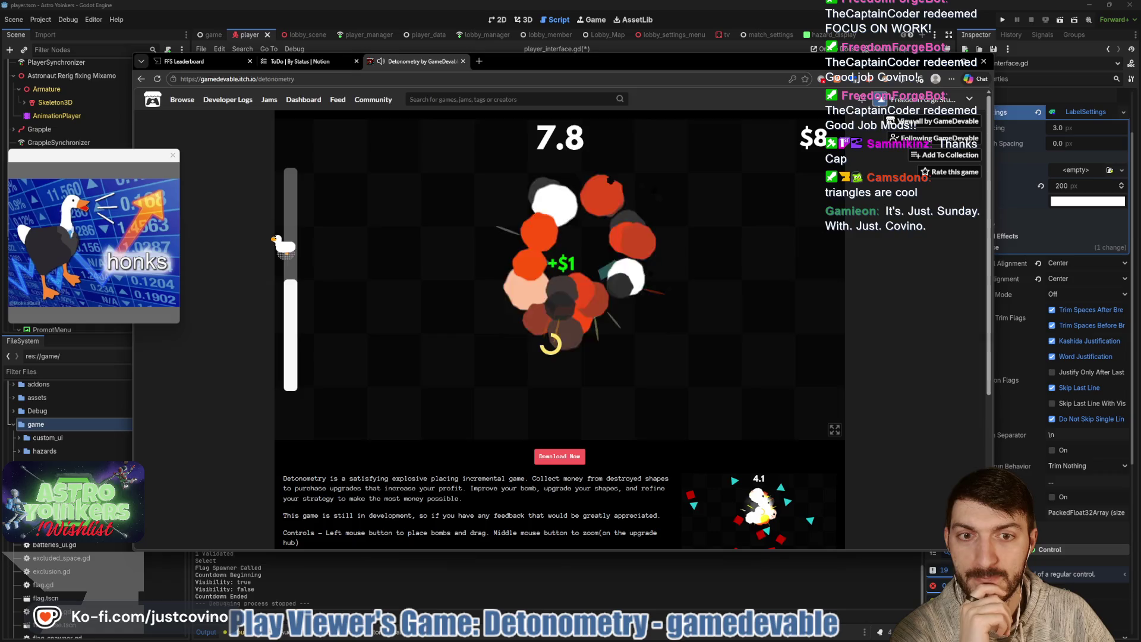
left_click(726, 220)
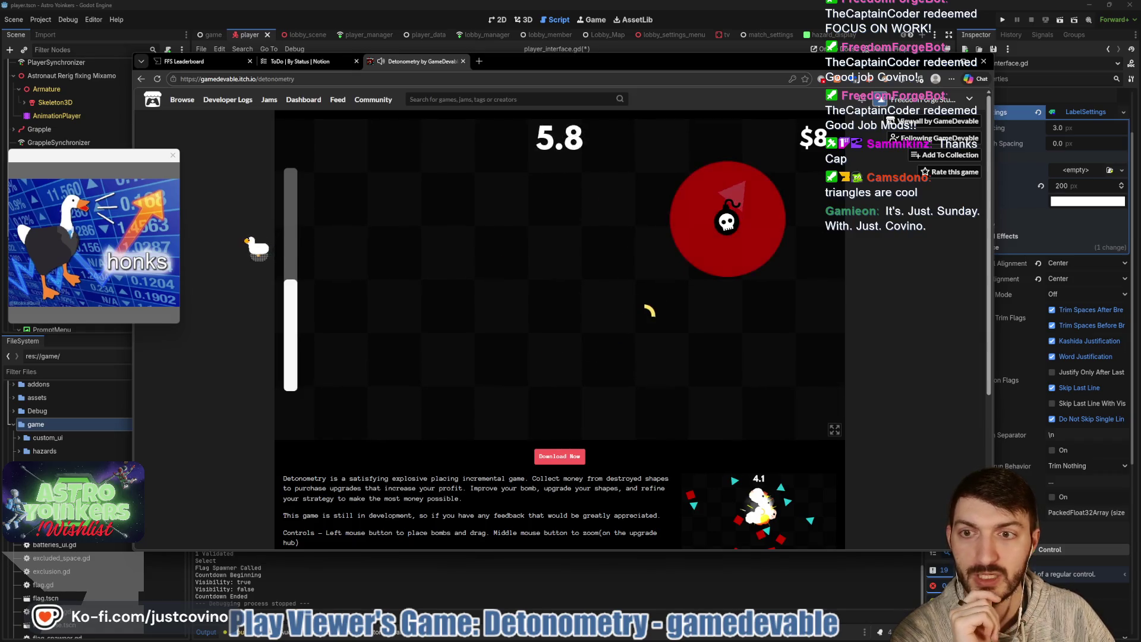
left_click(507, 327)
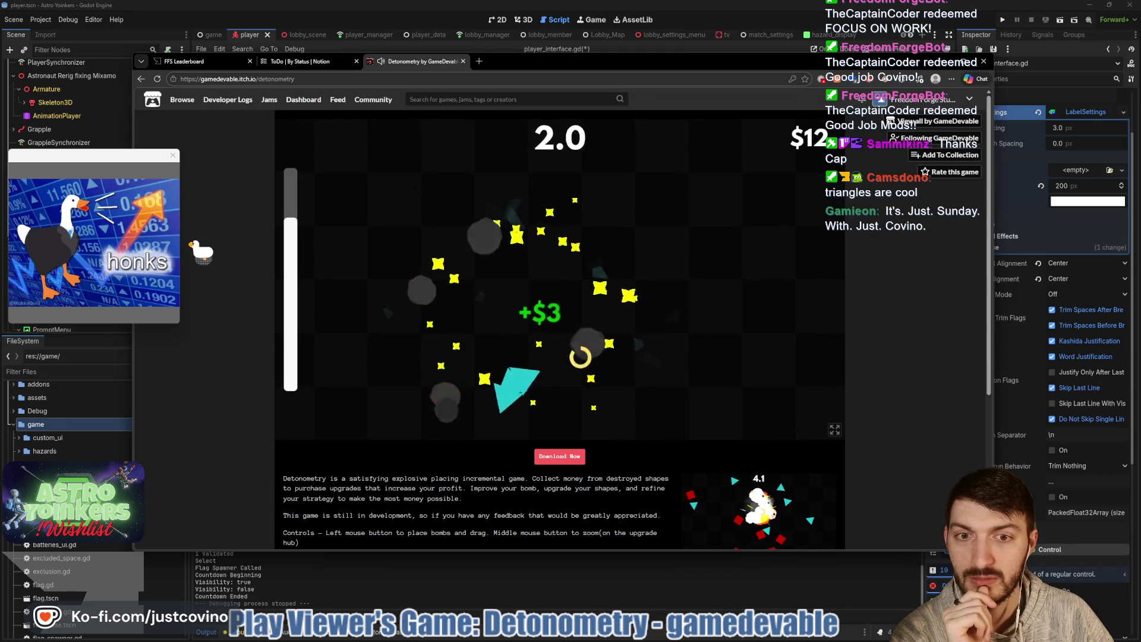
left_click(486, 370)
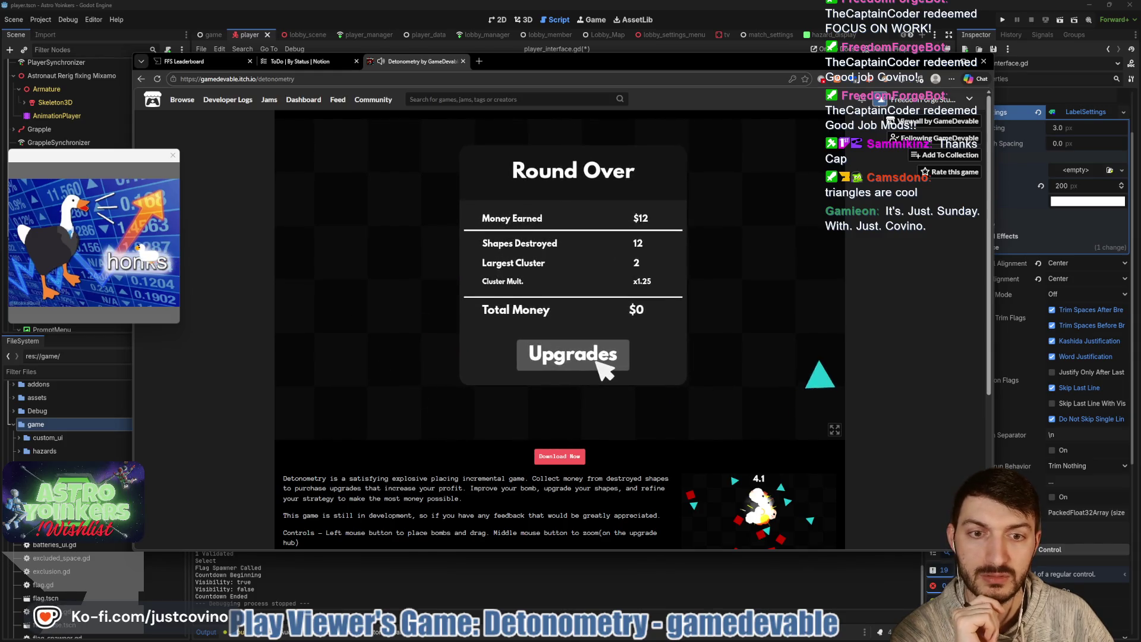
left_click(601, 369)
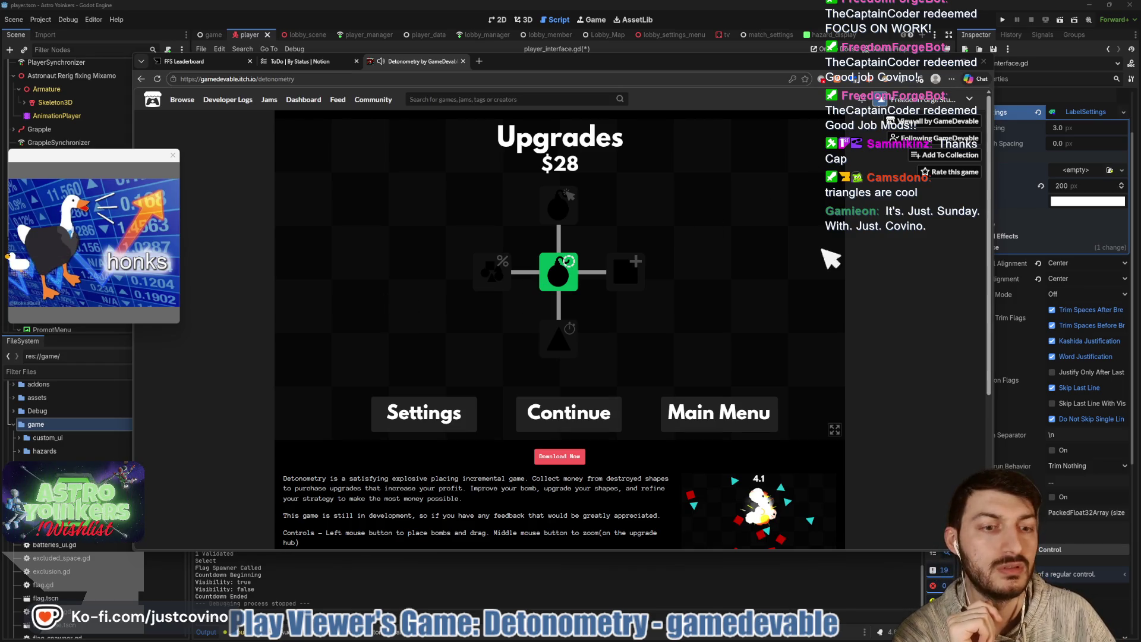
left_click(836, 430)
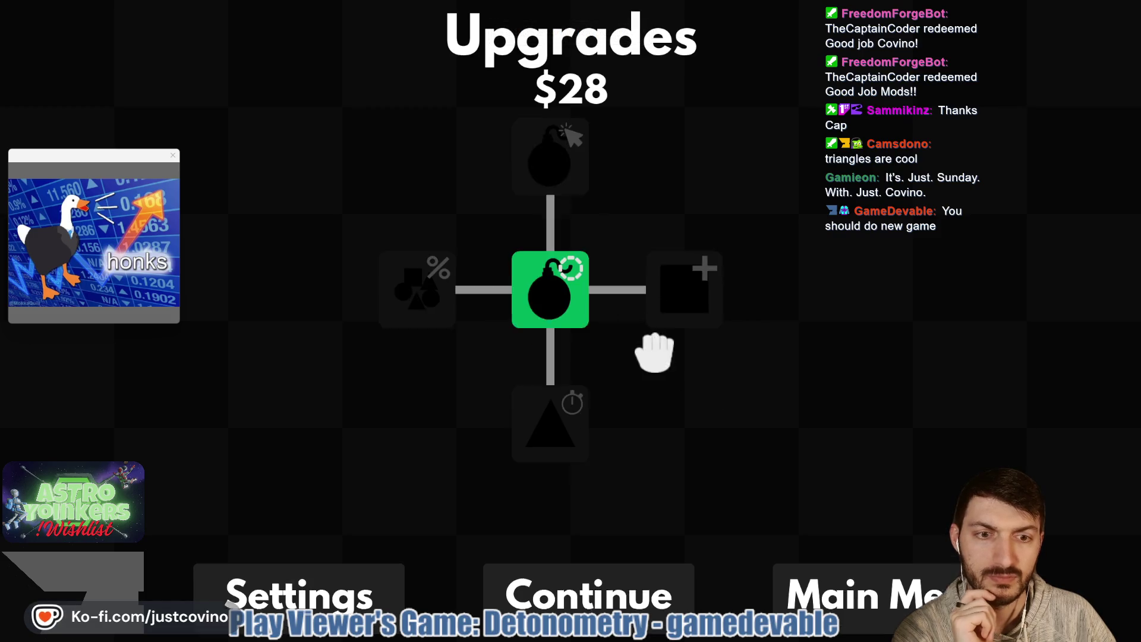
scroll(552, 303, "down", 2)
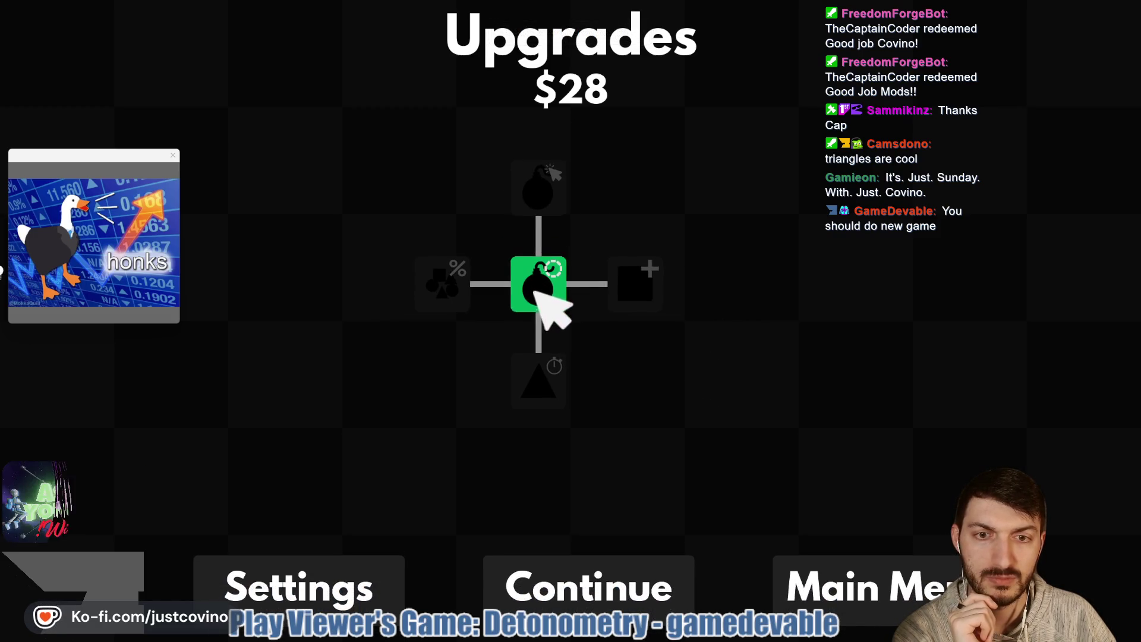
left_click_drag(537, 289, 559, 309)
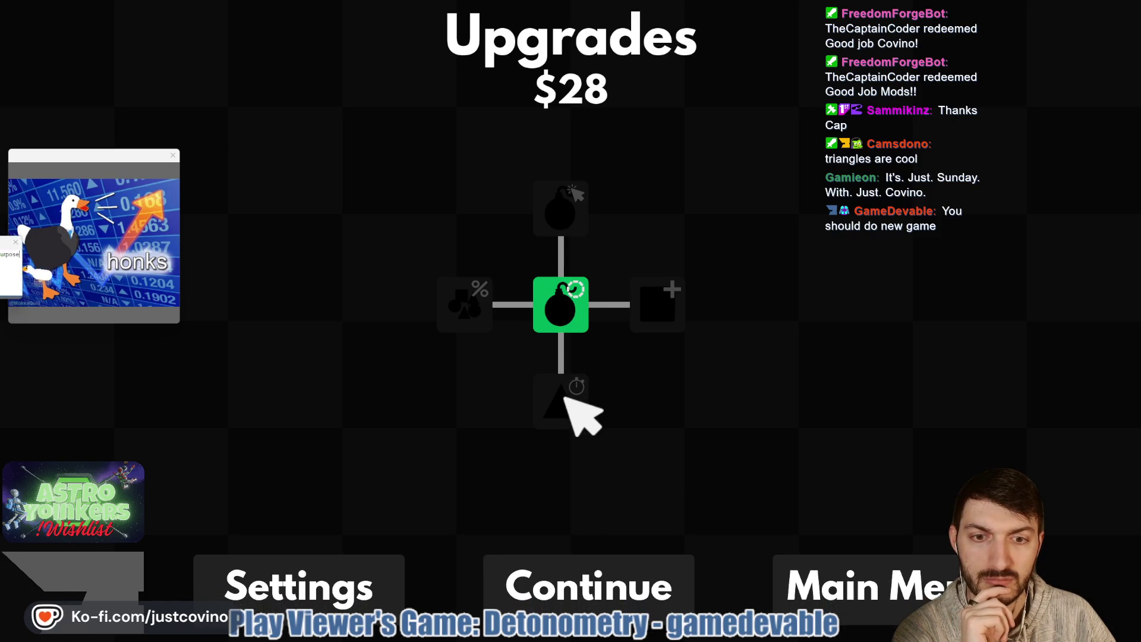
mouse_move(565, 386)
left_mouse_down()
mouse_move(502, 259)
mouse_move(683, 275)
mouse_move(580, 338)
left_mouse_up()
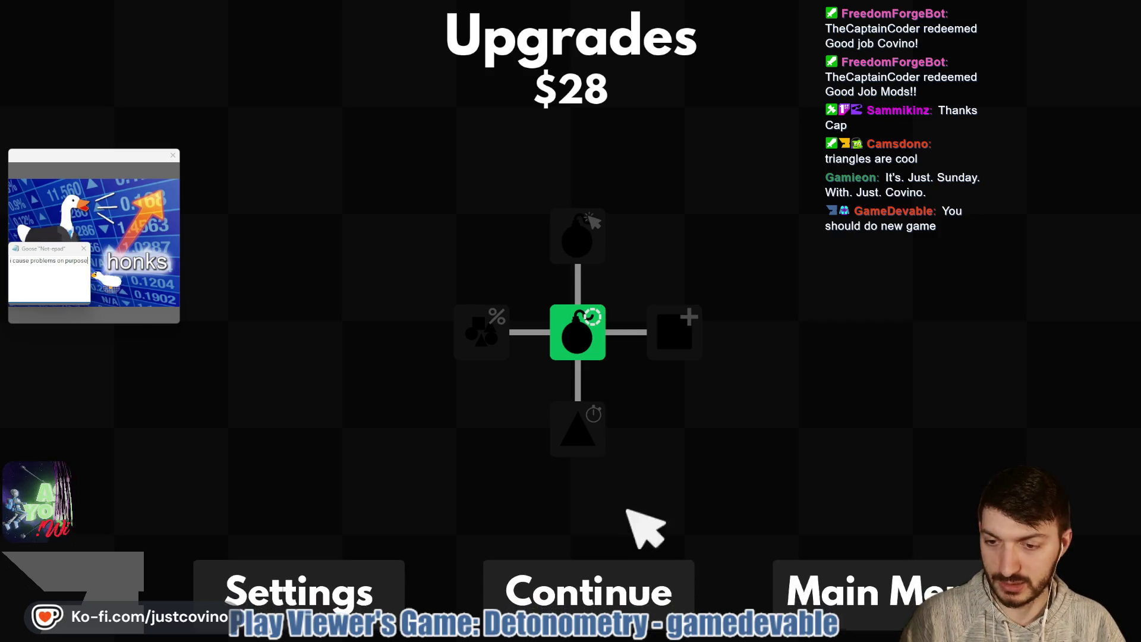
key("Escape")
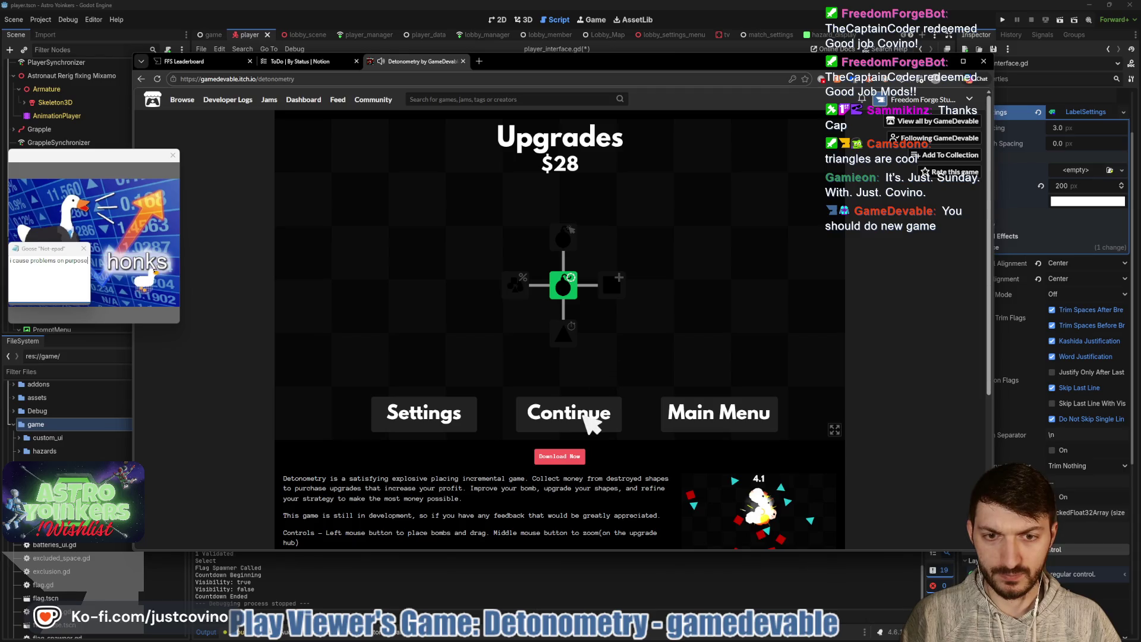
Return to the main menu and confirm starting a New Game
left_click(589, 413)
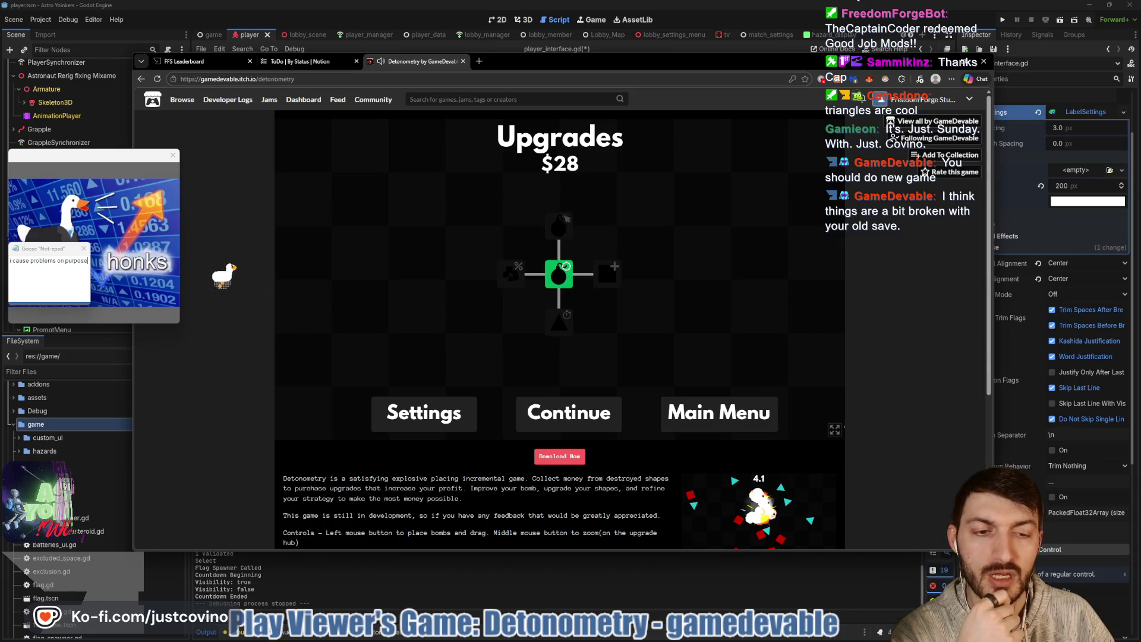
left_click(752, 421)
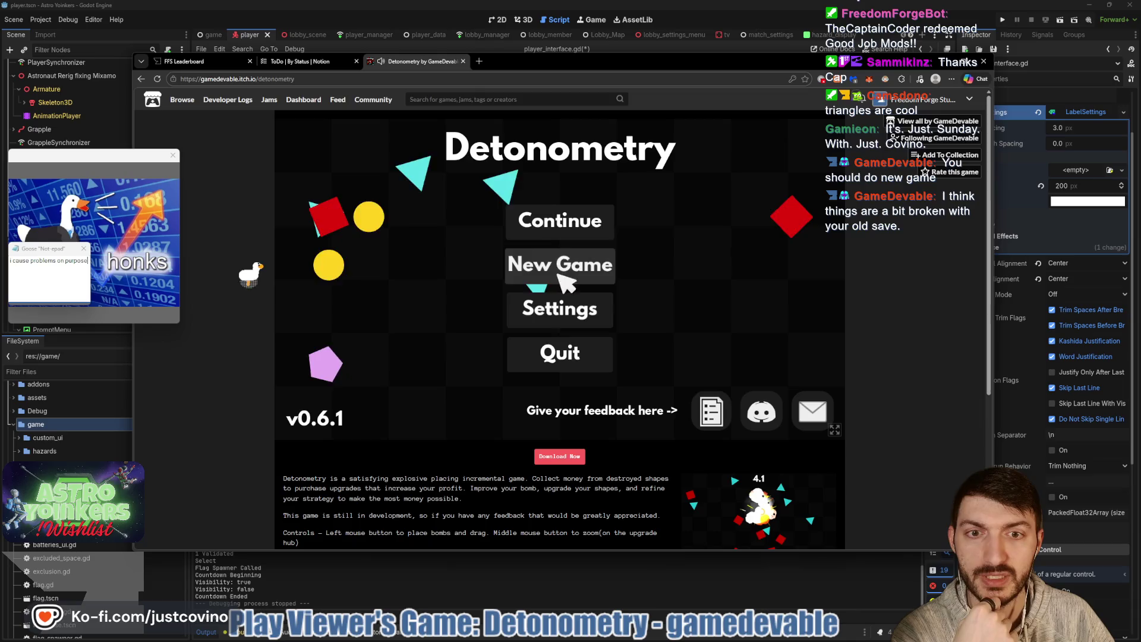
left_click(555, 265)
left_click(595, 307)
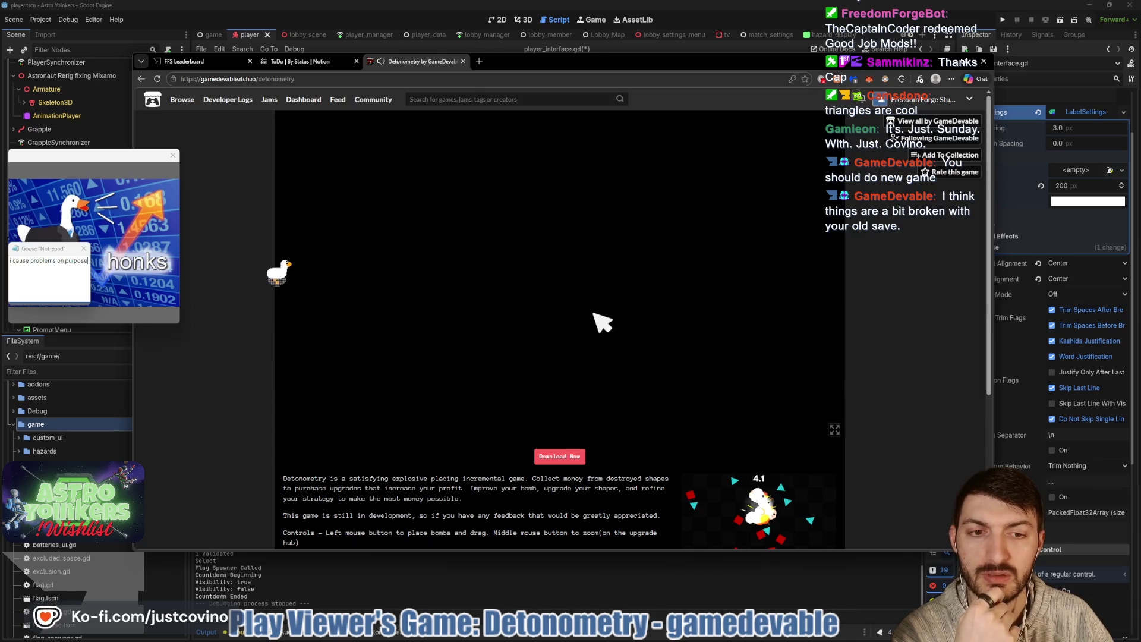
Go fullscreen, bomb triangles across the screen until time ends, then open Upgrades with $6
left_click(834, 429)
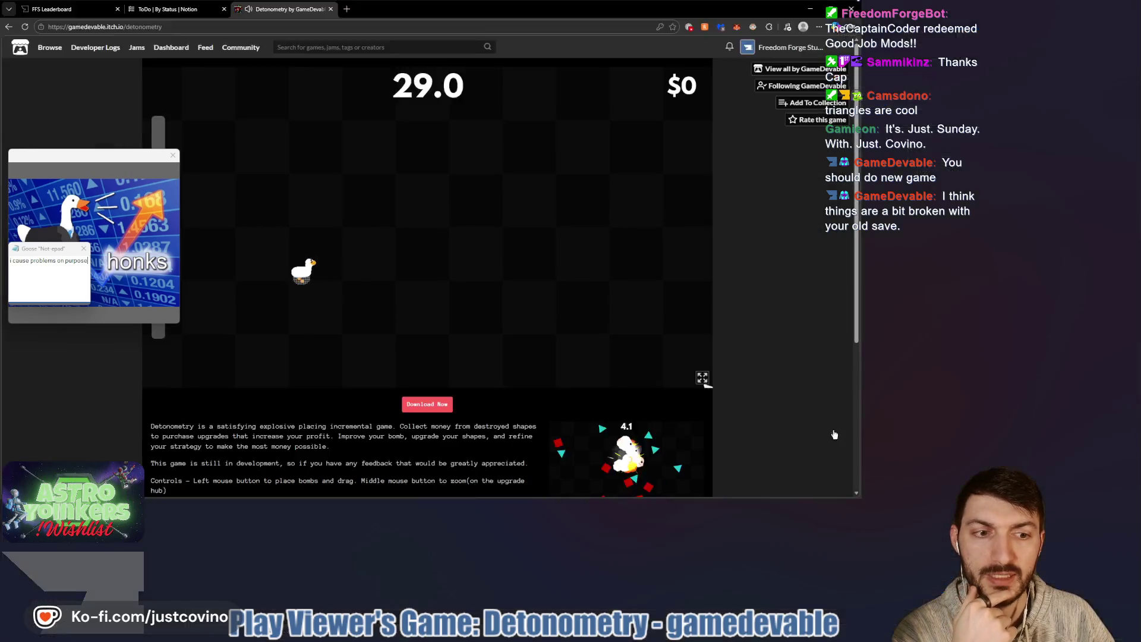
left_click(589, 286)
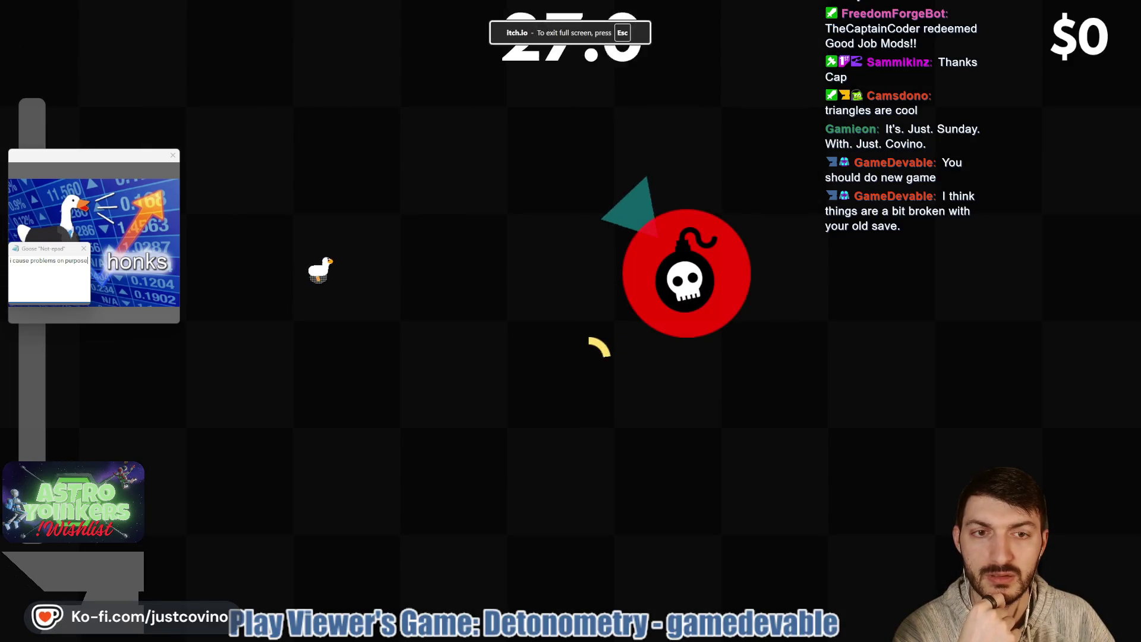
left_click(523, 146)
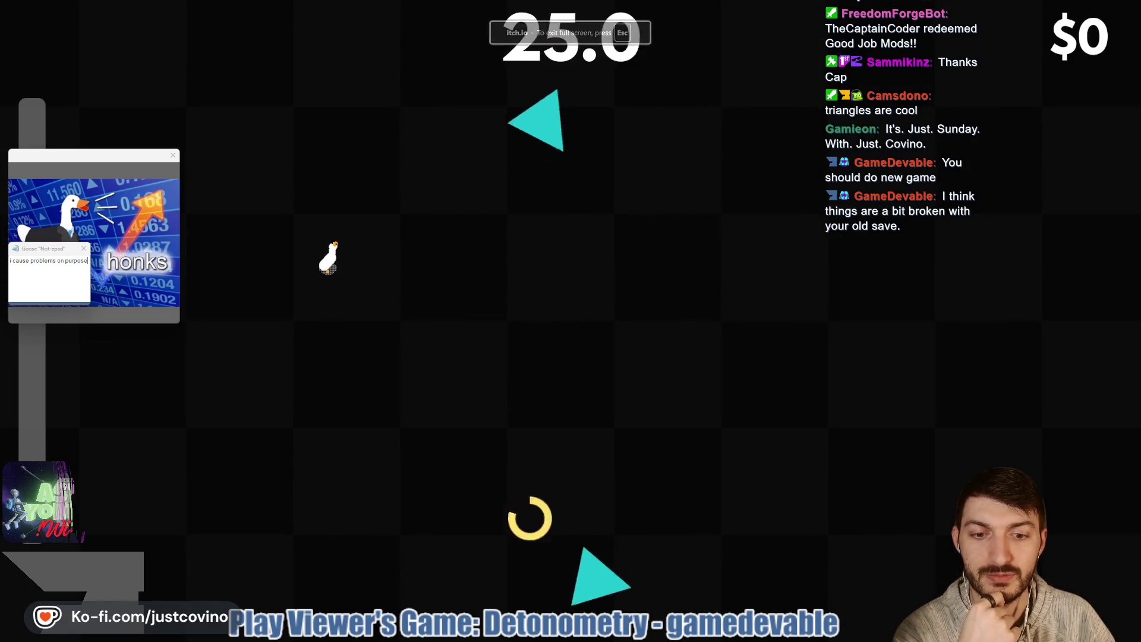
left_click(465, 511)
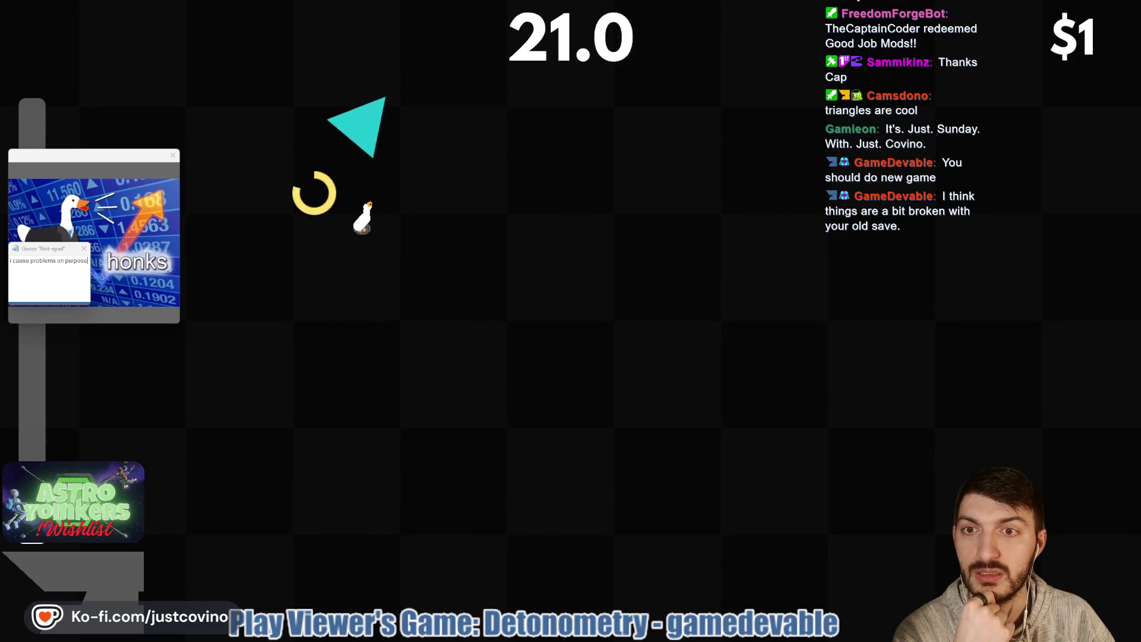
left_click(233, 110)
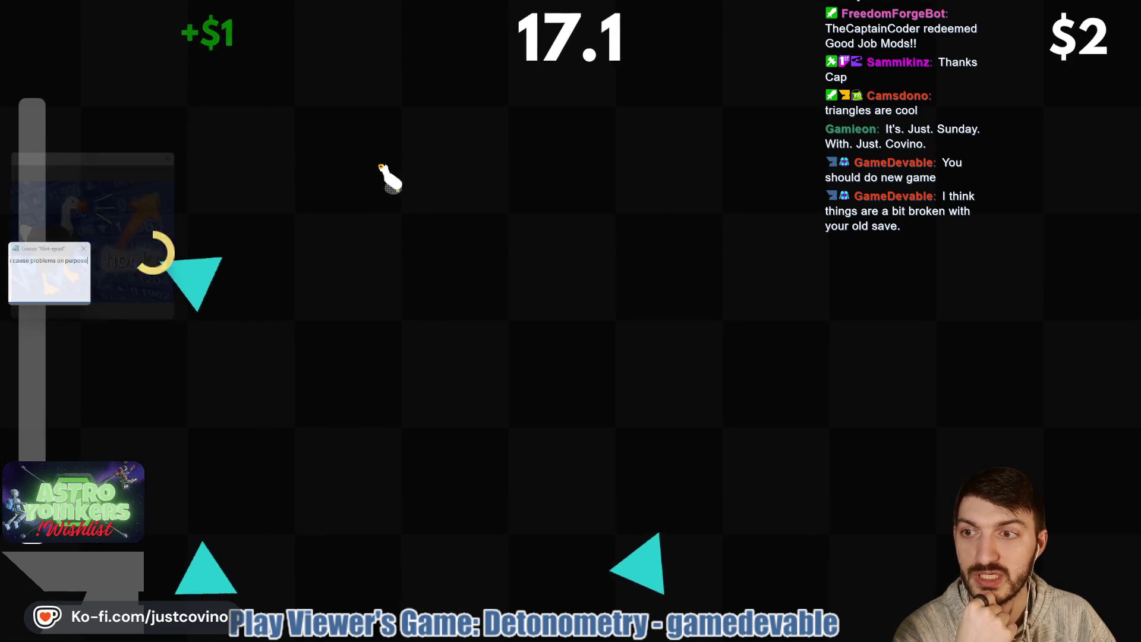
left_click(95, 433)
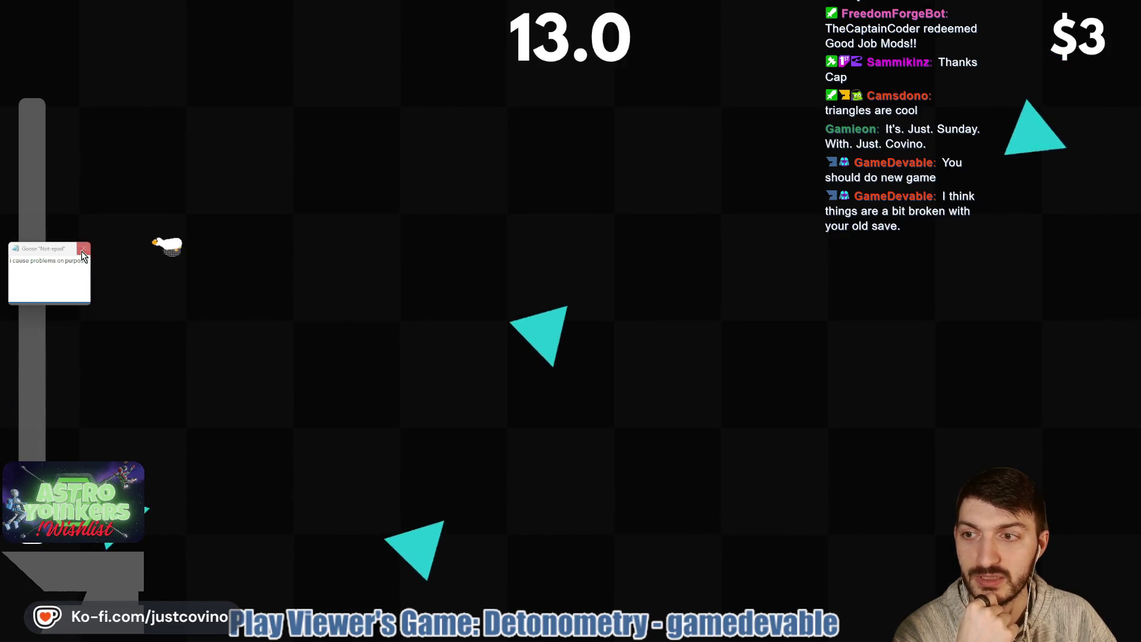
left_click(382, 298)
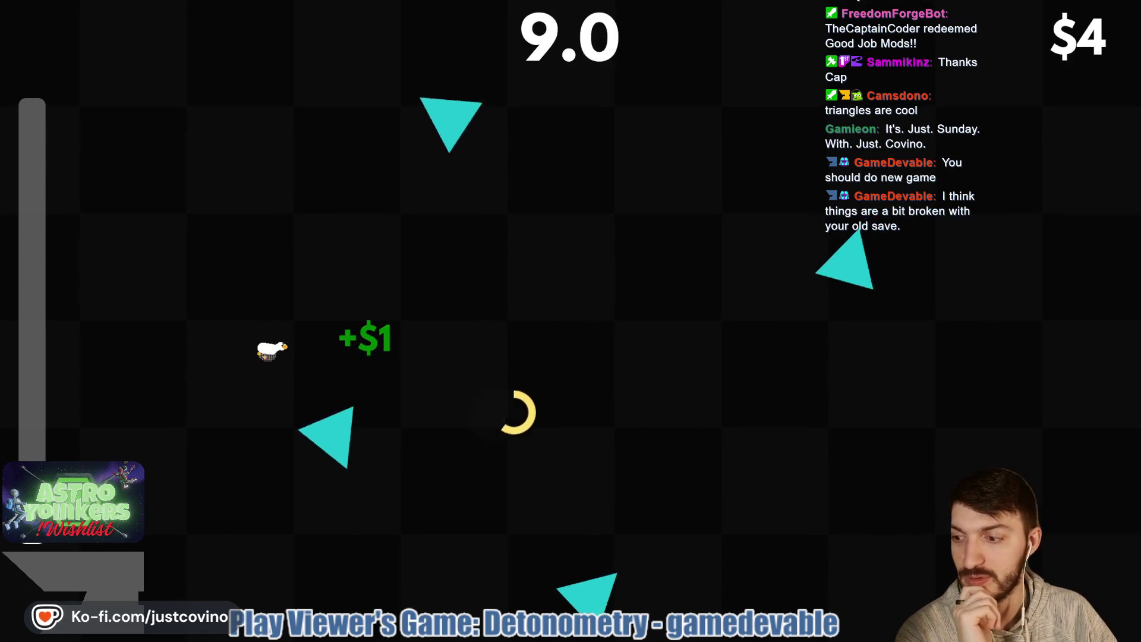
left_click(653, 454)
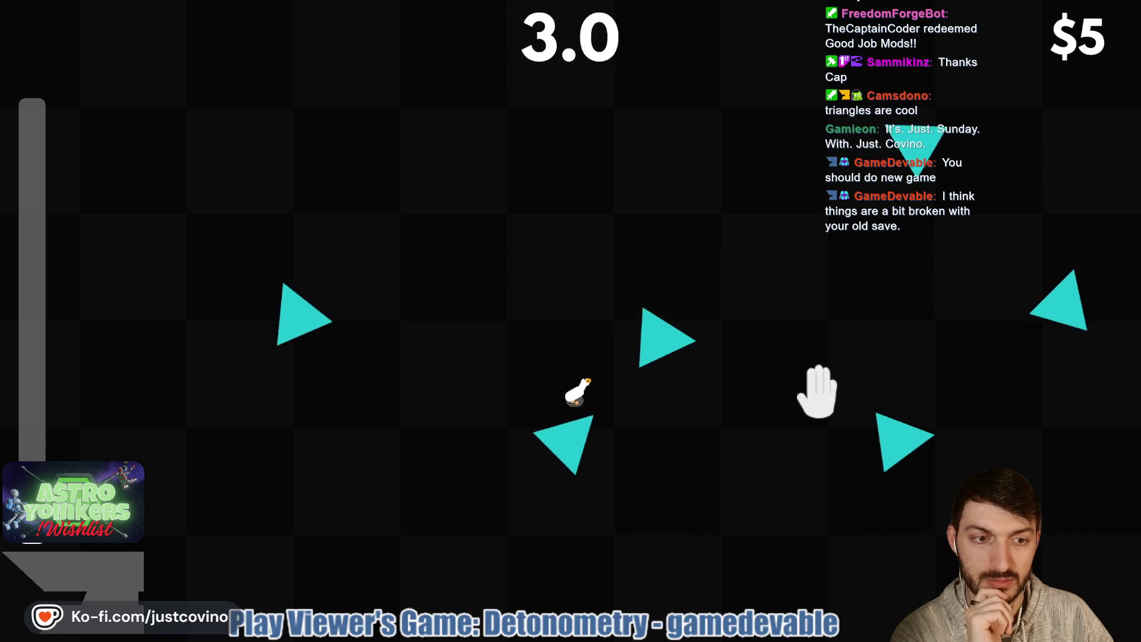
left_click(911, 356)
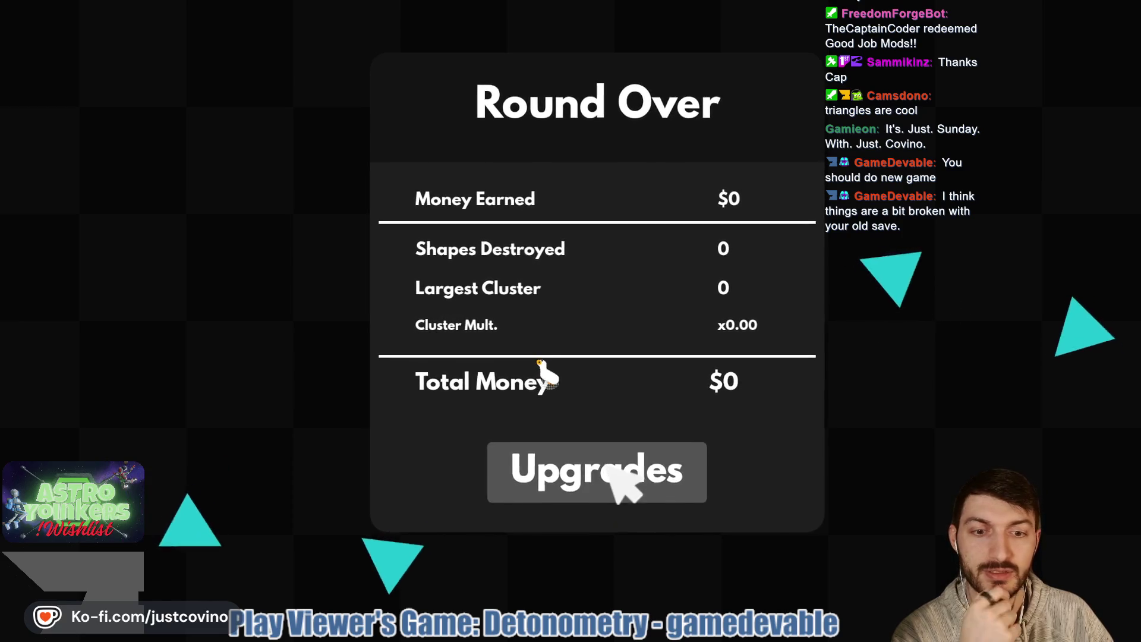
left_click(612, 464)
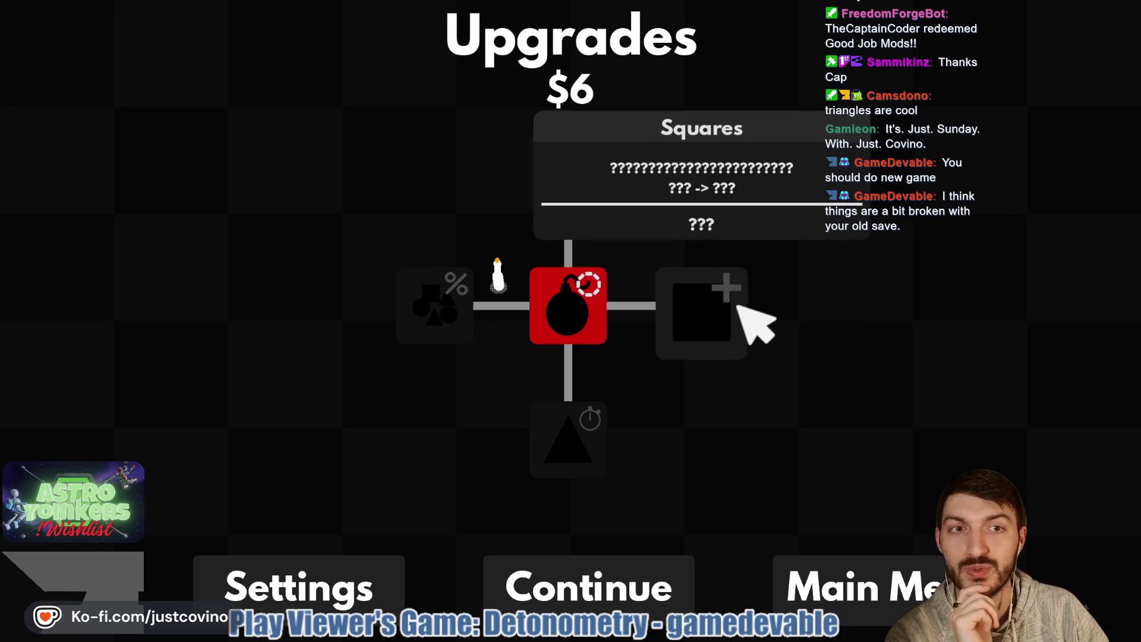
Play another round dropping five bombs, then buy the Explosion Radius upgrade
left_click(633, 565)
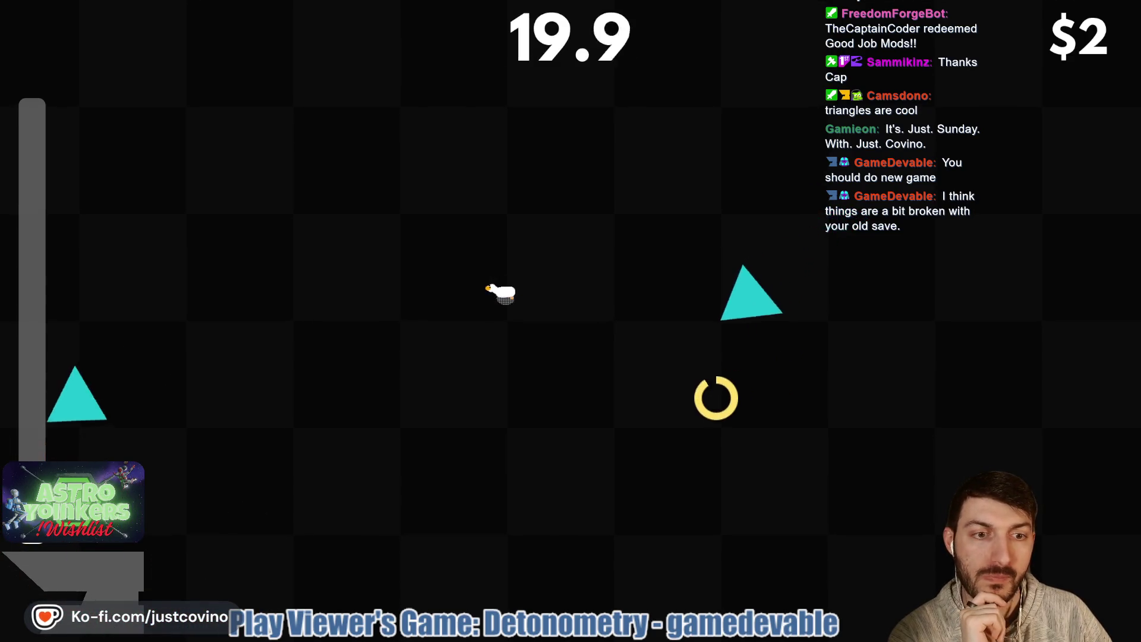
left_click(700, 382)
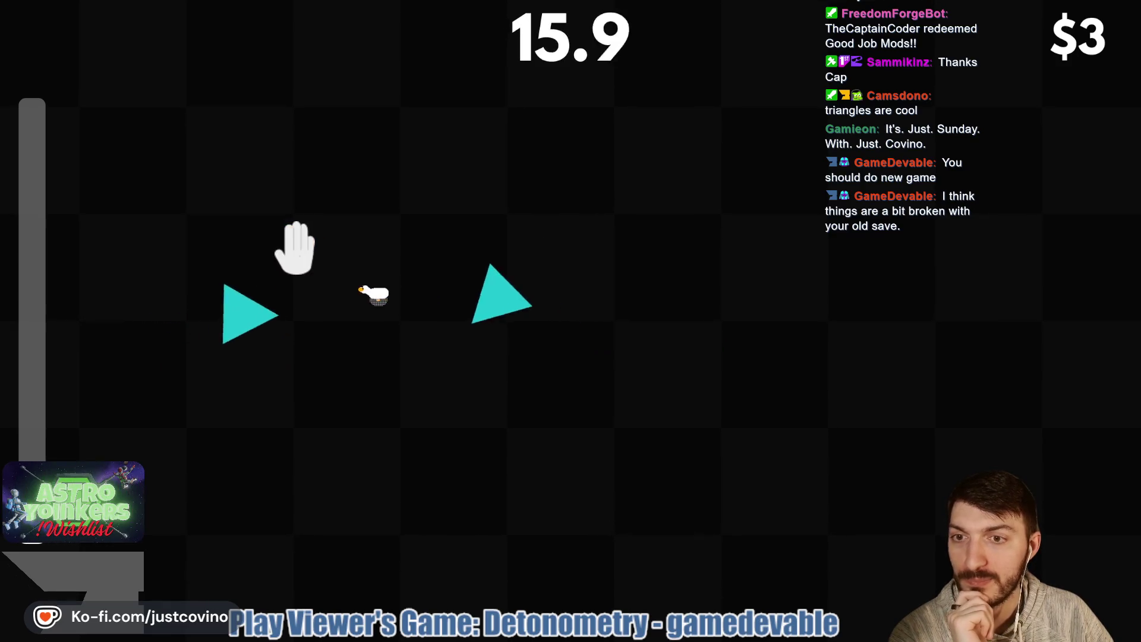
left_click(341, 219)
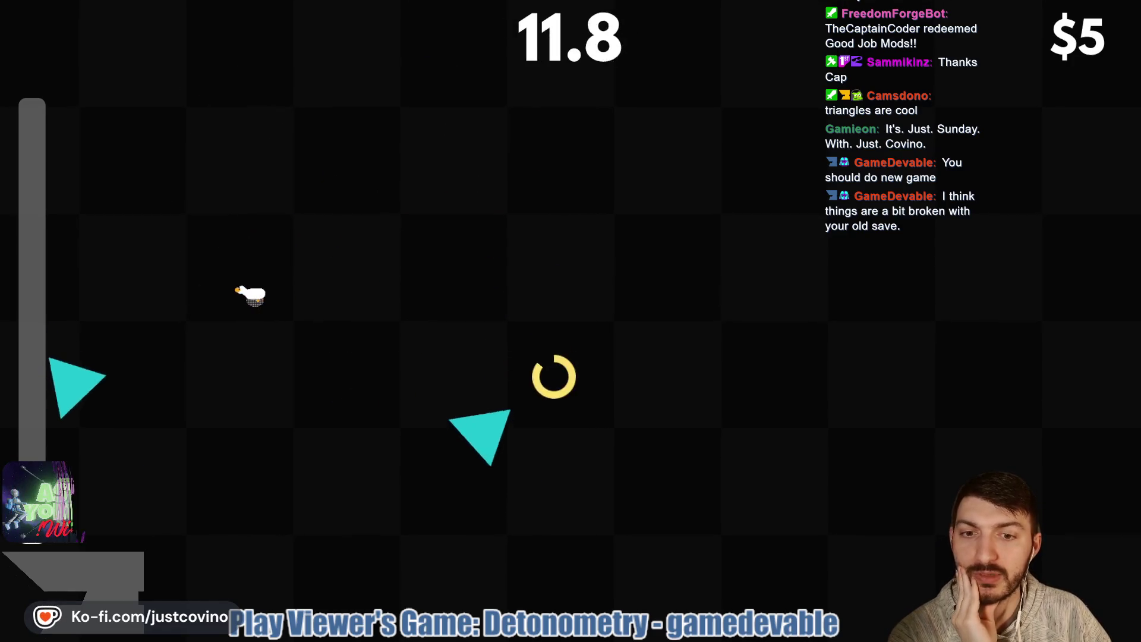
left_click(466, 312)
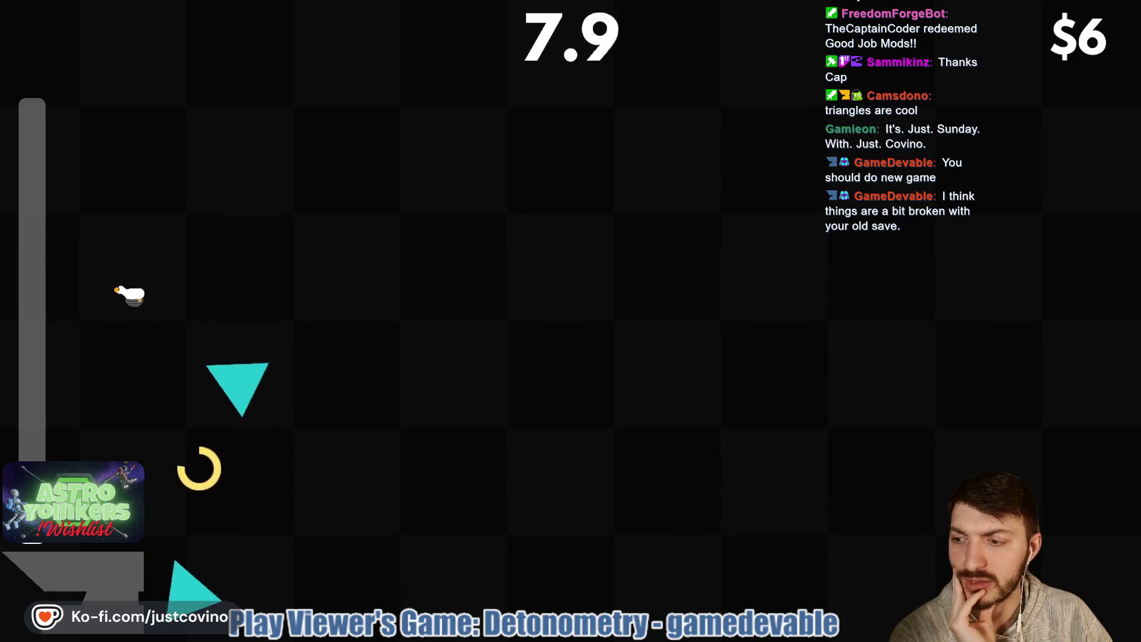
left_click(163, 443)
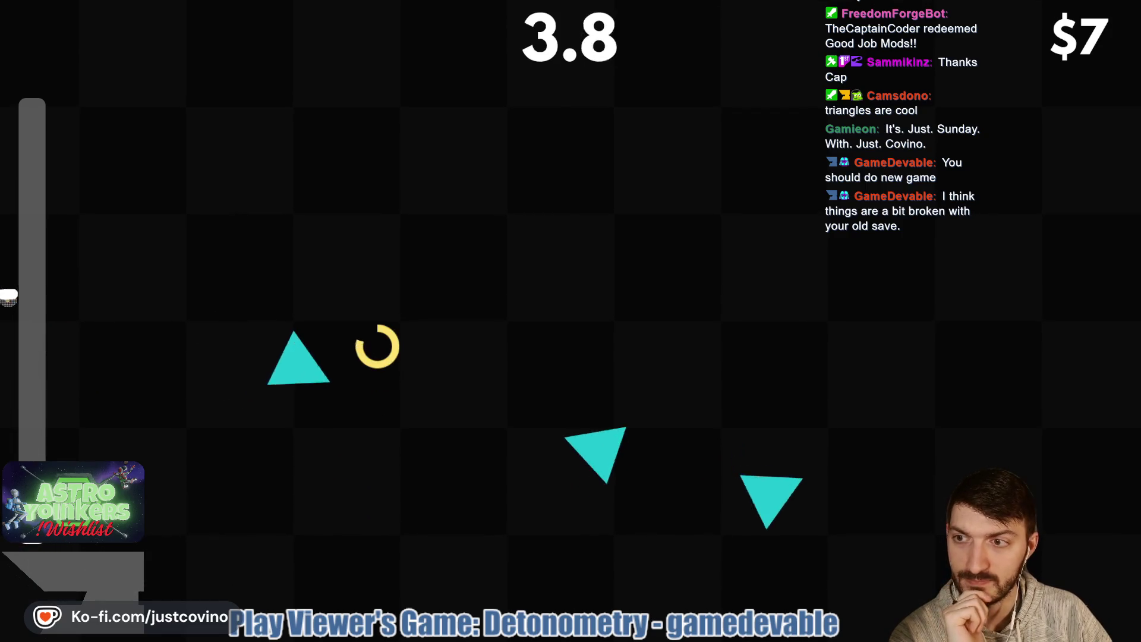
left_click(547, 262)
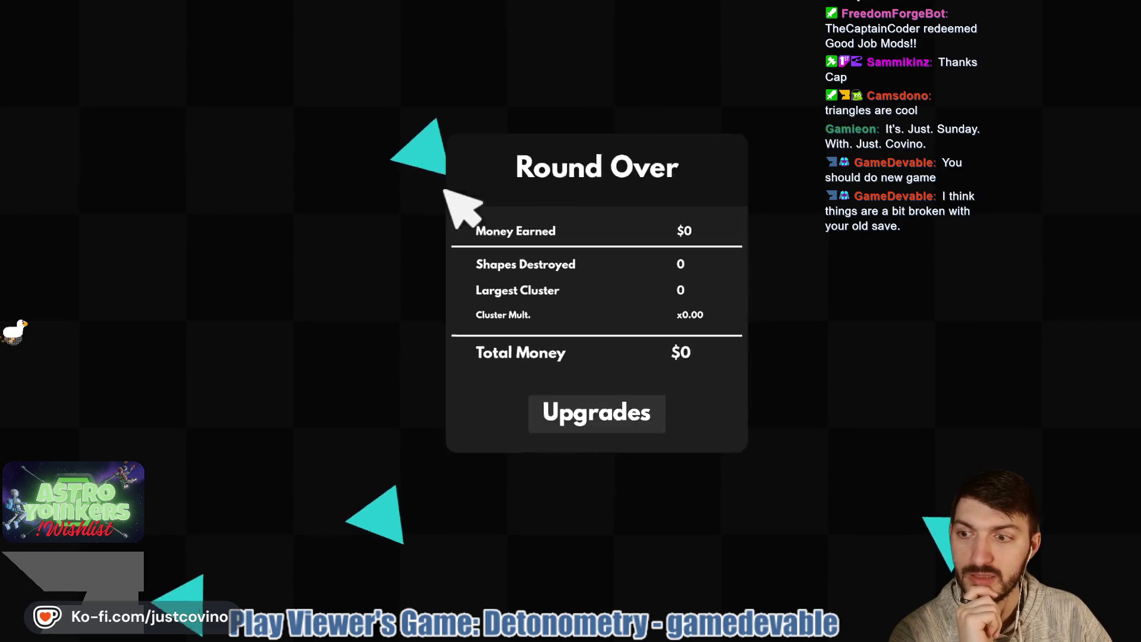
left_click(592, 478)
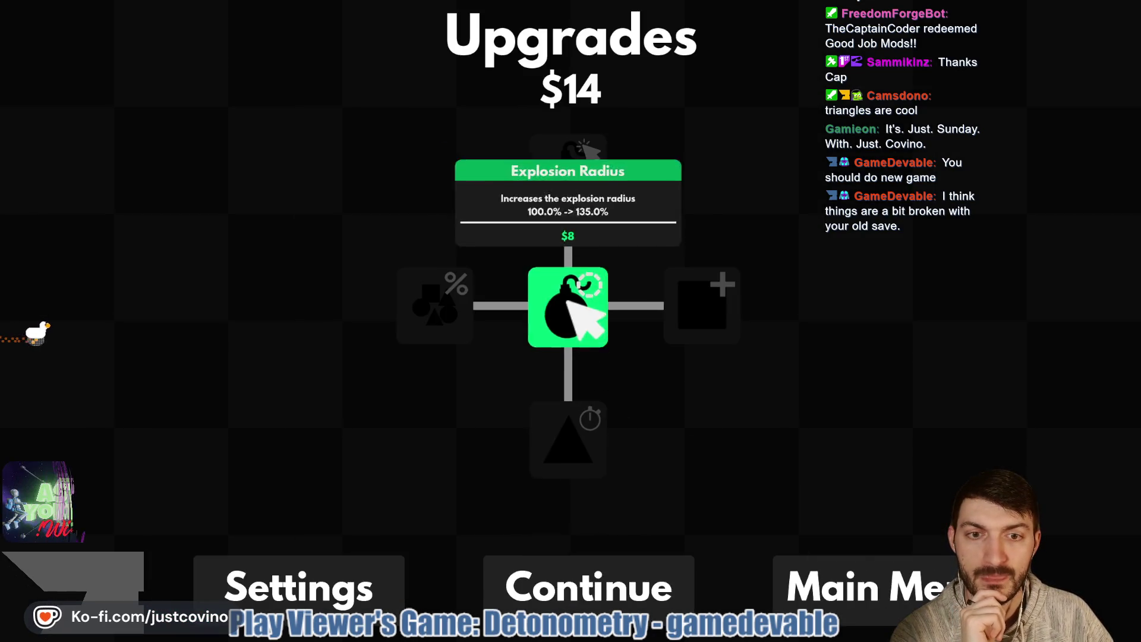
left_click(585, 314)
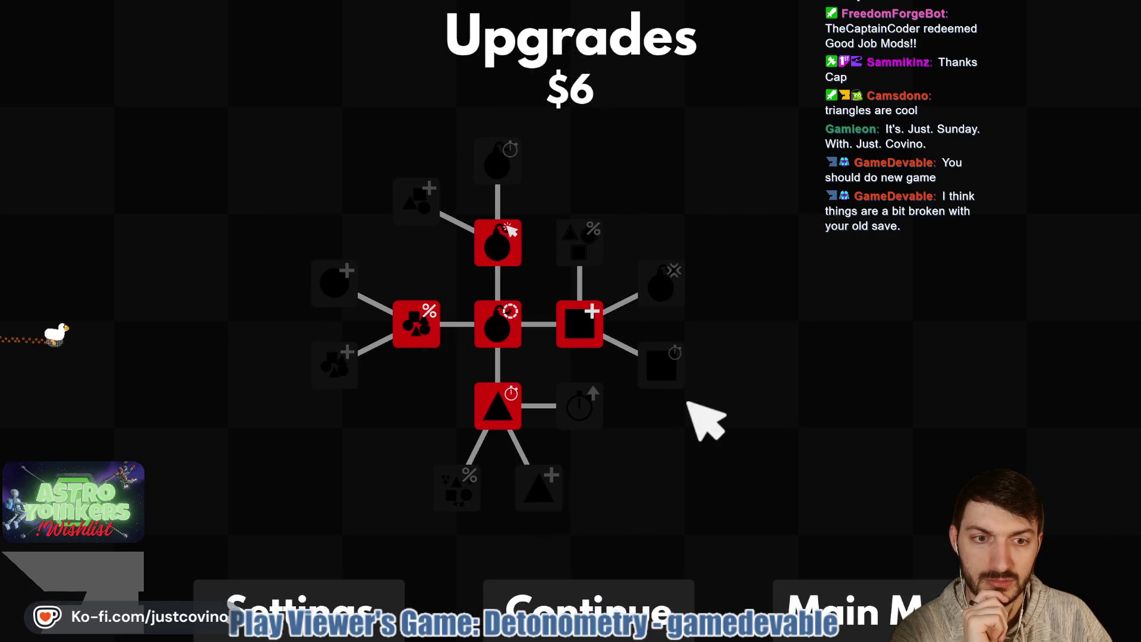
Start a round from the upgrade tree, bomb triangles to $10, then start another round without buying
left_click_drag(649, 445, 581, 309)
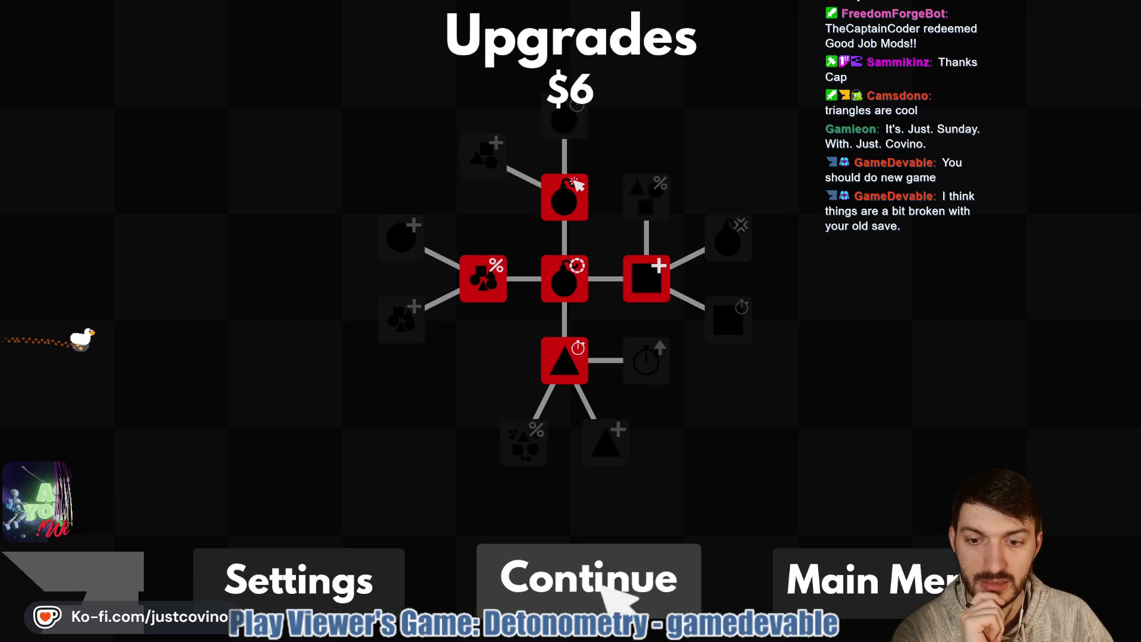
left_click(604, 585)
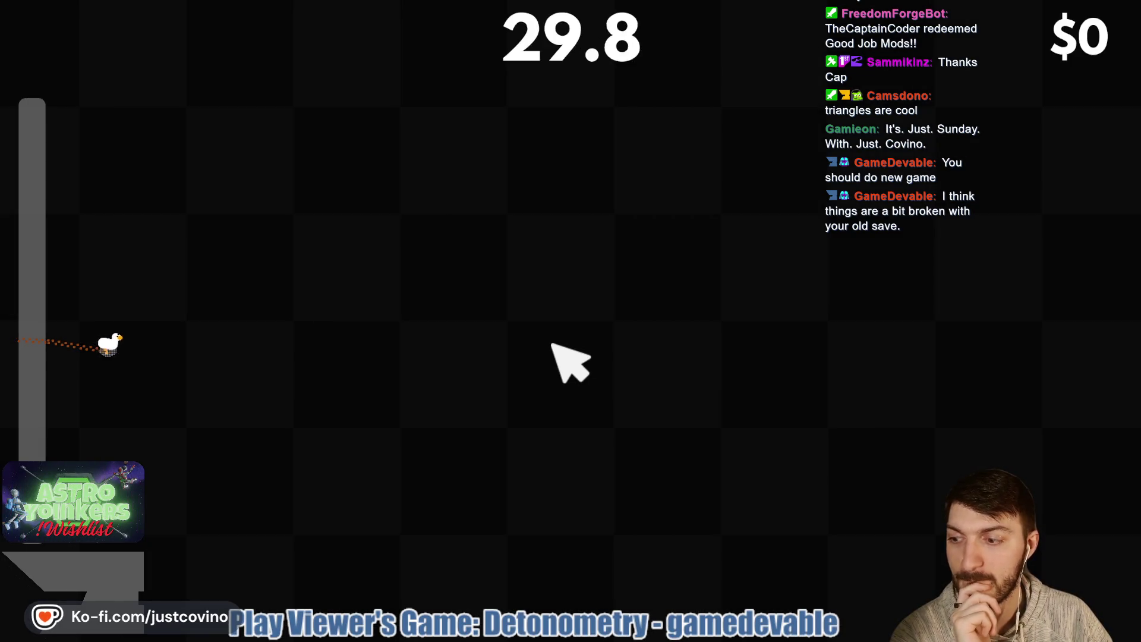
left_click(167, 491)
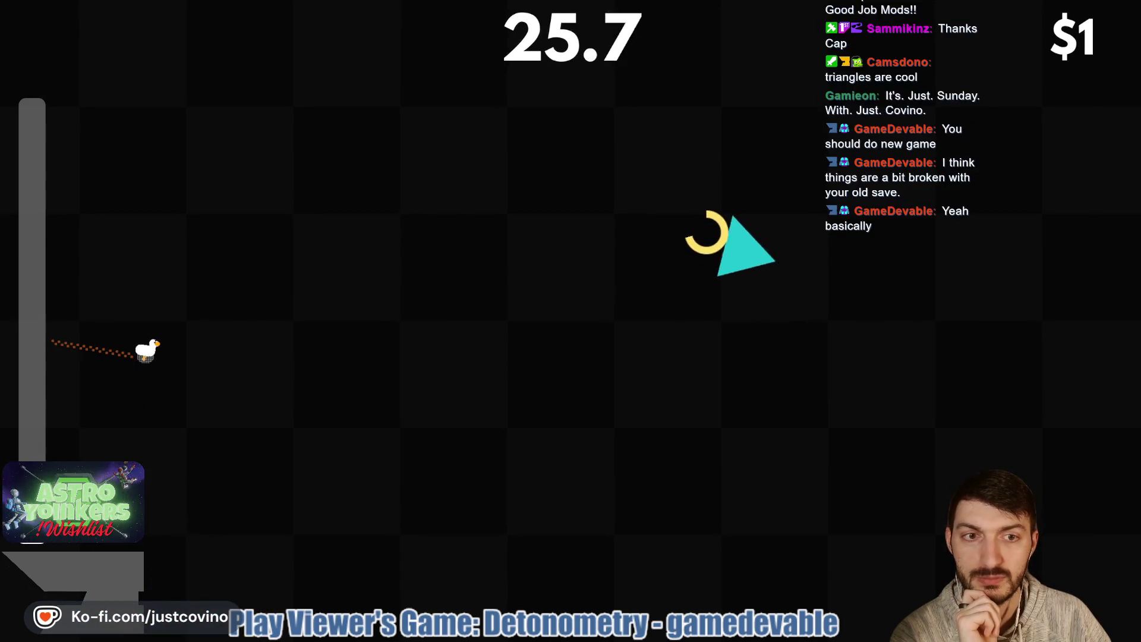
left_click(608, 181)
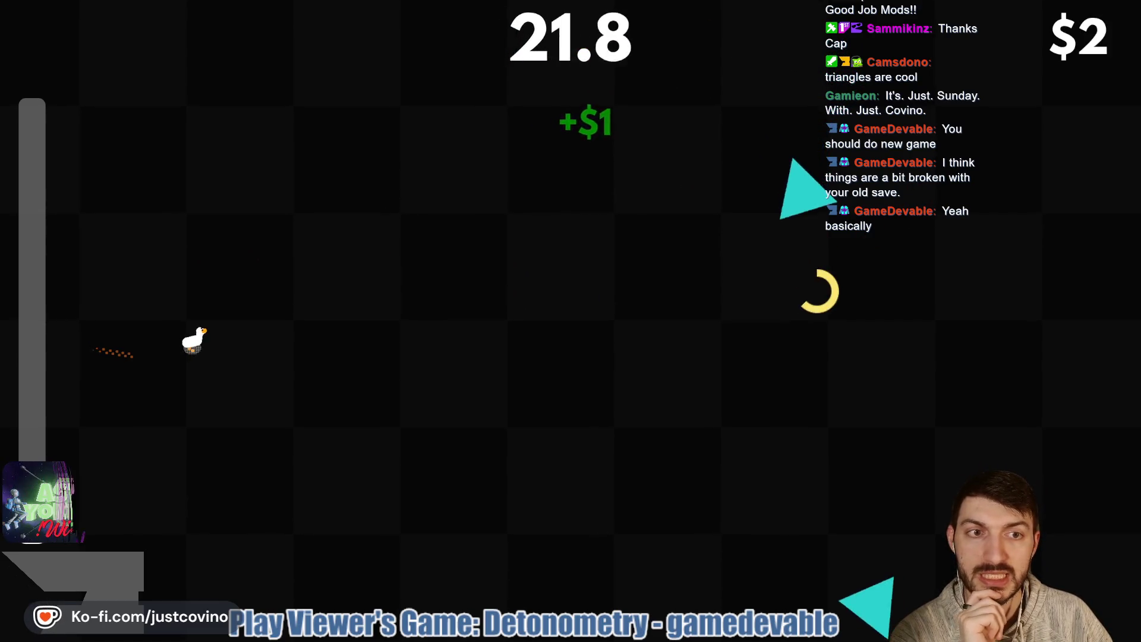
left_click(754, 339)
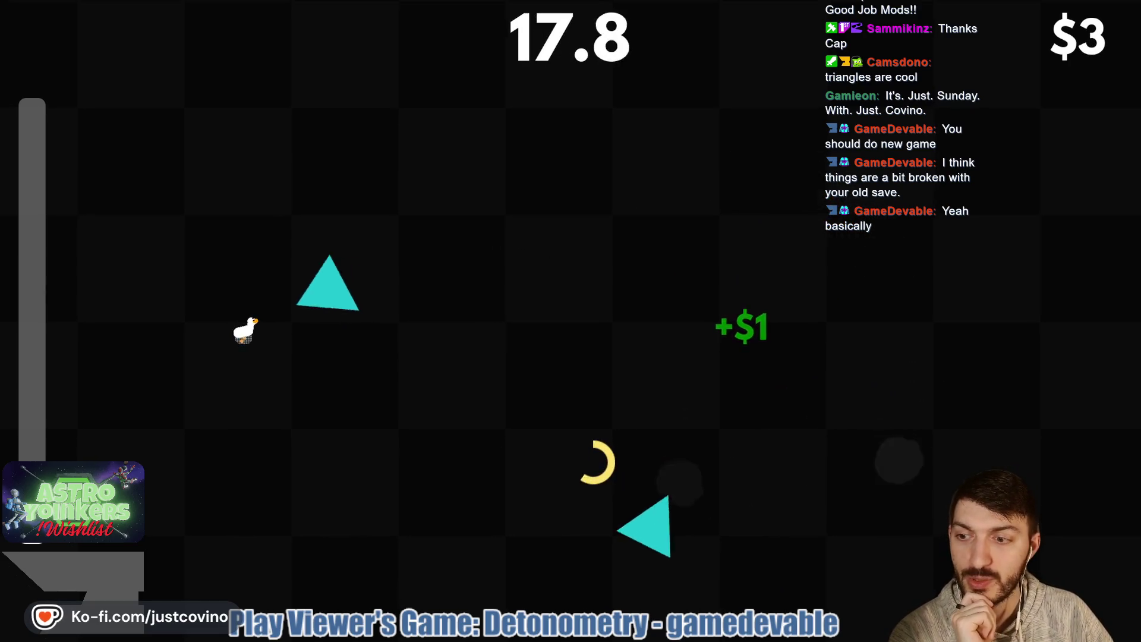
left_click(491, 405)
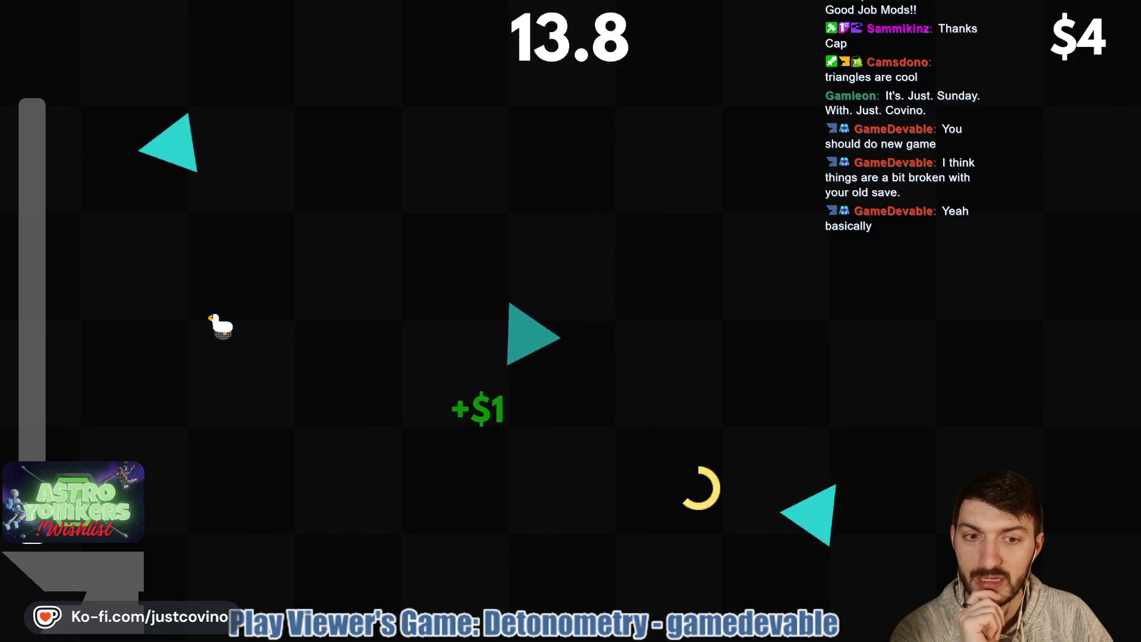
left_click(574, 456)
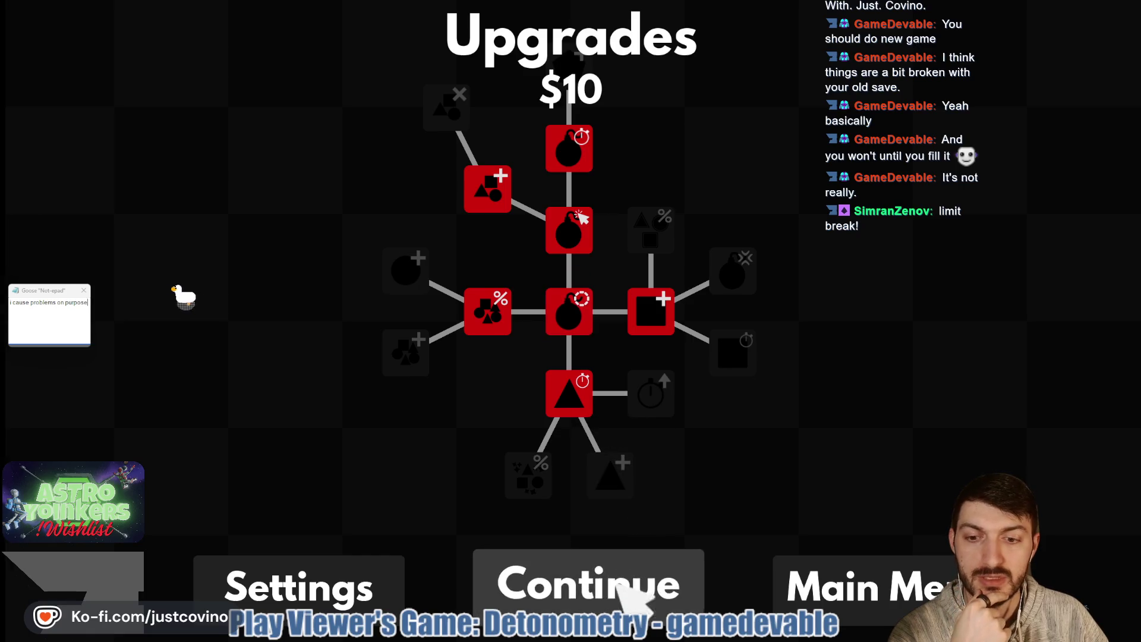
left_click(570, 580)
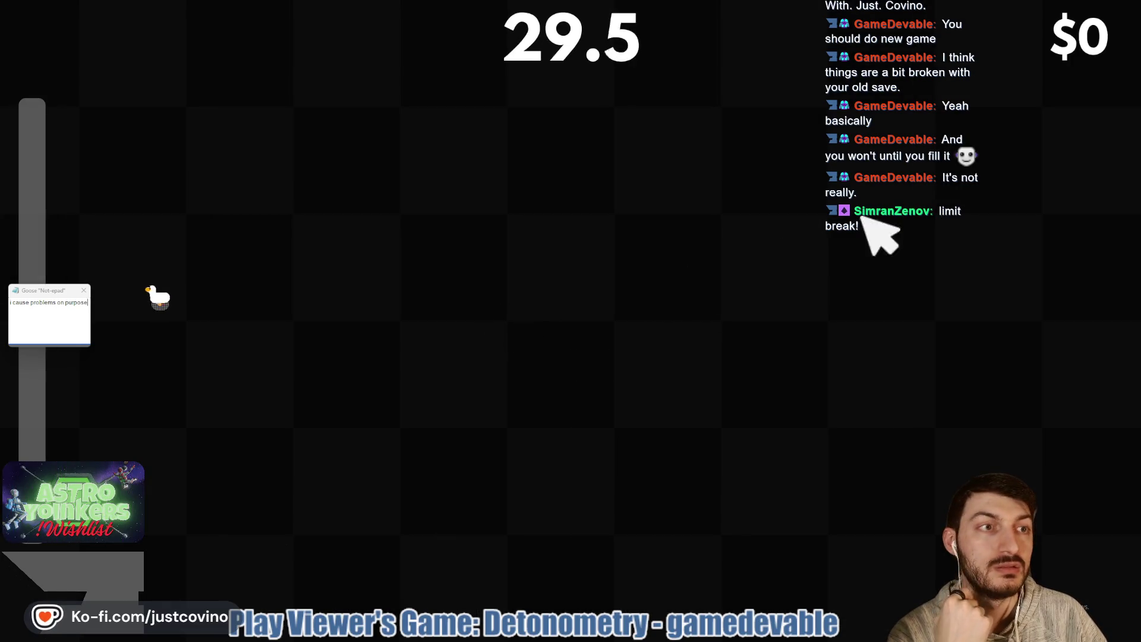
Bomb triangles across the field until time runs out, then view Upgrades showing $19
left_click(840, 479)
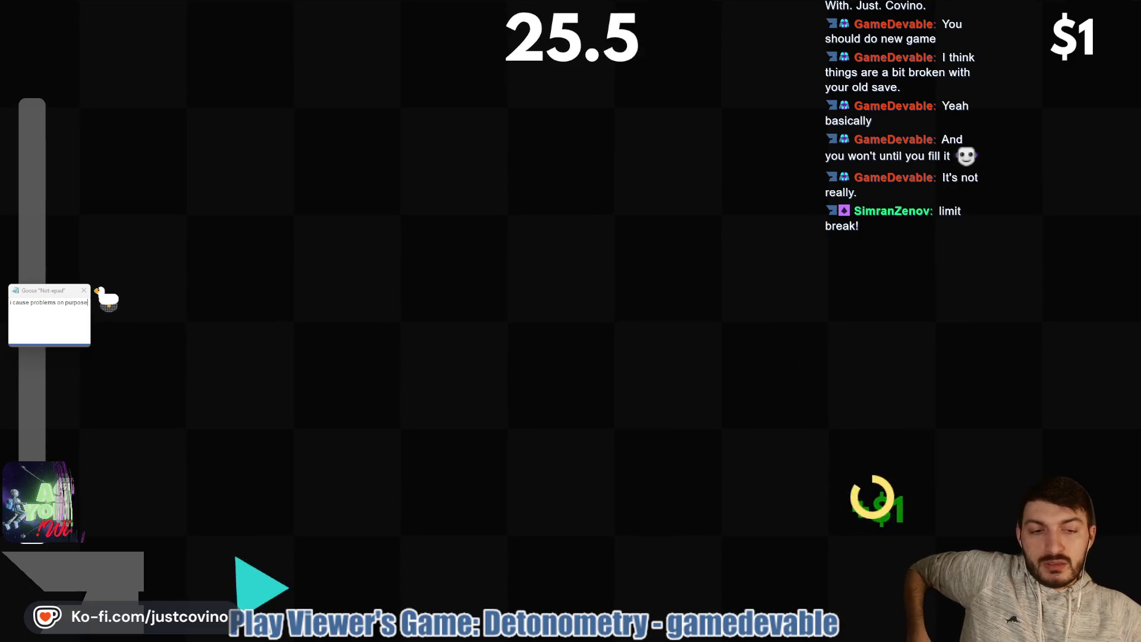
left_click(128, 437)
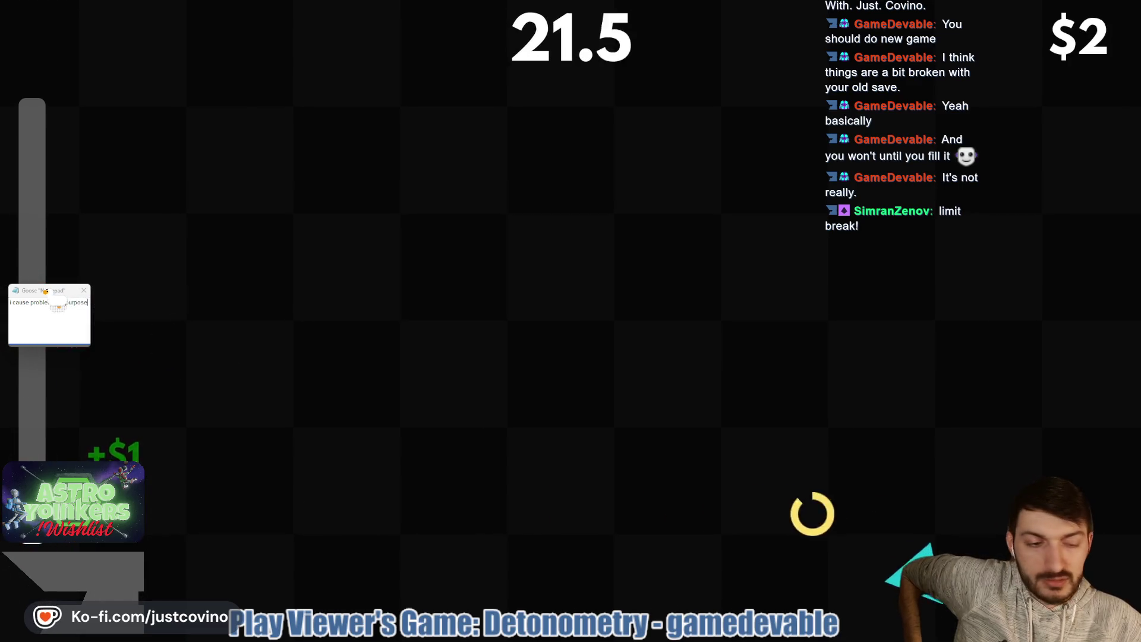
left_click(909, 409)
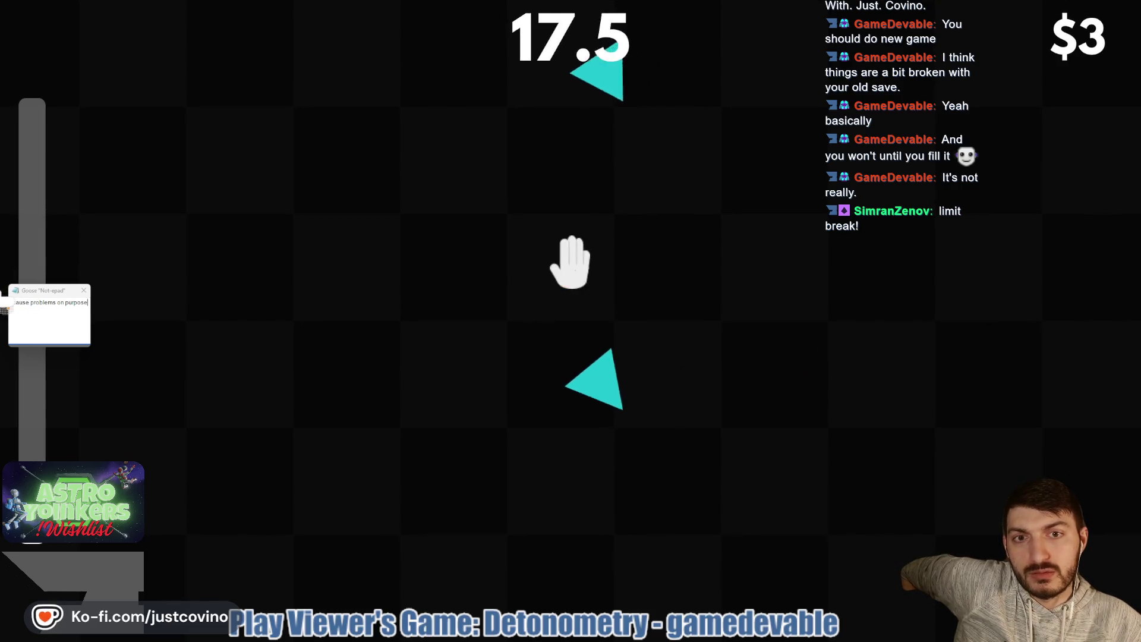
left_click(551, 237)
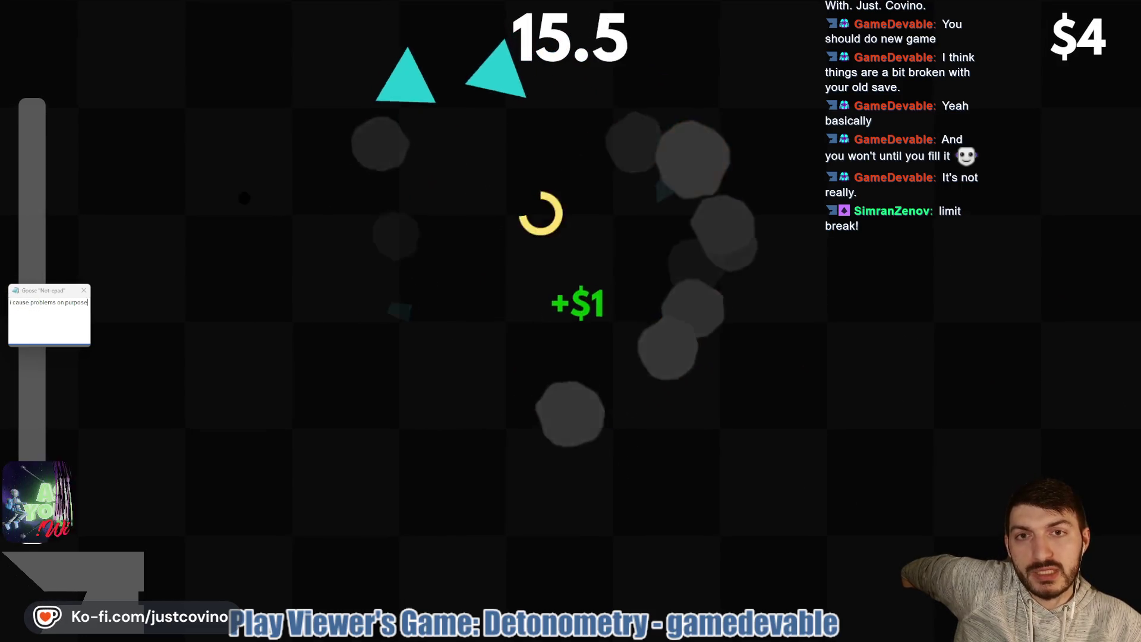
left_click(393, 100)
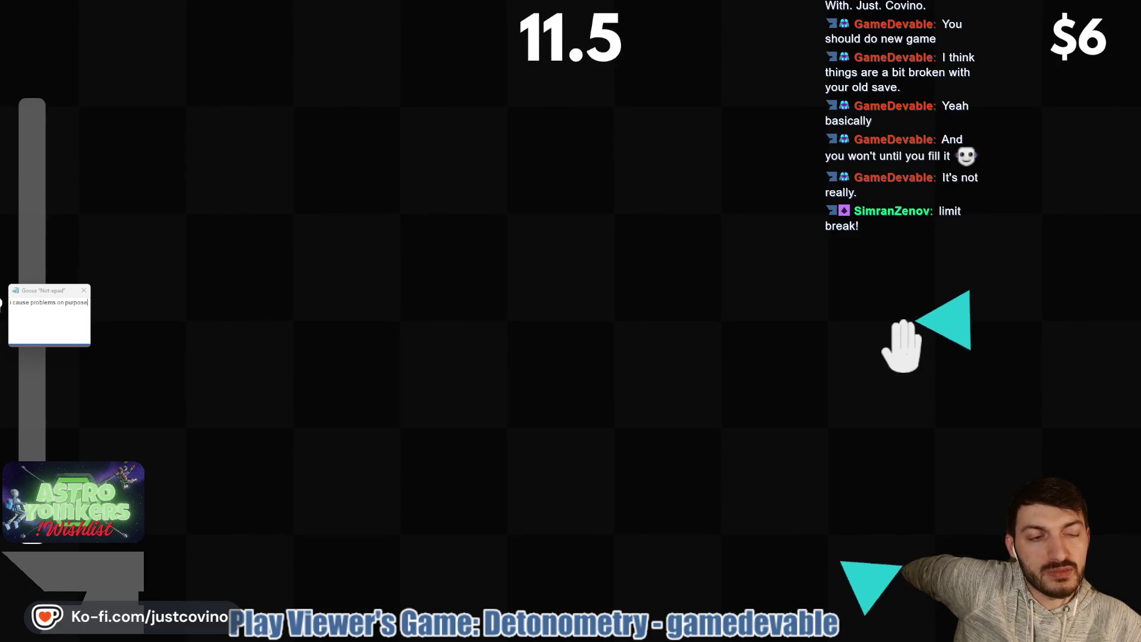
left_click(898, 312)
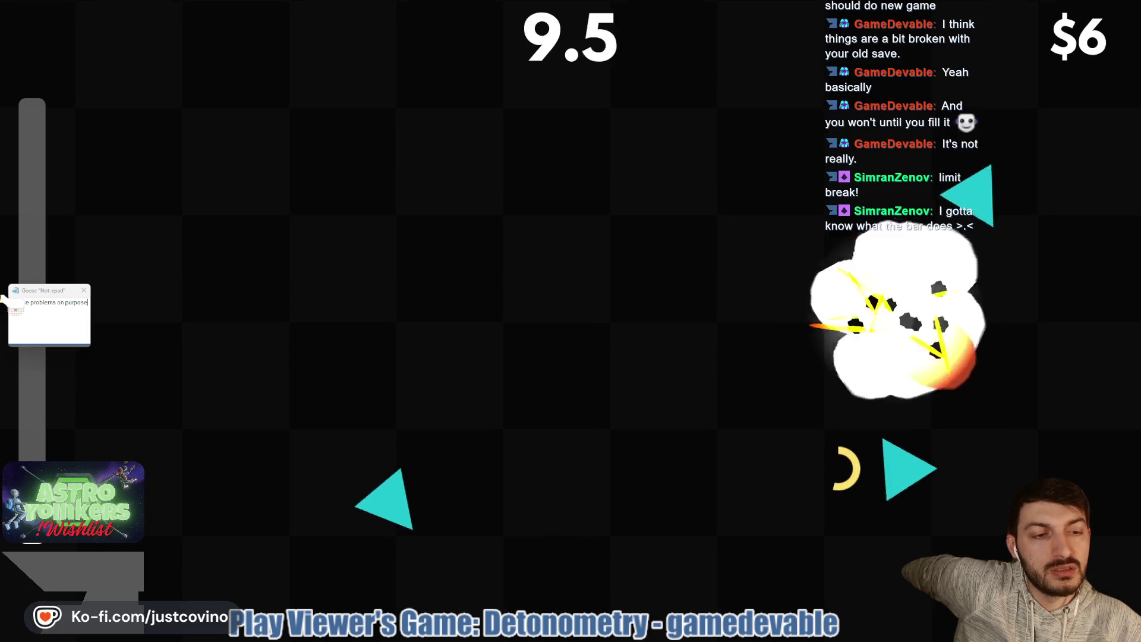
left_click(907, 279)
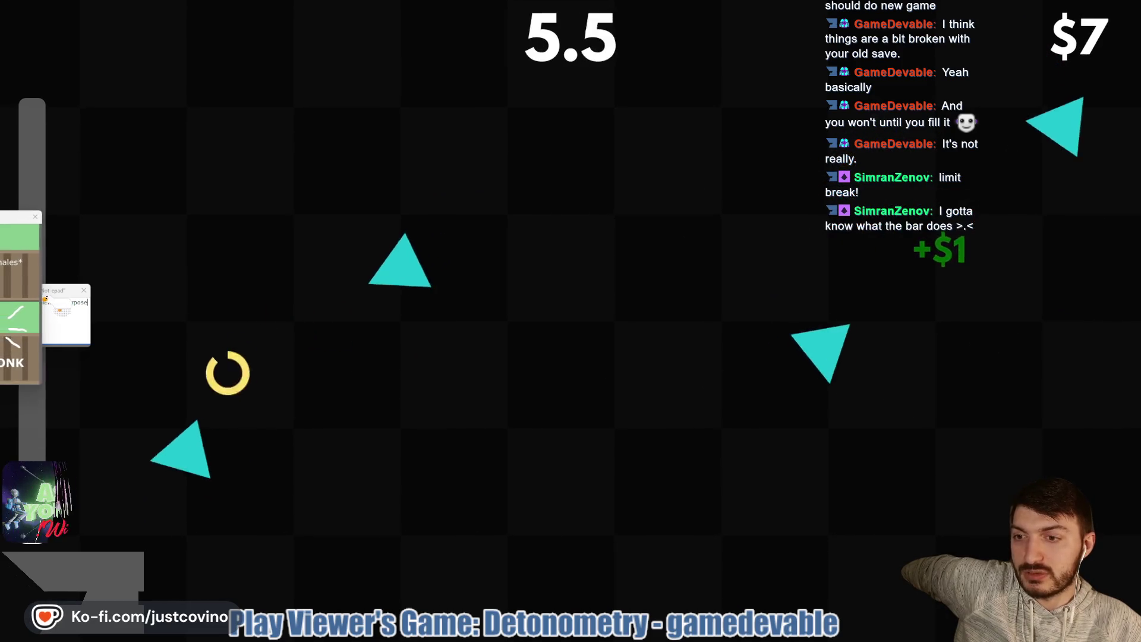
left_click(130, 395)
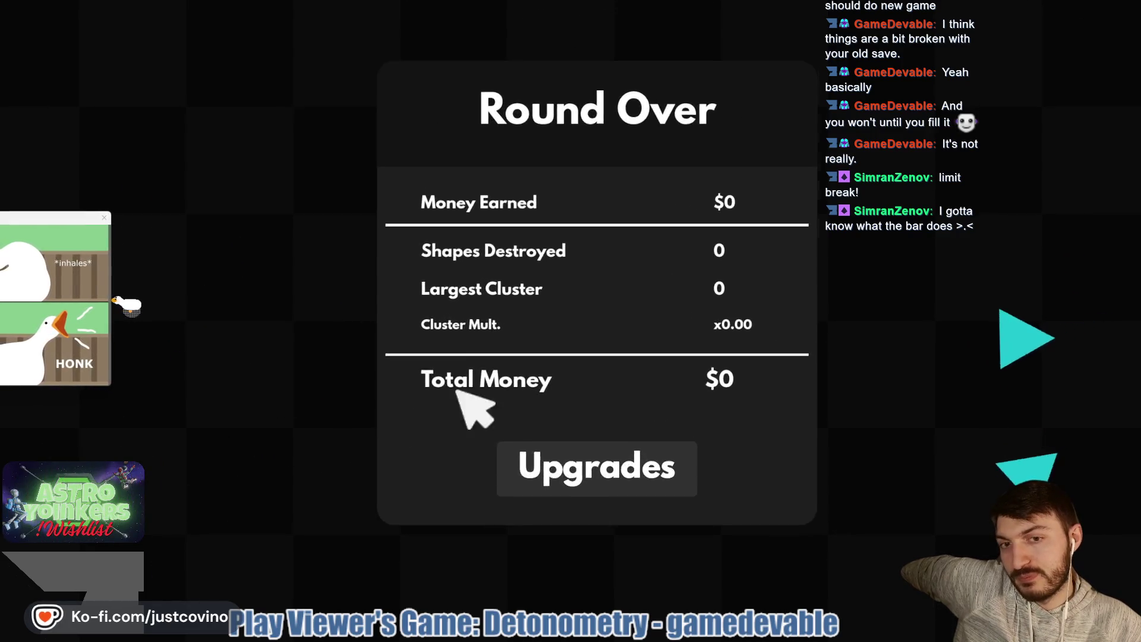
left_click(571, 489)
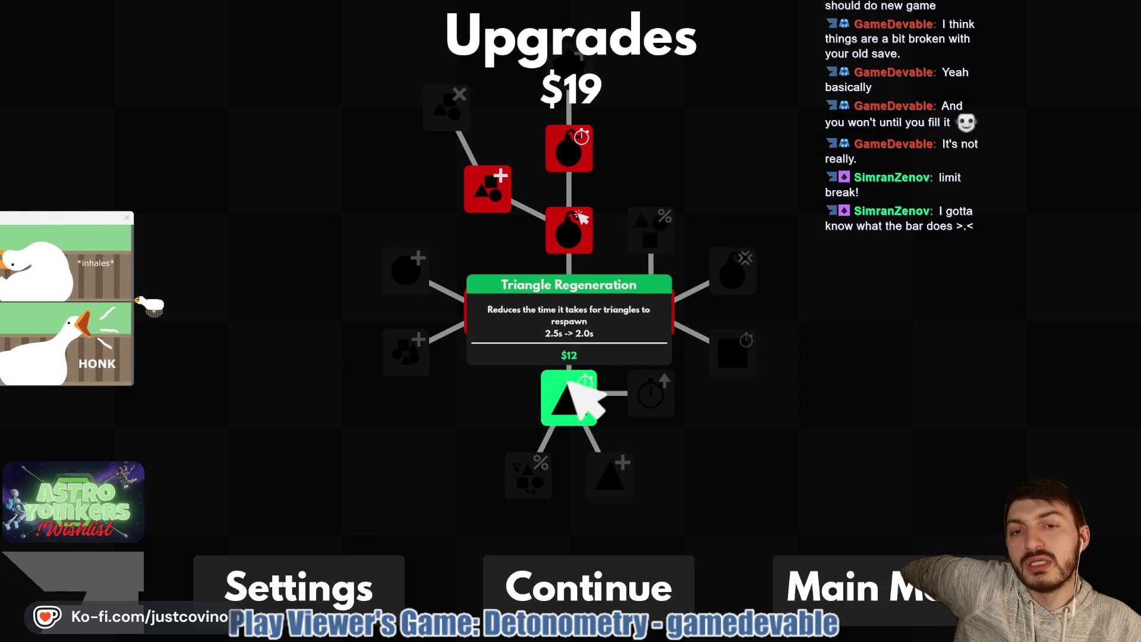
Buy another bomb upgrade, start the next round, and drop the first bombs on triangles
left_click(586, 315)
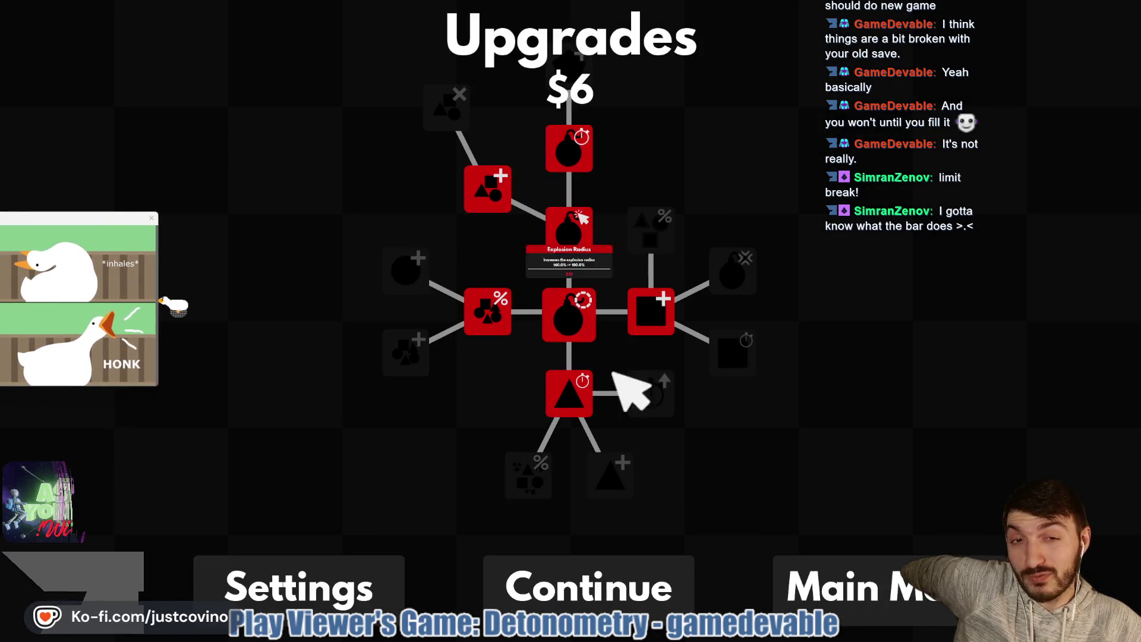
left_click(588, 585)
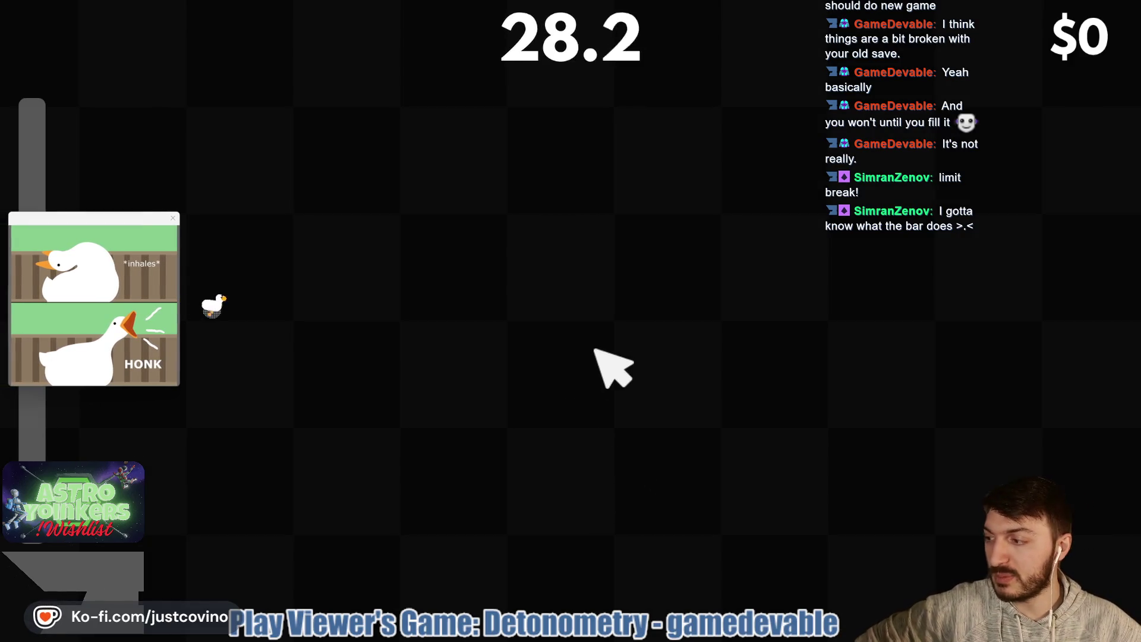
left_click(844, 410)
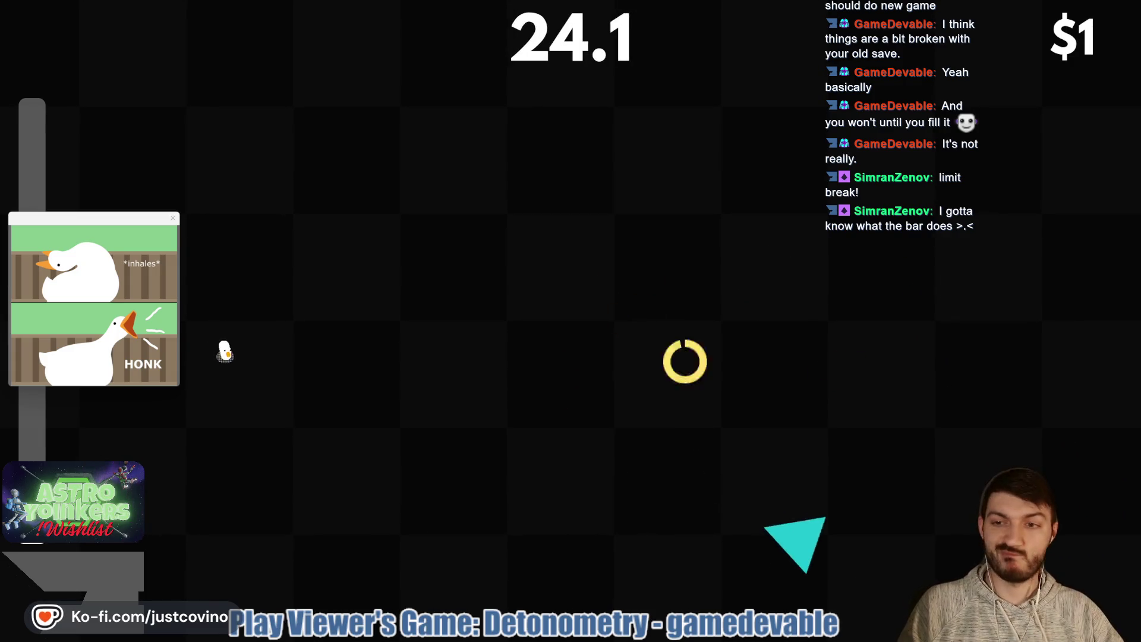
left_click(932, 419)
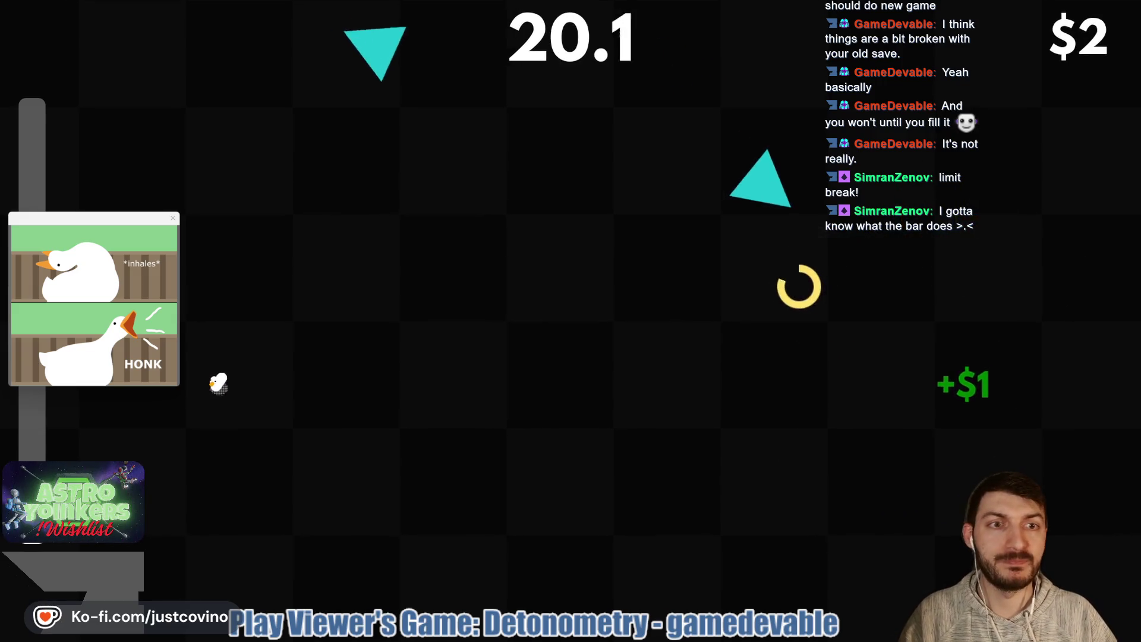
left_click(826, 355)
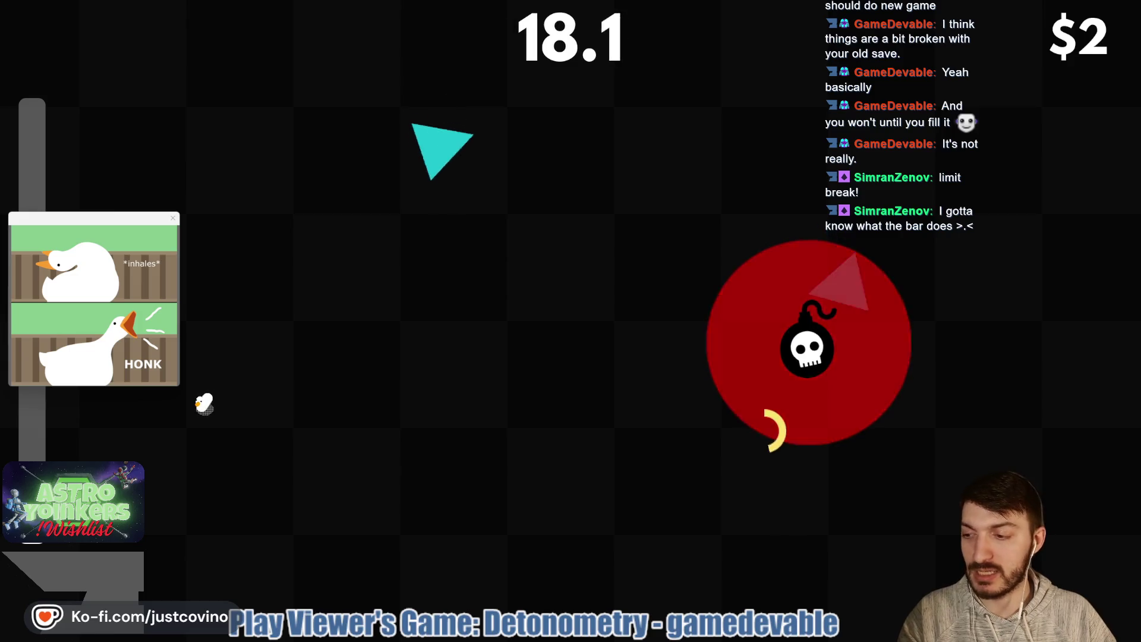
Keep bombing triangles until the timer hits zero and the Round Over summary shows
left_click(615, 425)
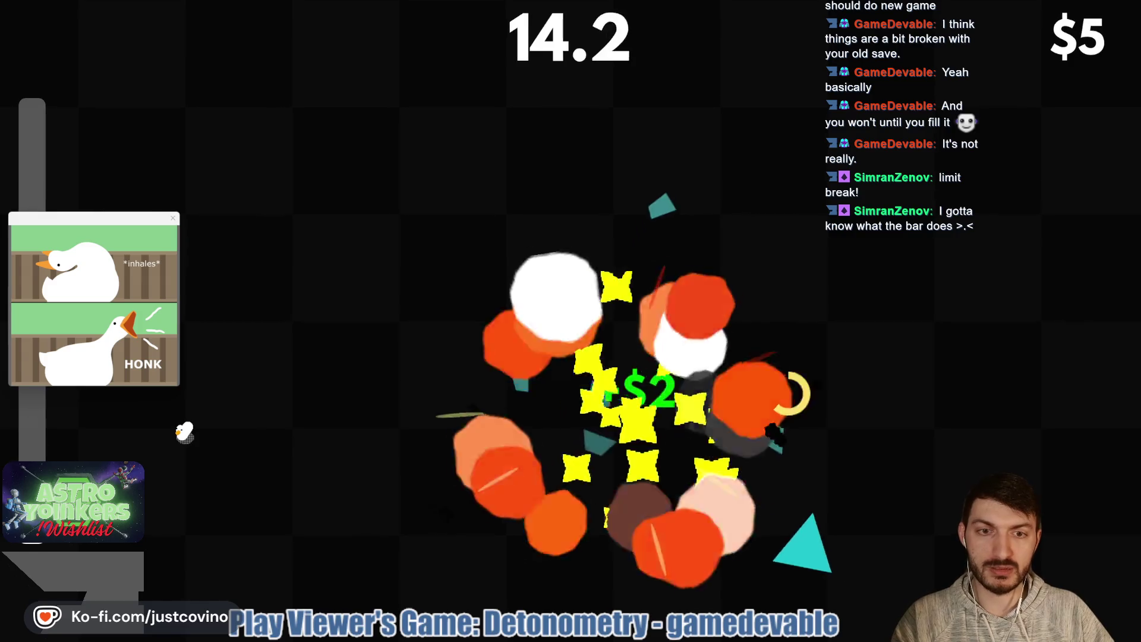
left_click(589, 412)
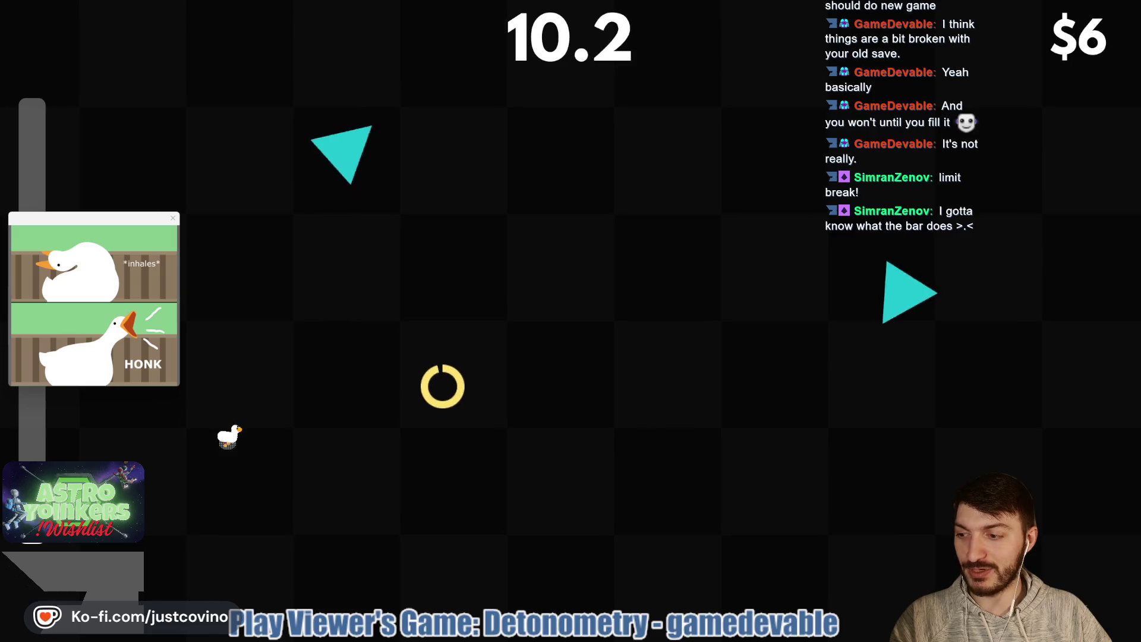
left_click(204, 261)
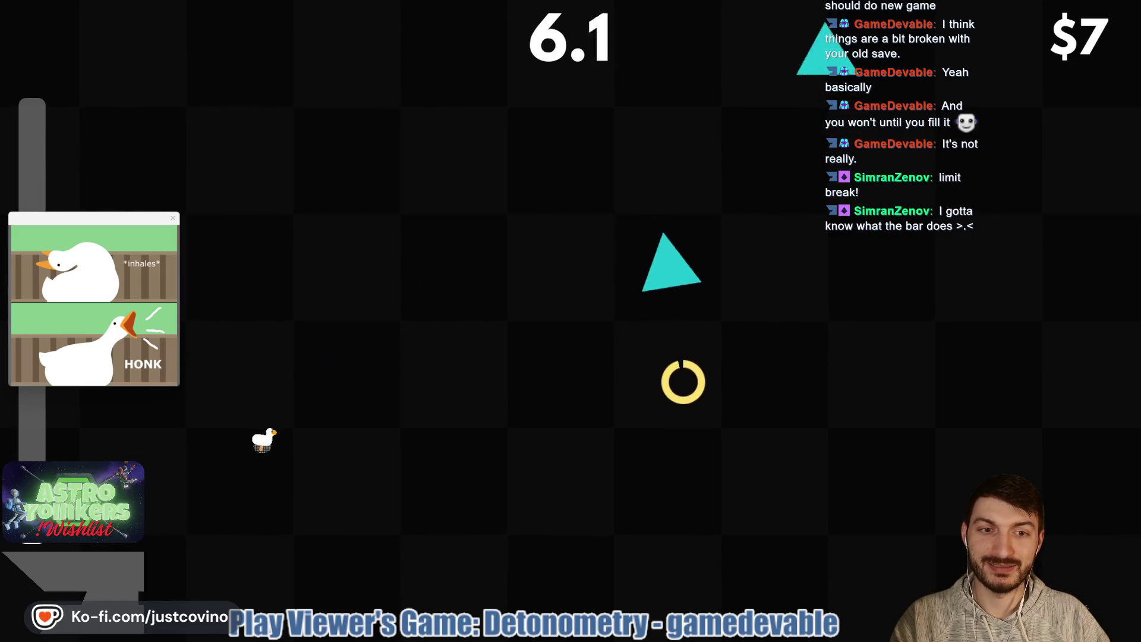
left_click(652, 356)
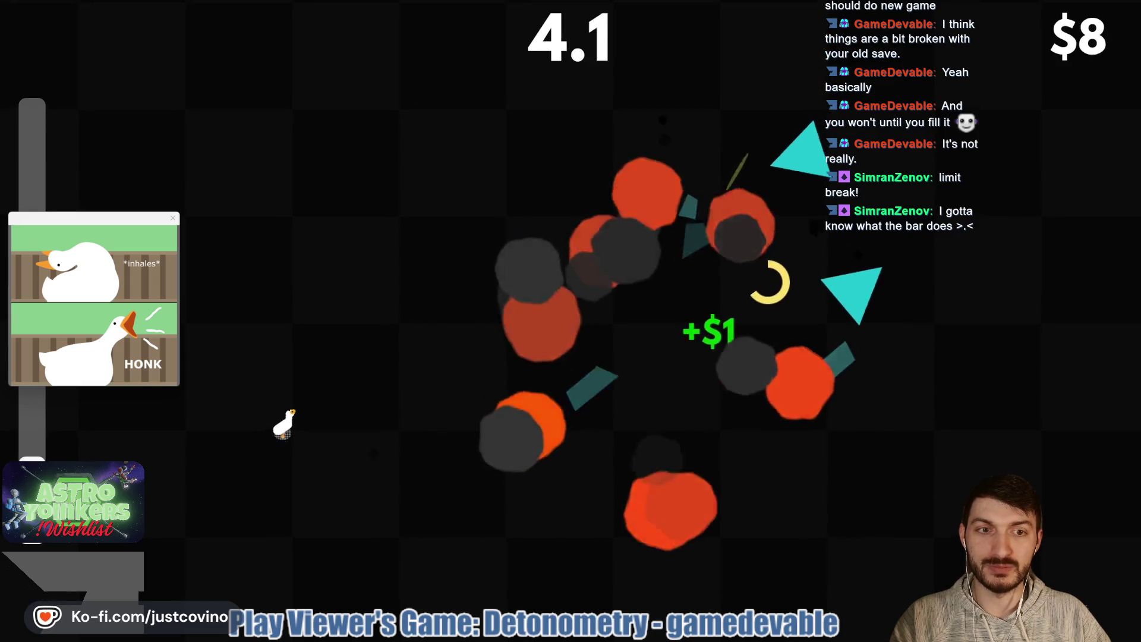
left_click(702, 277)
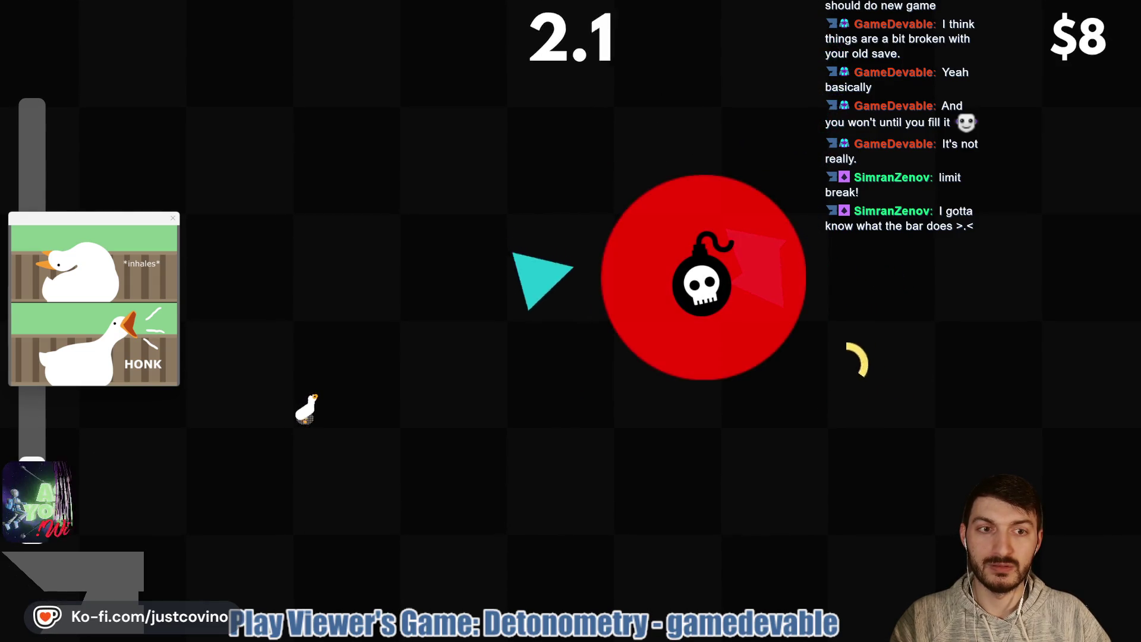
left_click(670, 423)
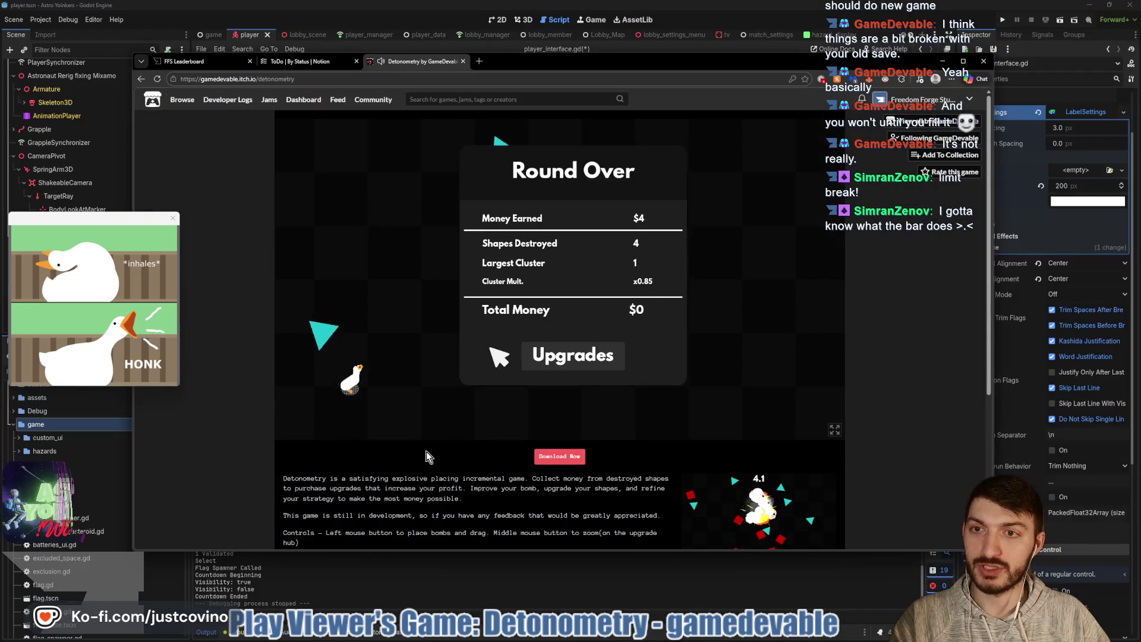
Leave fullscreen, maximize the browser, go to Upgrades, and return the game to fullscreen
key("Escape")
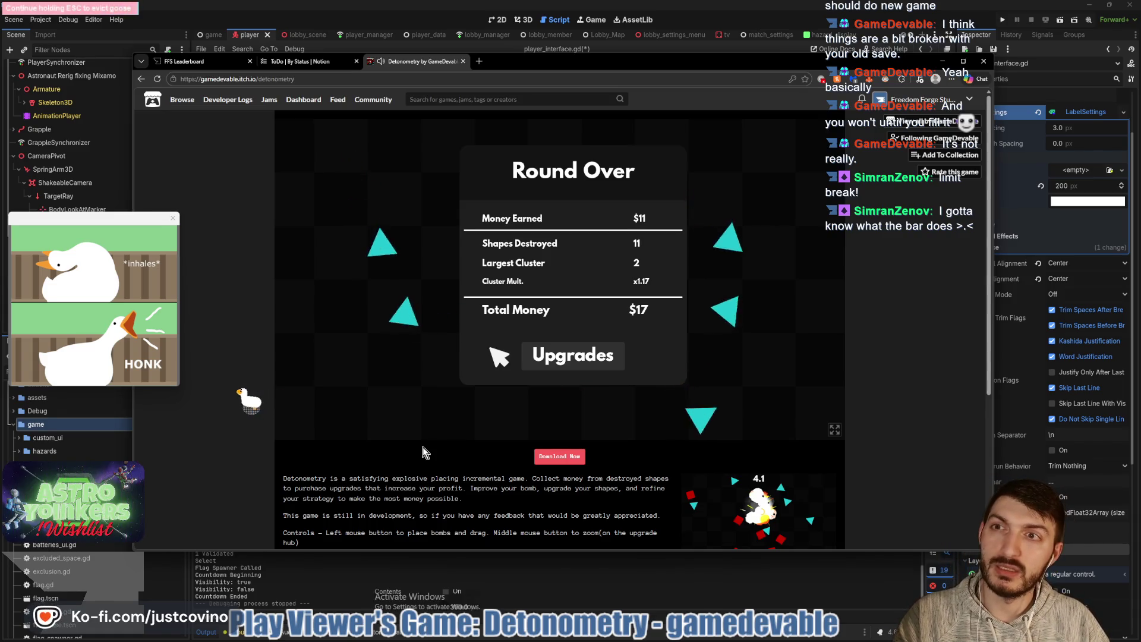
left_click(963, 61)
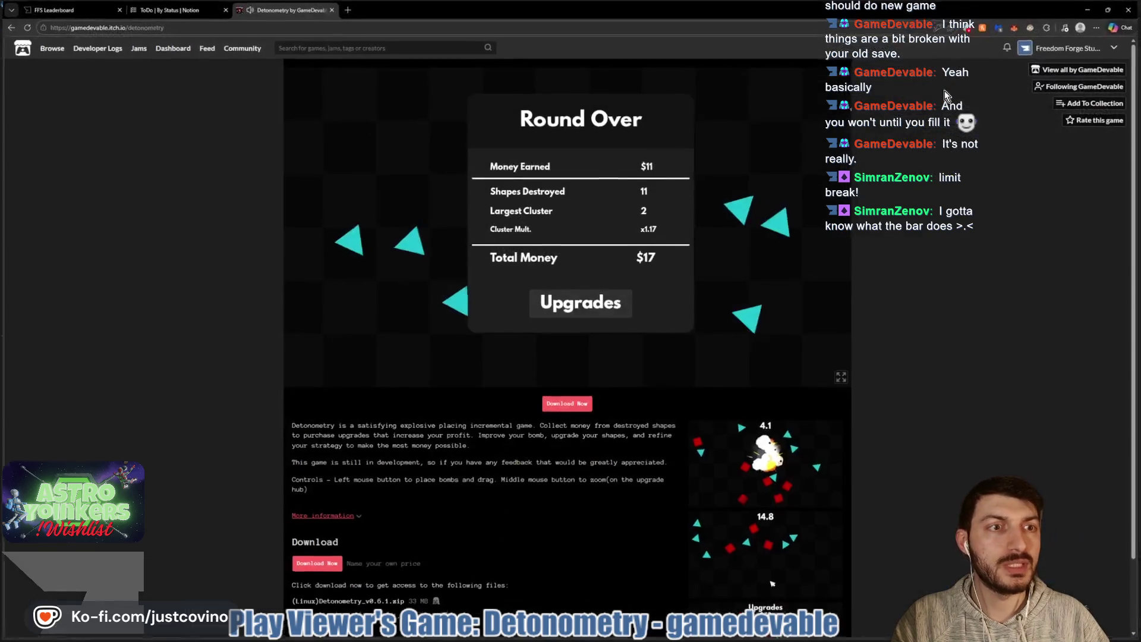
left_click(570, 308)
left_click(842, 377)
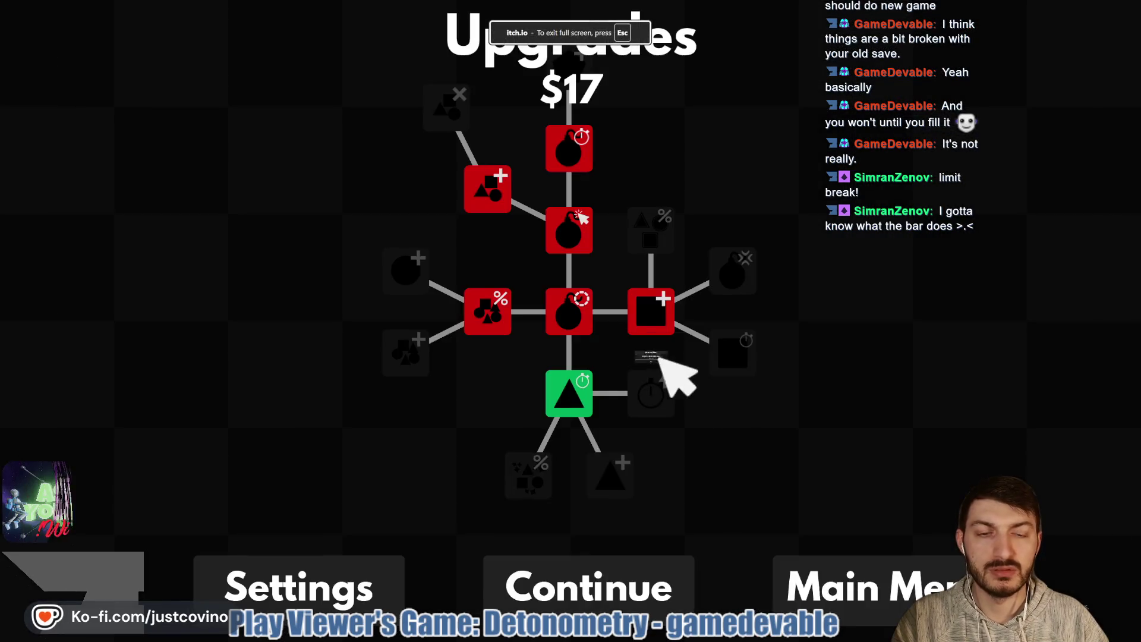
Buy Triangle Regeneration, cutting respawn from 2.5s to 2.0s, and start a new round
mouse_move(561, 377)
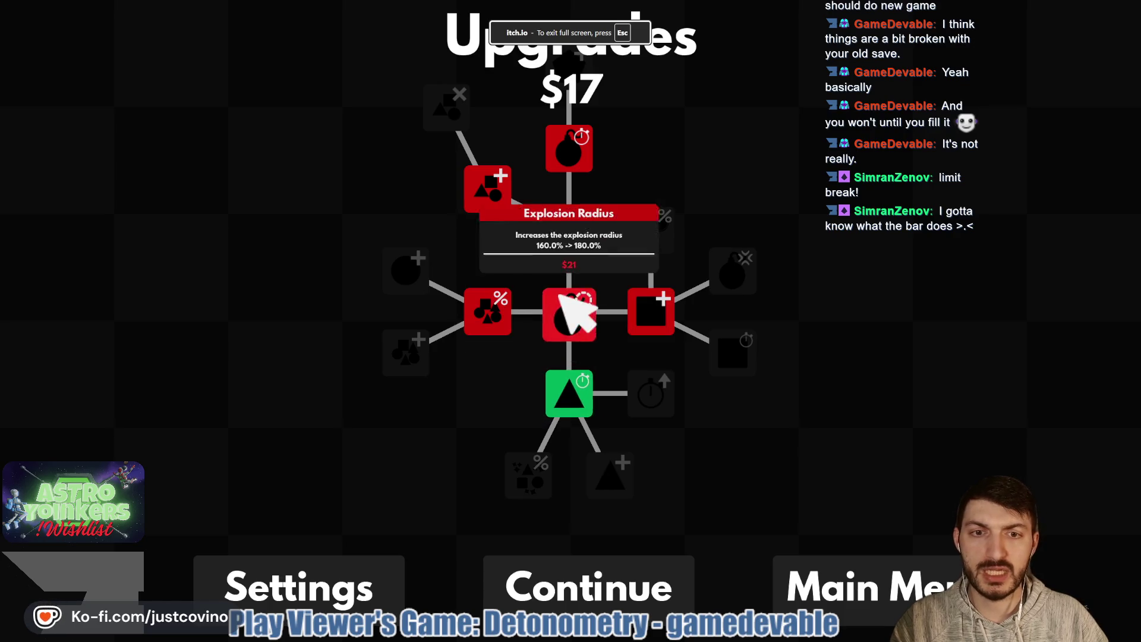
left_click(562, 397)
left_click(585, 585)
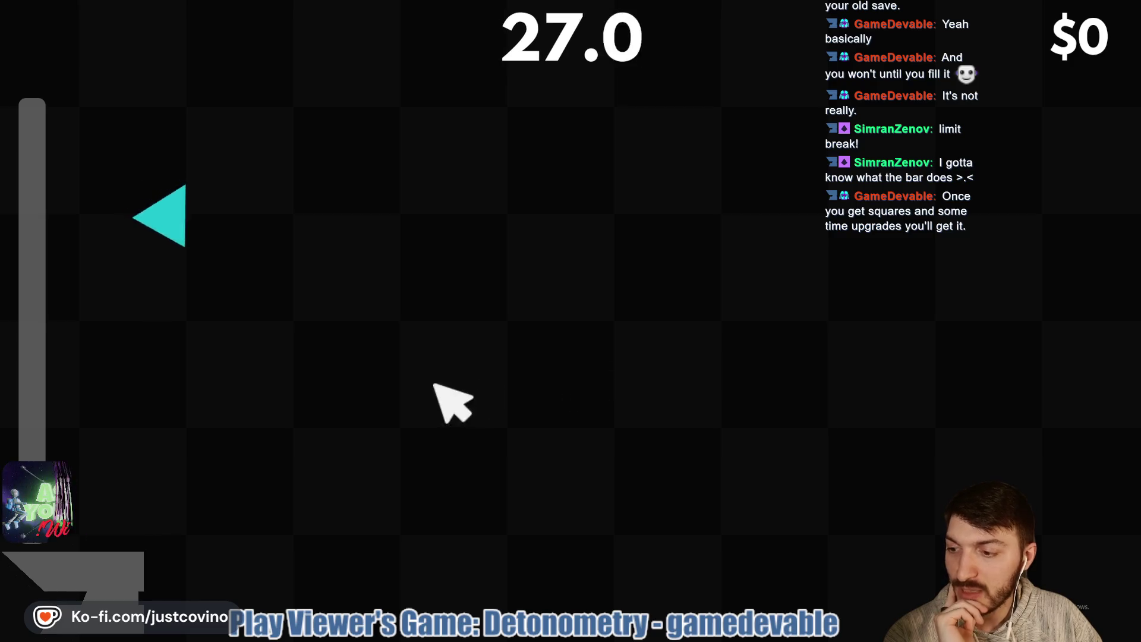
Bomb triangle groups until the round ends with 14 shapes, $14 earned and $19 total
left_click(307, 314)
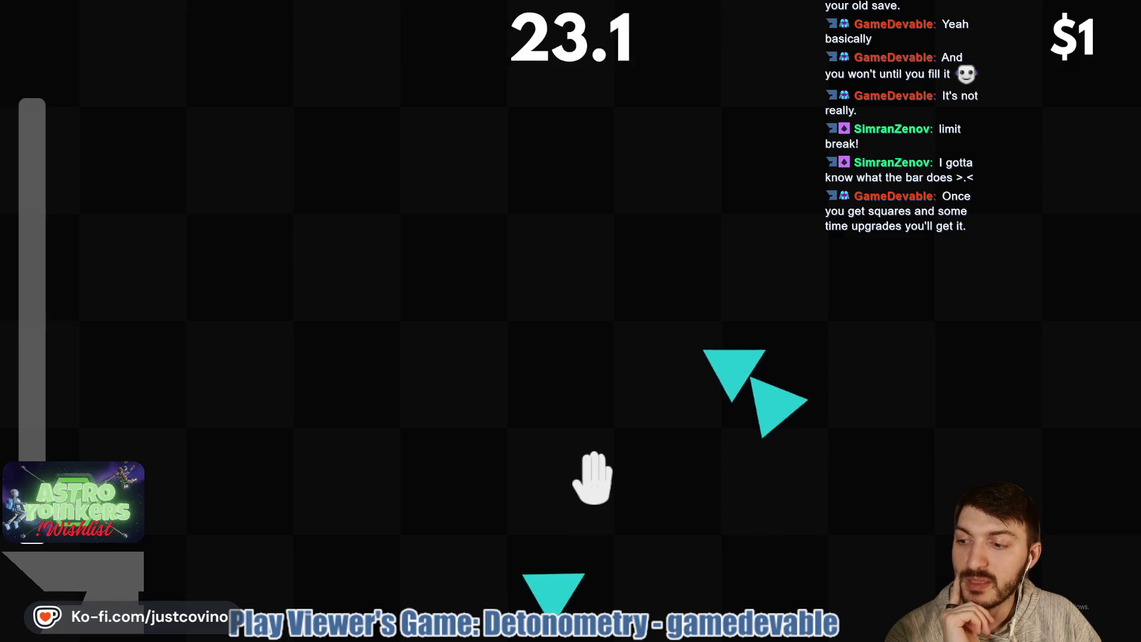
left_click(565, 450)
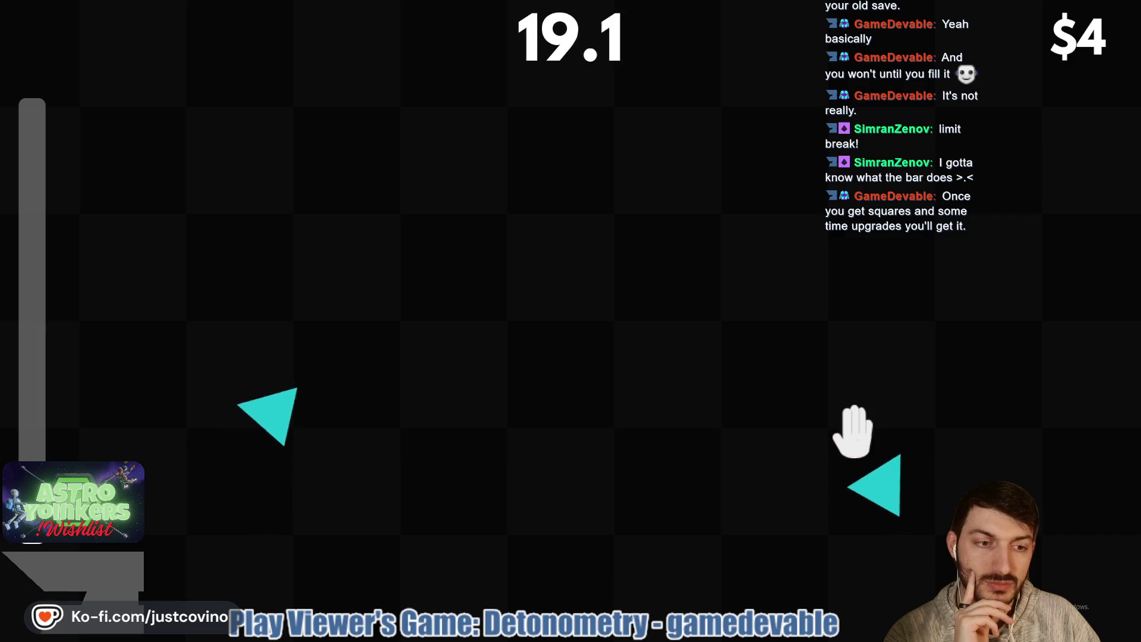
left_click(860, 355)
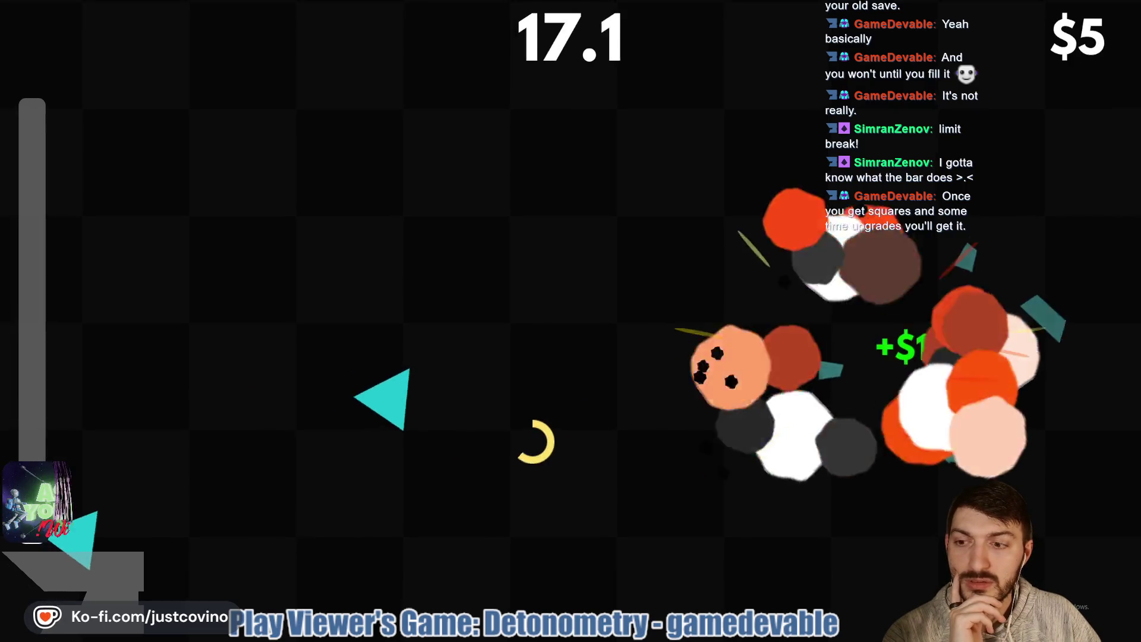
left_click(518, 356)
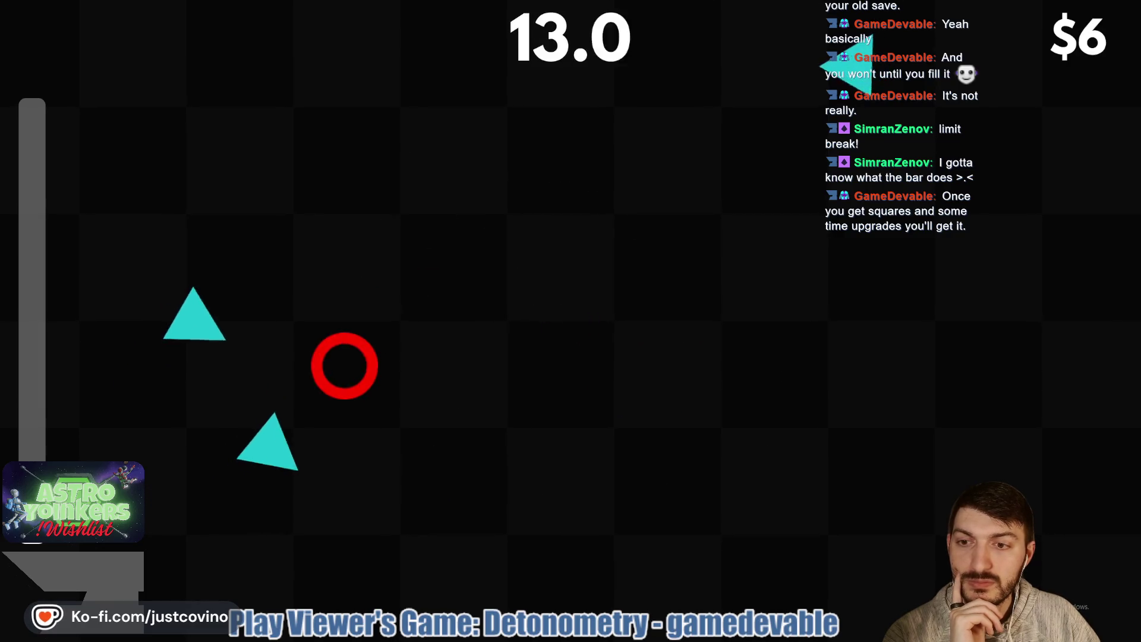
left_click(335, 319)
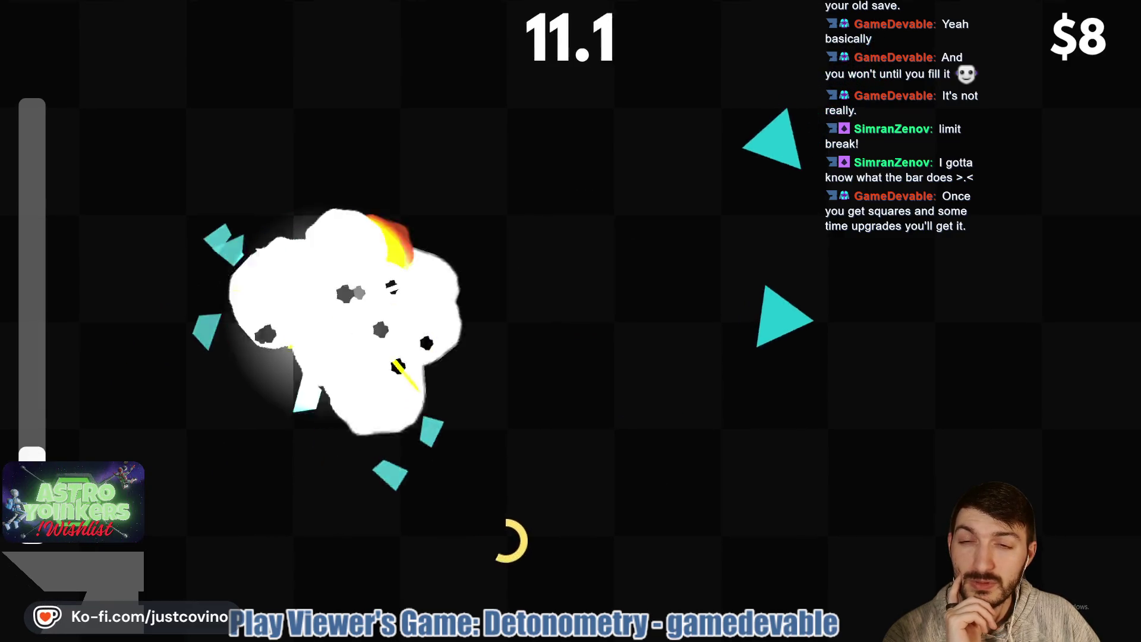
left_click(698, 291)
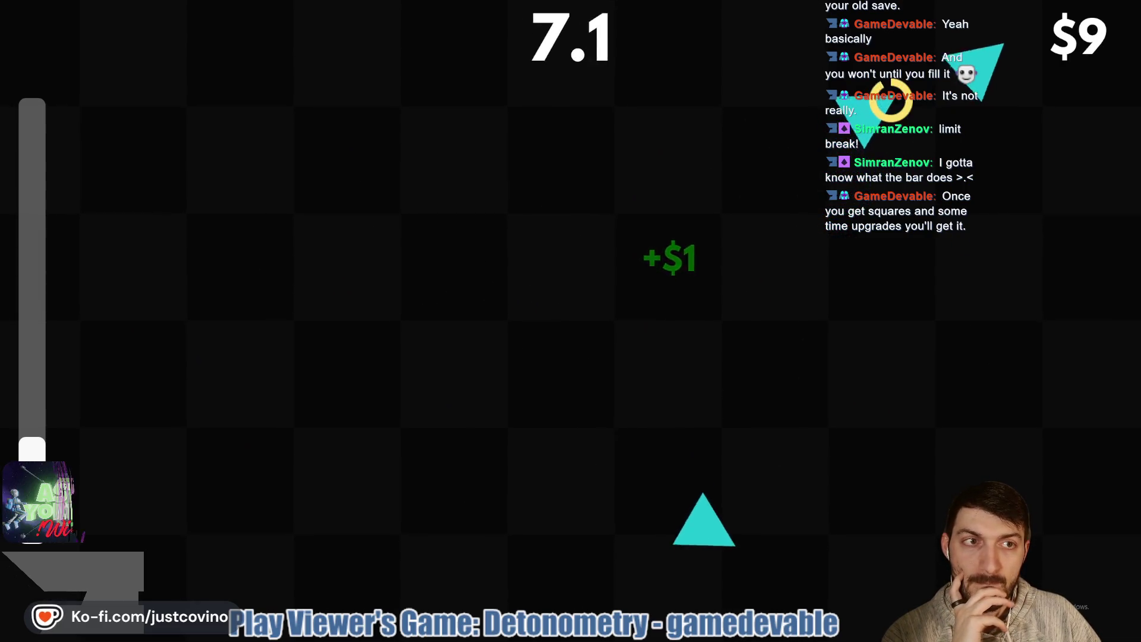
left_click(830, 73)
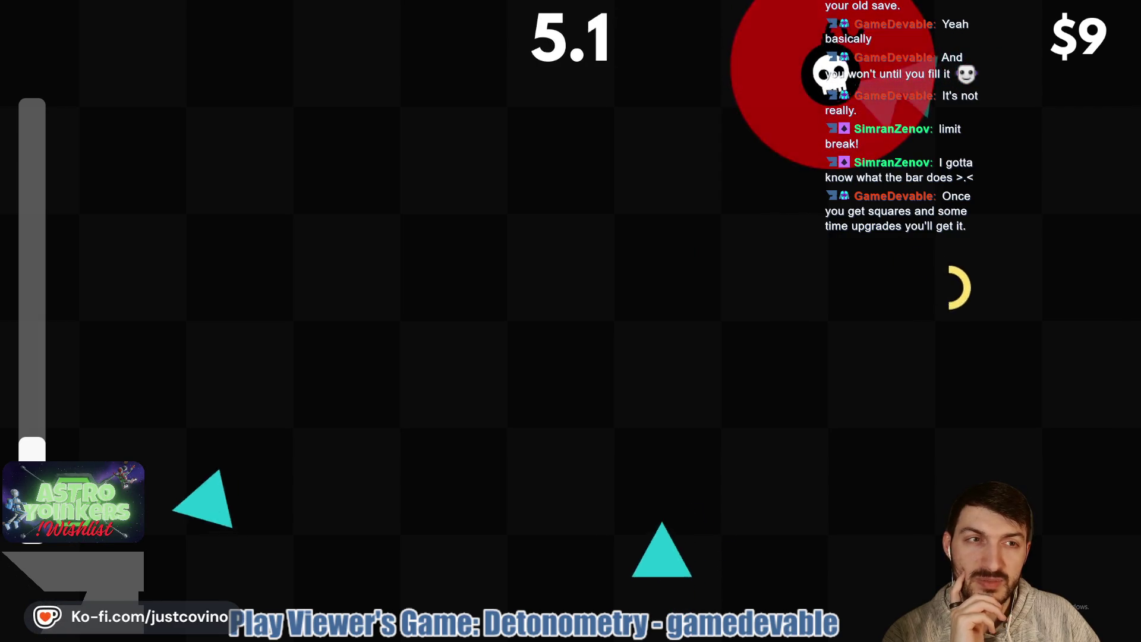
left_click(546, 416)
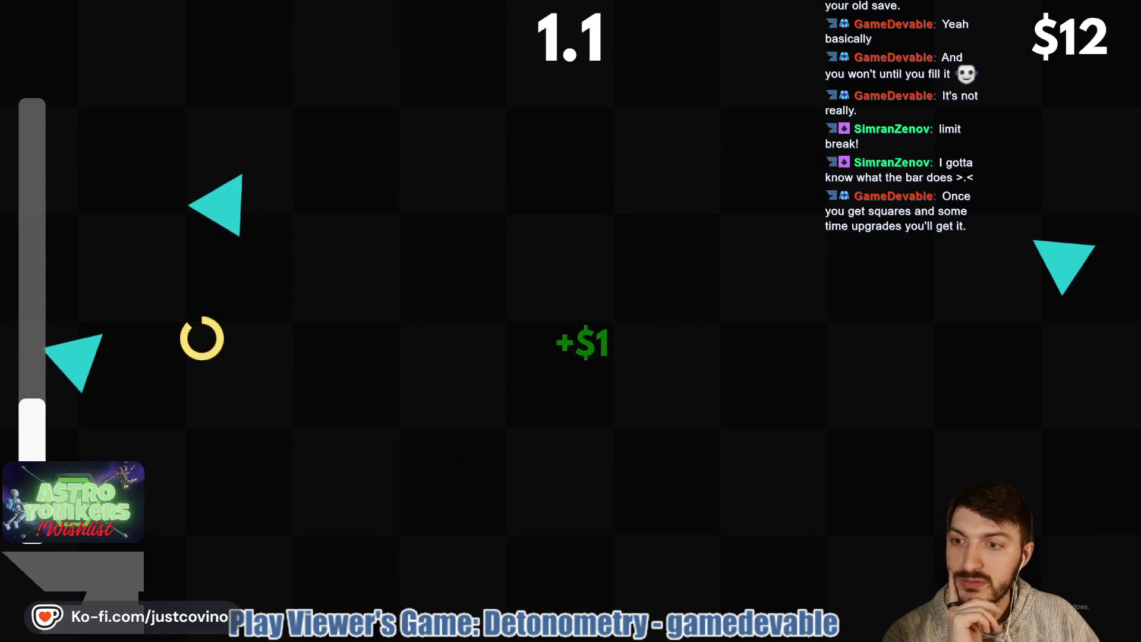
left_click(154, 306)
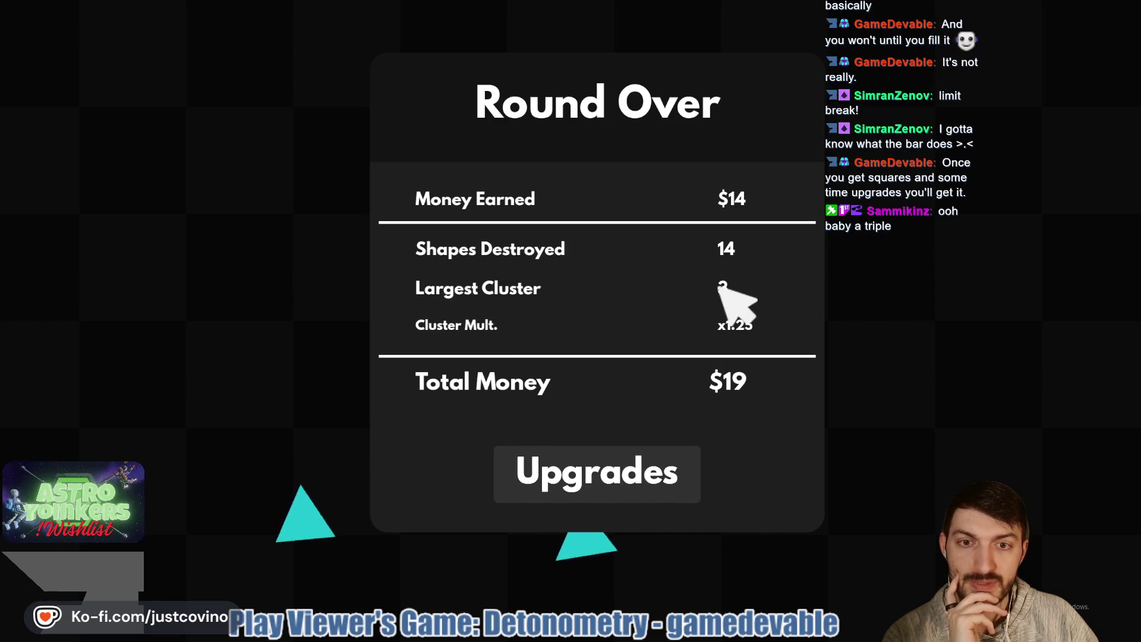
Buy the $19 Triangle Regeneration level (2.0s to 1.5s) and start a new round
left_click(617, 462)
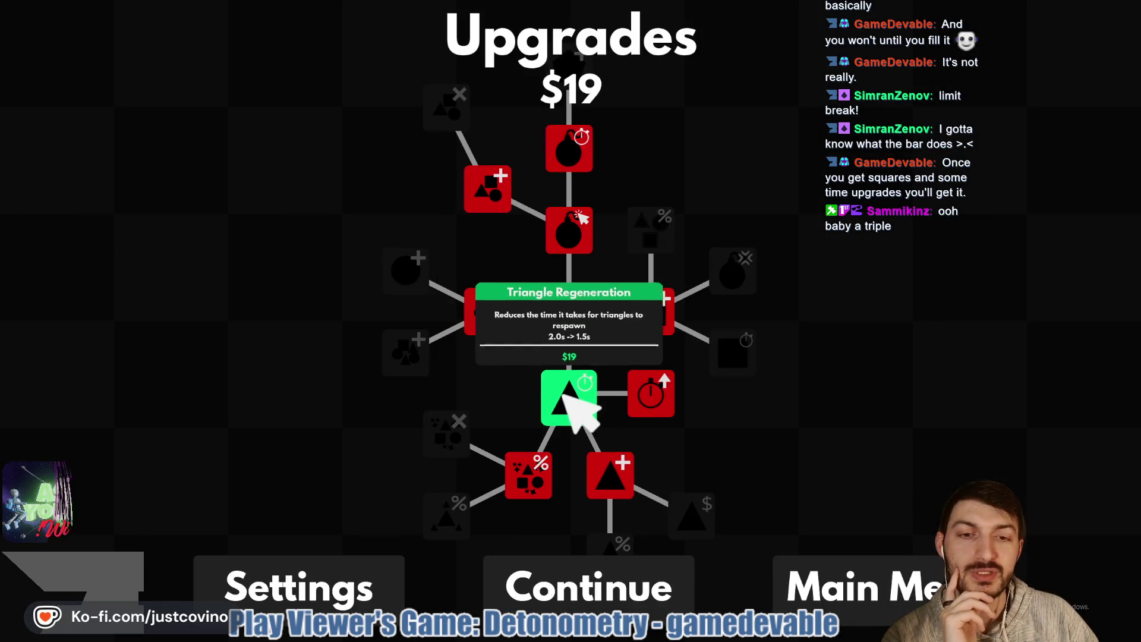
left_click(558, 400)
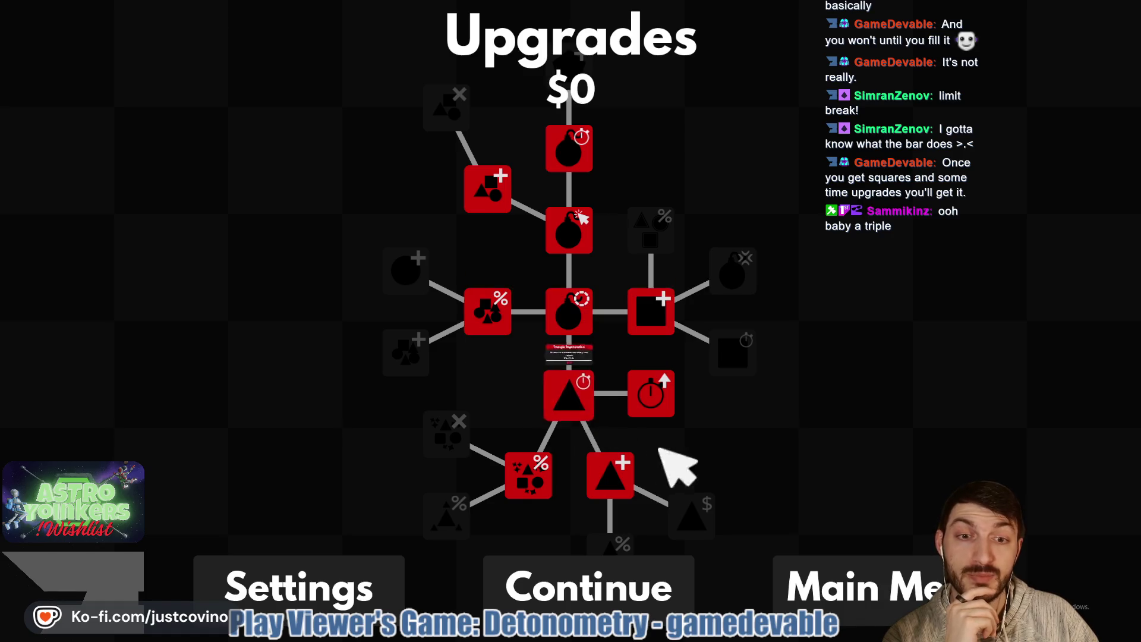
left_click(606, 565)
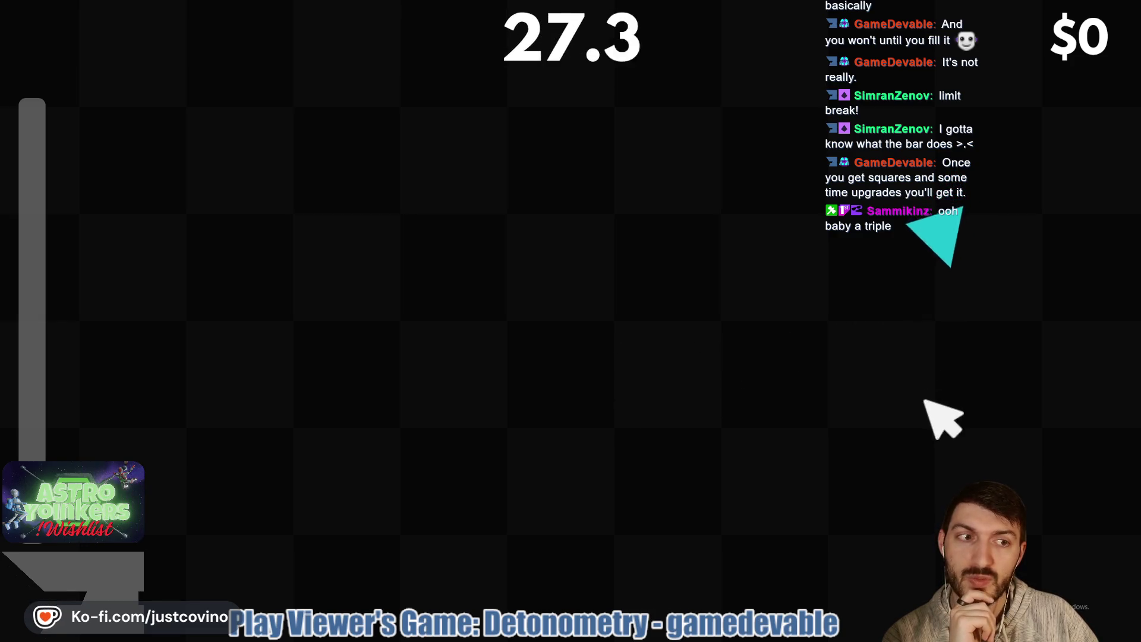
Bomb triangle clusters until time runs out, earning $14 from 14 shapes with largest cluster 3
left_click(903, 395)
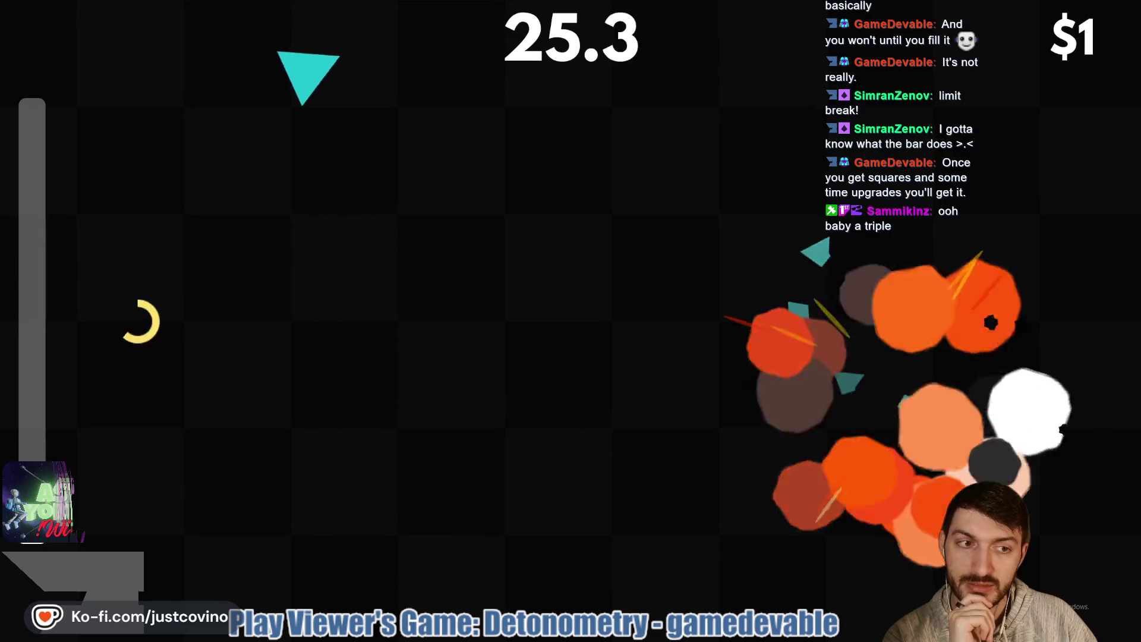
left_click(701, 393)
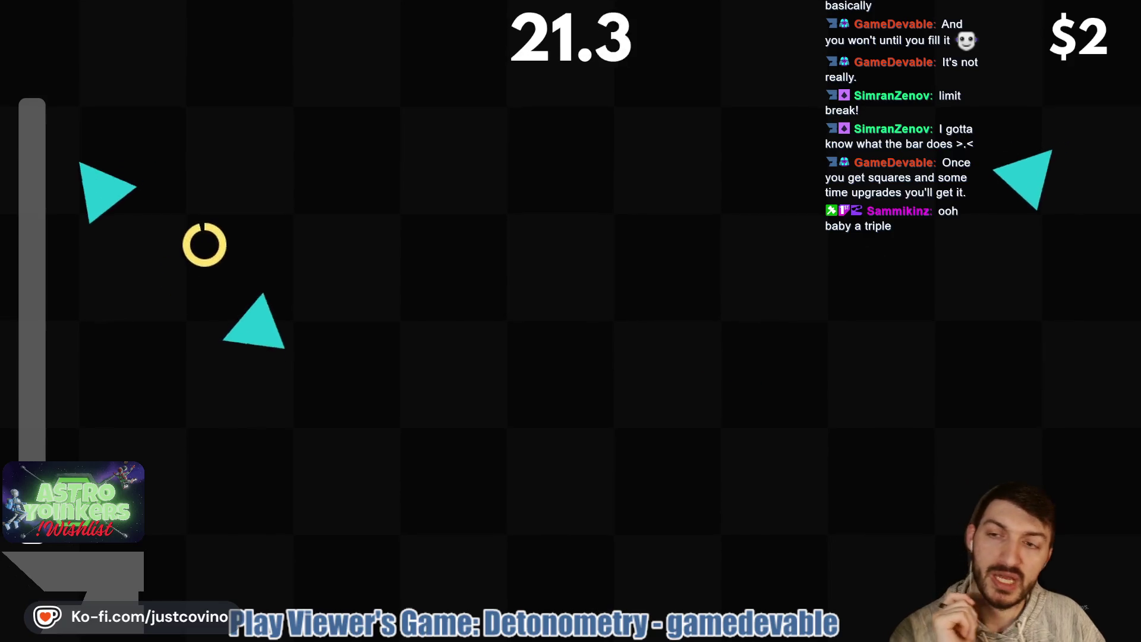
left_click(205, 247)
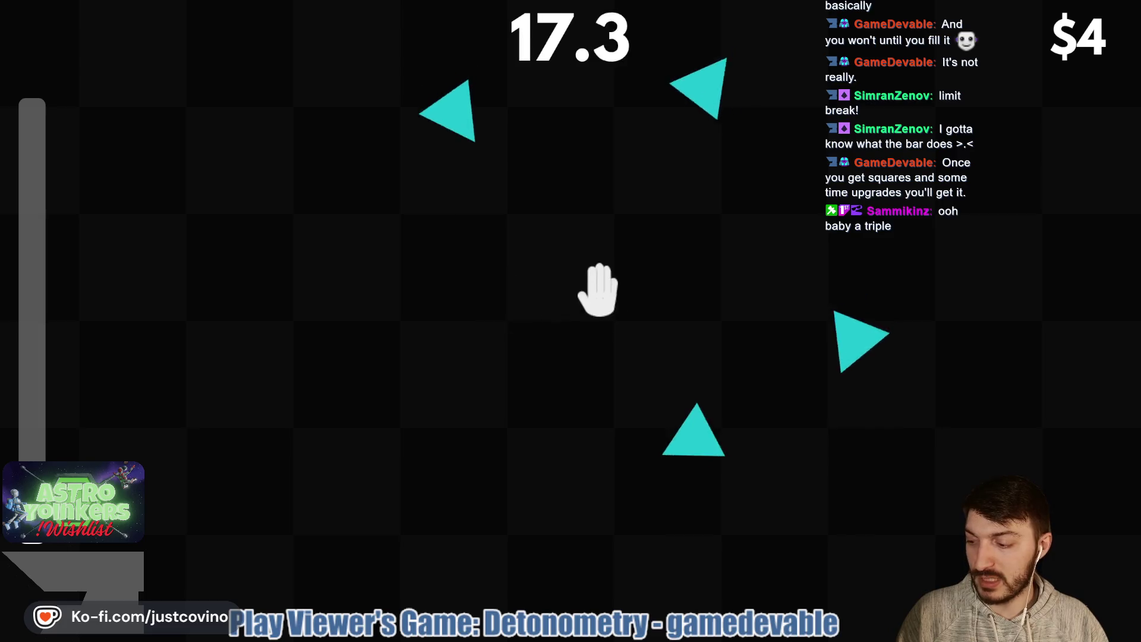
left_click(728, 416)
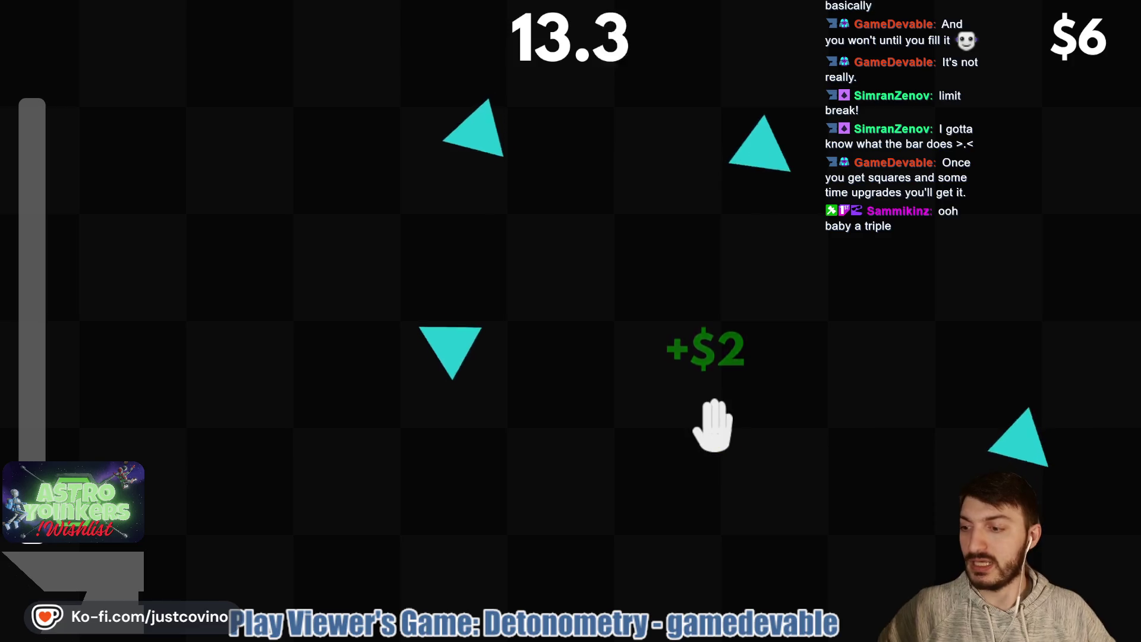
left_click(885, 416)
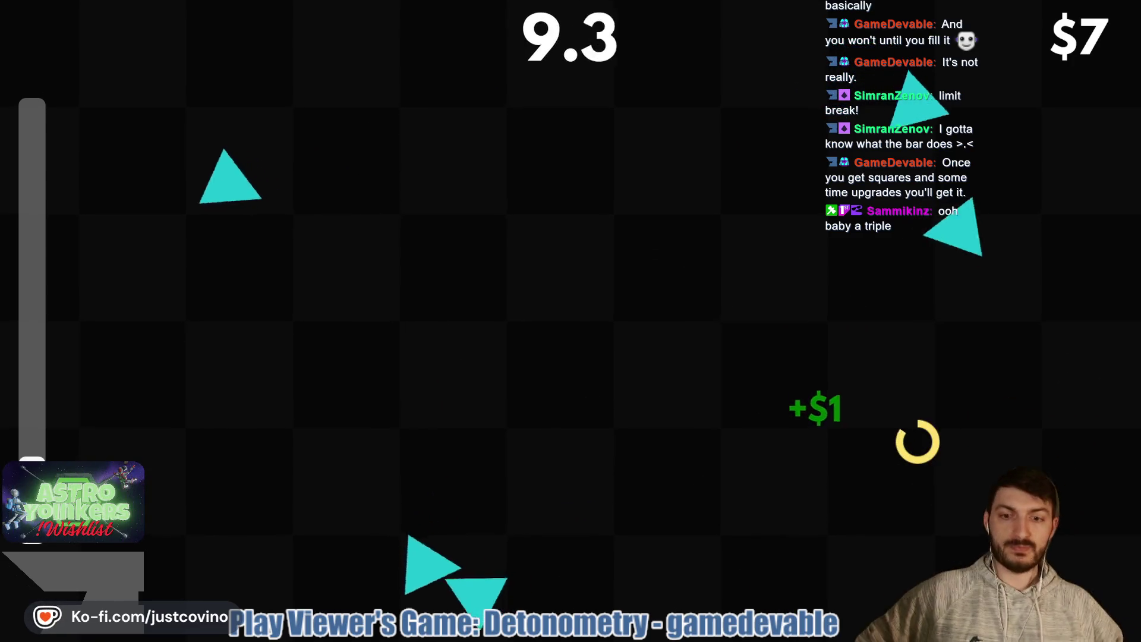
left_click(353, 438)
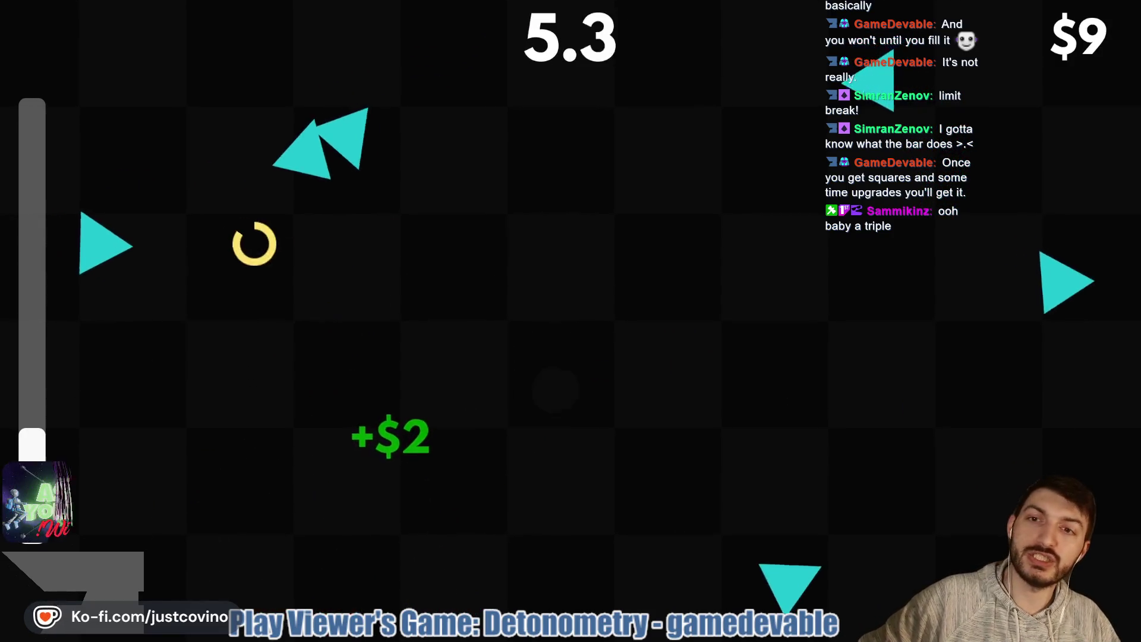
left_click(226, 255)
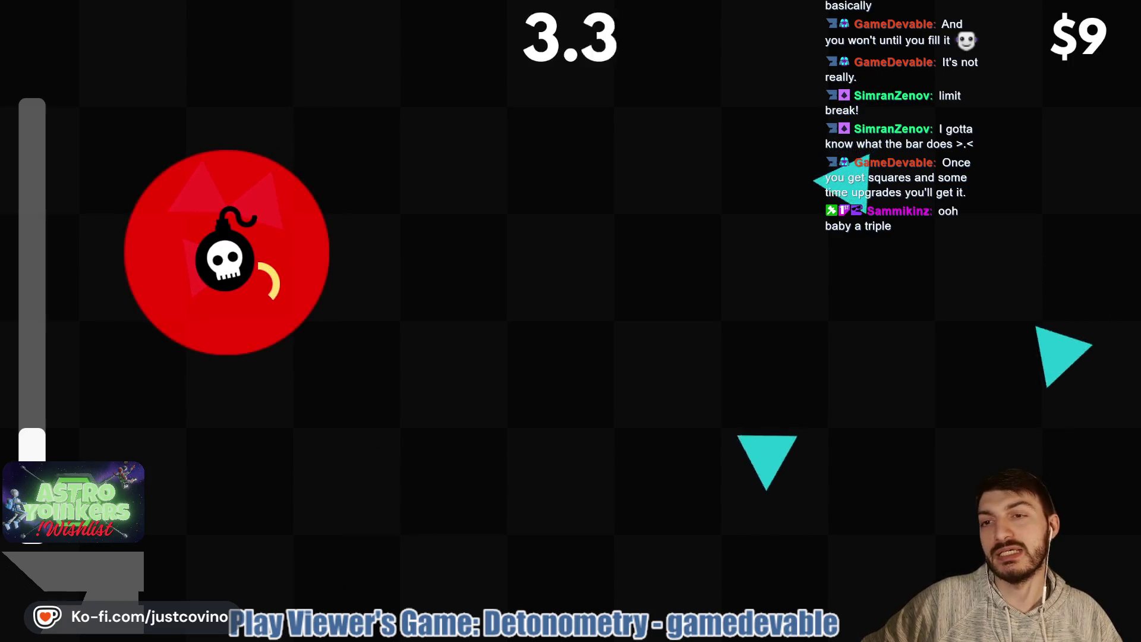
left_click(744, 301)
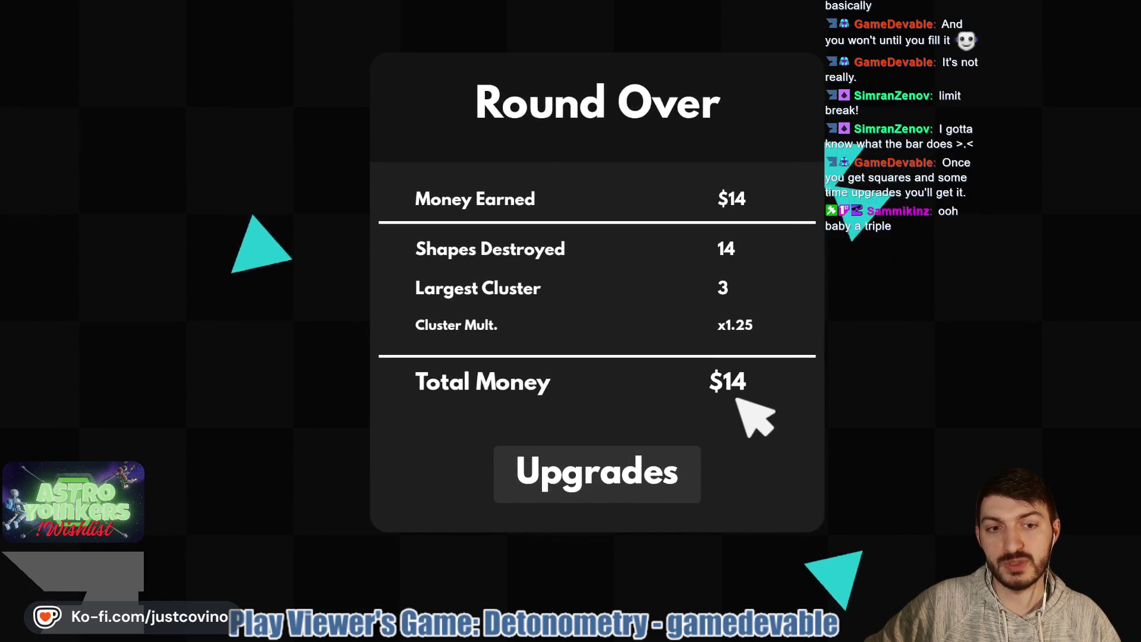
Pass through the upgrade tree without buying, start a new round, and drop the first bombs
left_click(615, 471)
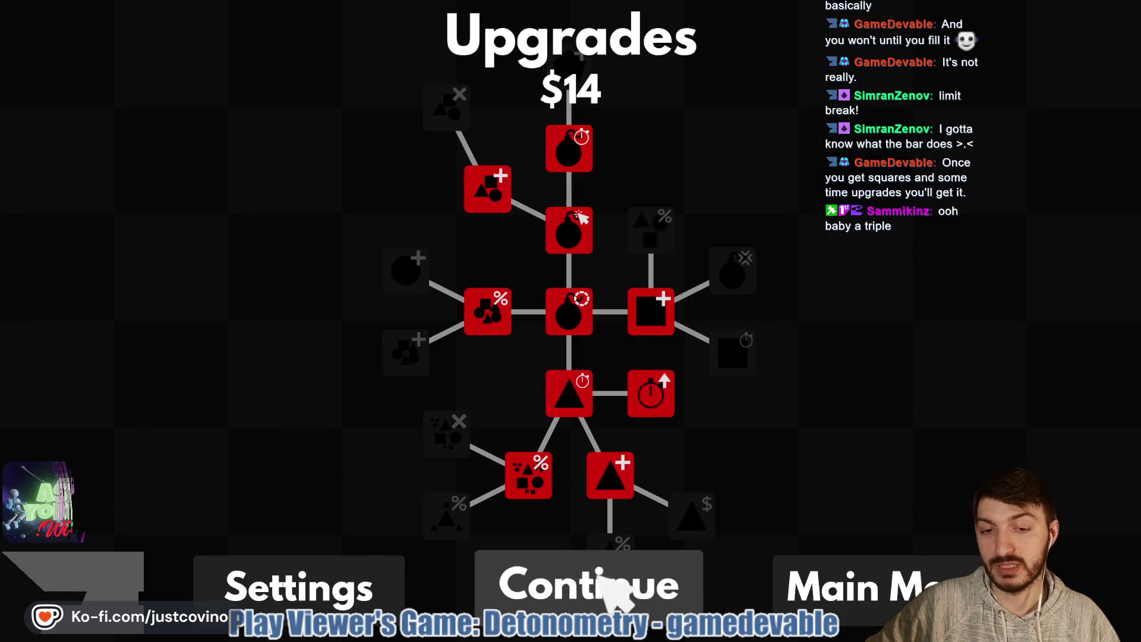
left_click(618, 575)
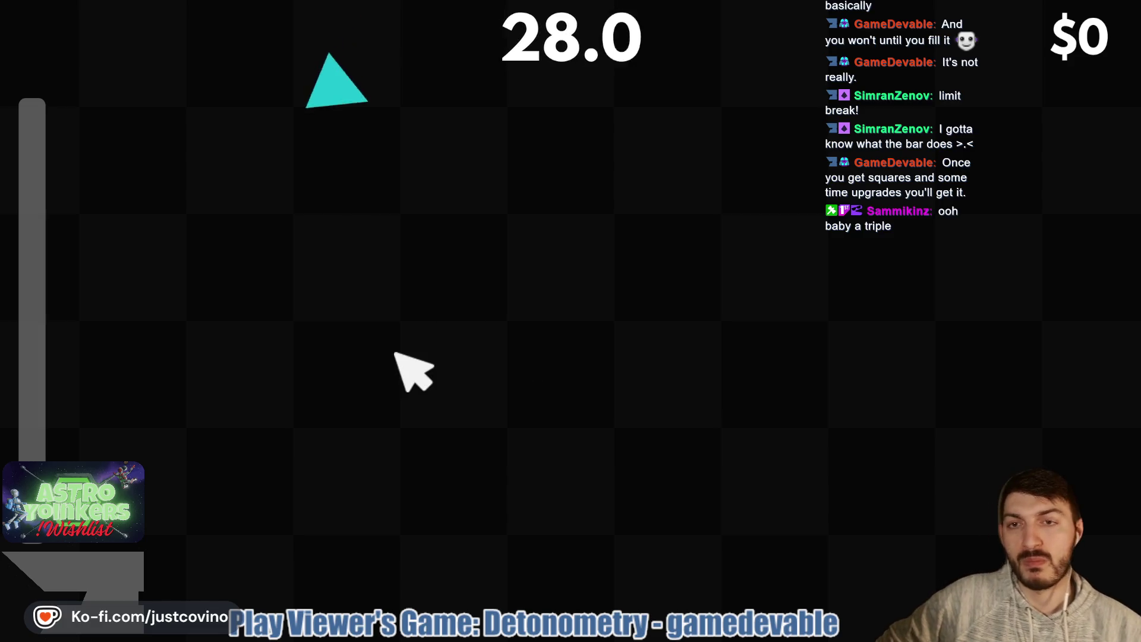
left_click(318, 295)
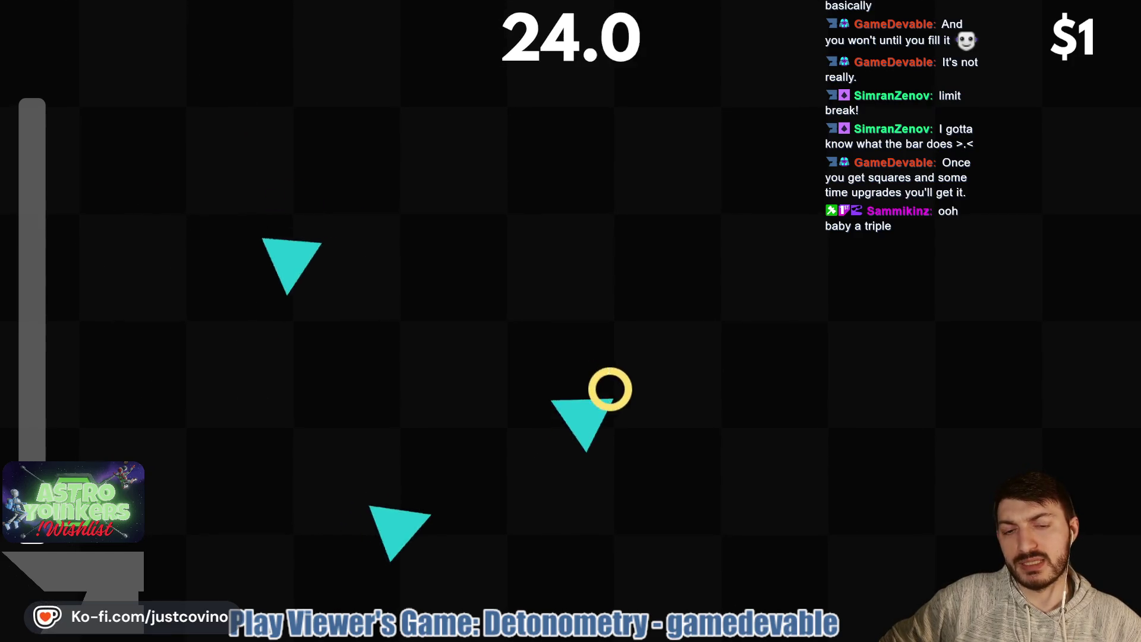
left_click(594, 363)
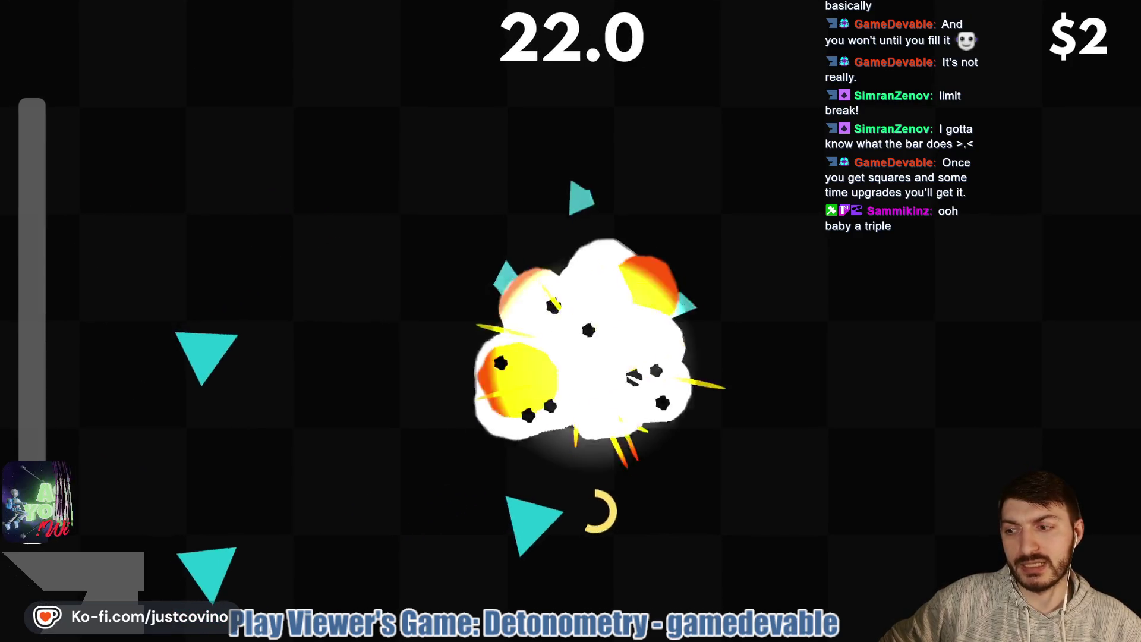
Keep bombing triangle clusters until time runs out, earning $14 for $20 total
left_click(159, 450)
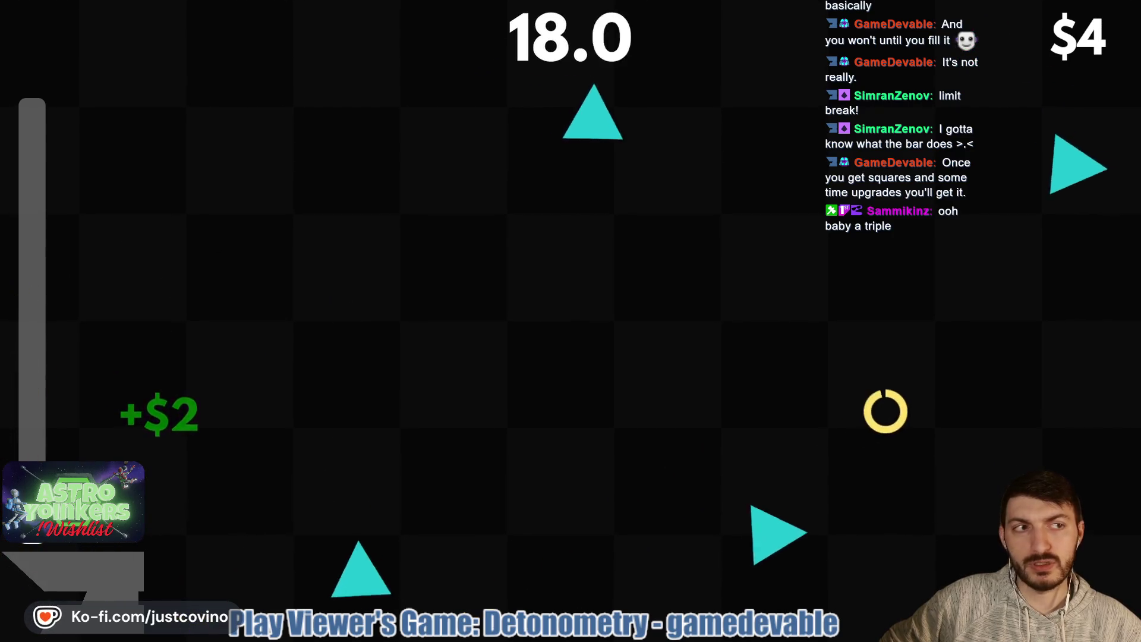
left_click(945, 407)
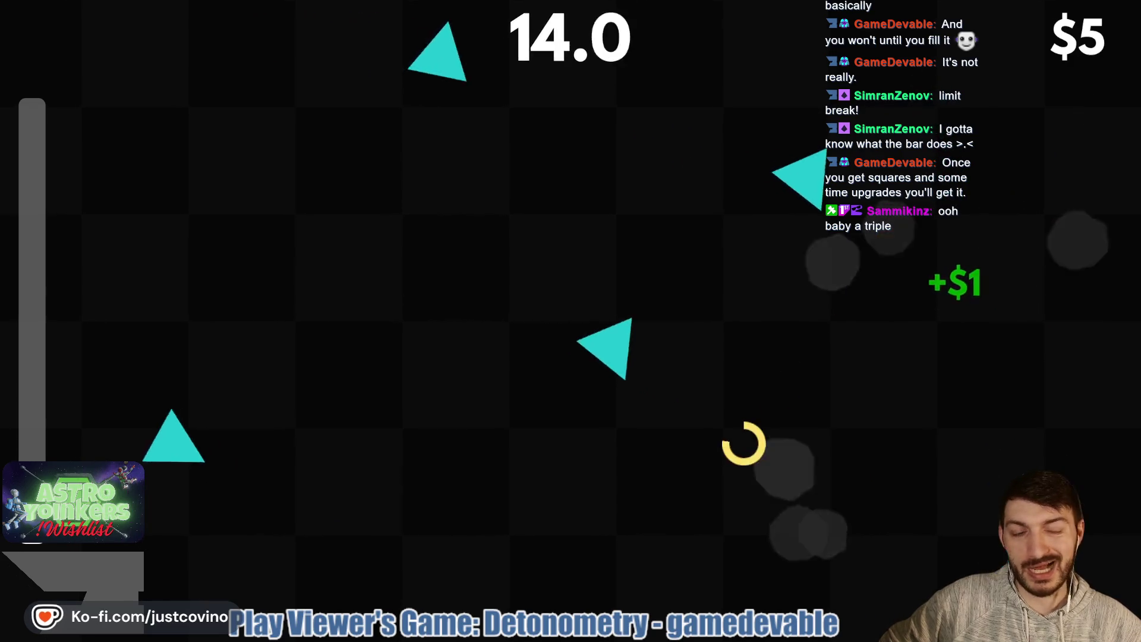
left_click(525, 183)
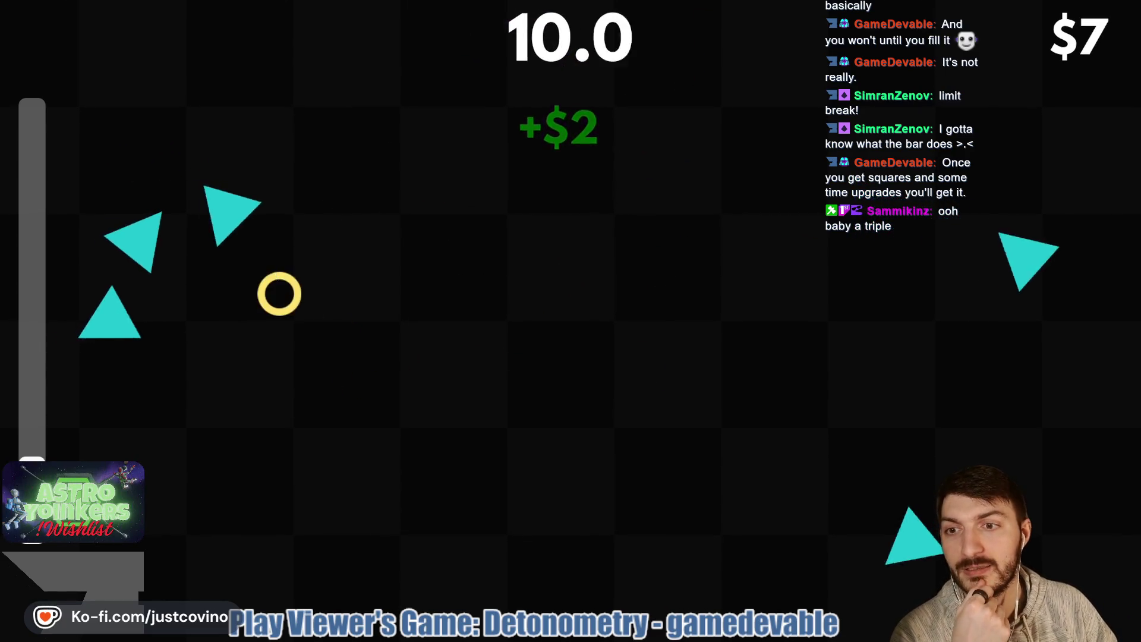
left_click(279, 293)
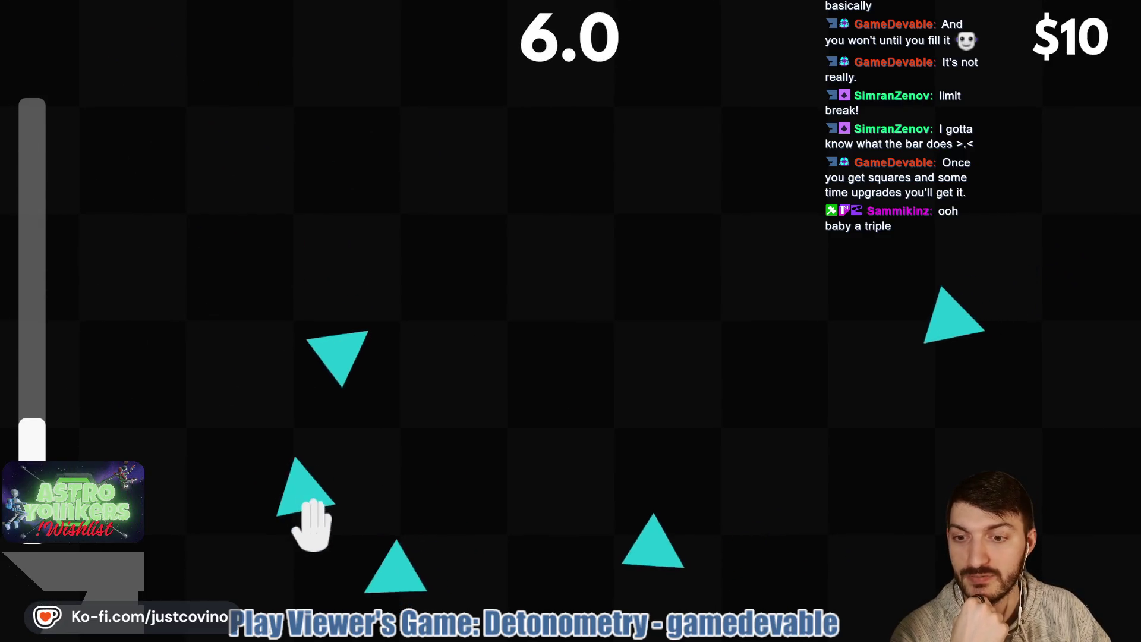
left_click(262, 452)
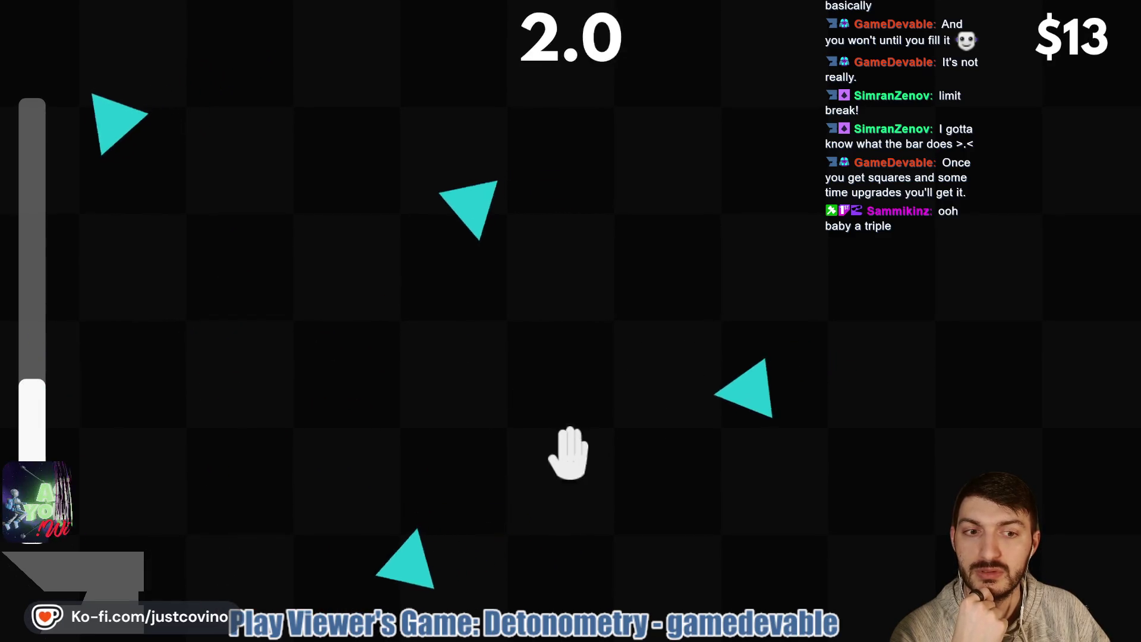
left_click(589, 419)
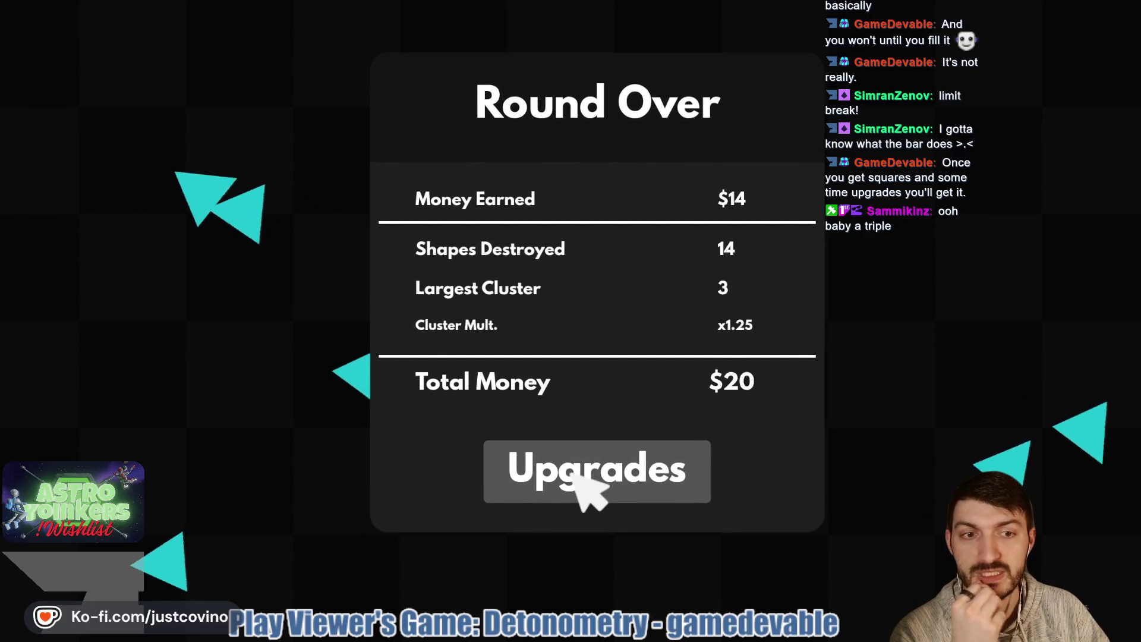
Open Upgrades with $28 and check node costs, taking the $24 Explosive Place Delay (2.6s to 2.2s)
left_click(576, 475)
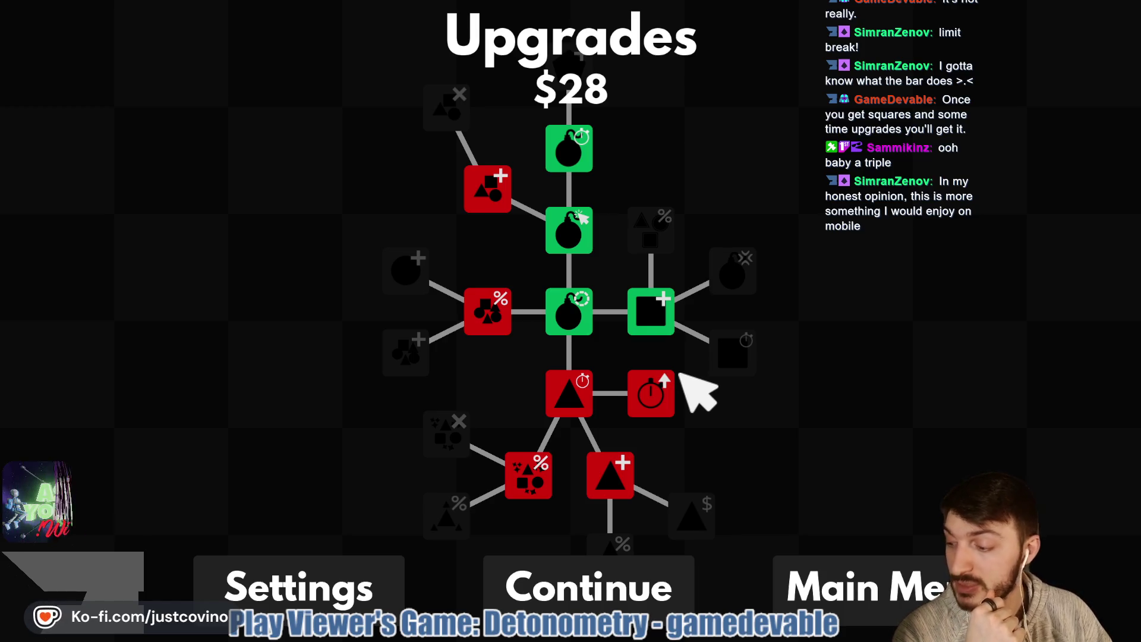
mouse_move(568, 150)
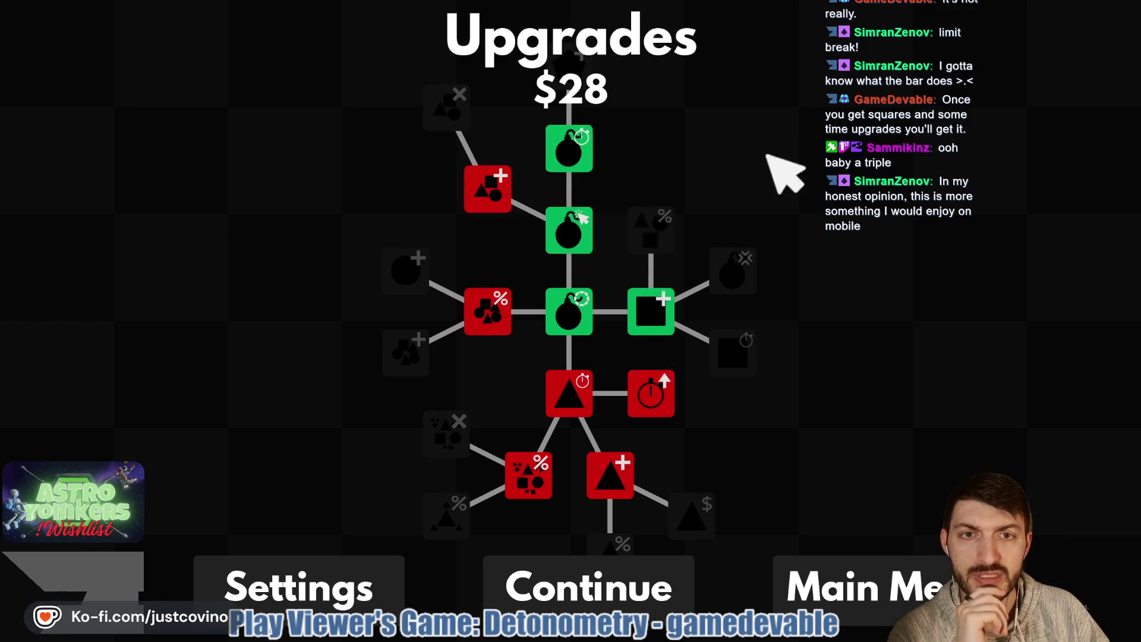
mouse_move(562, 327)
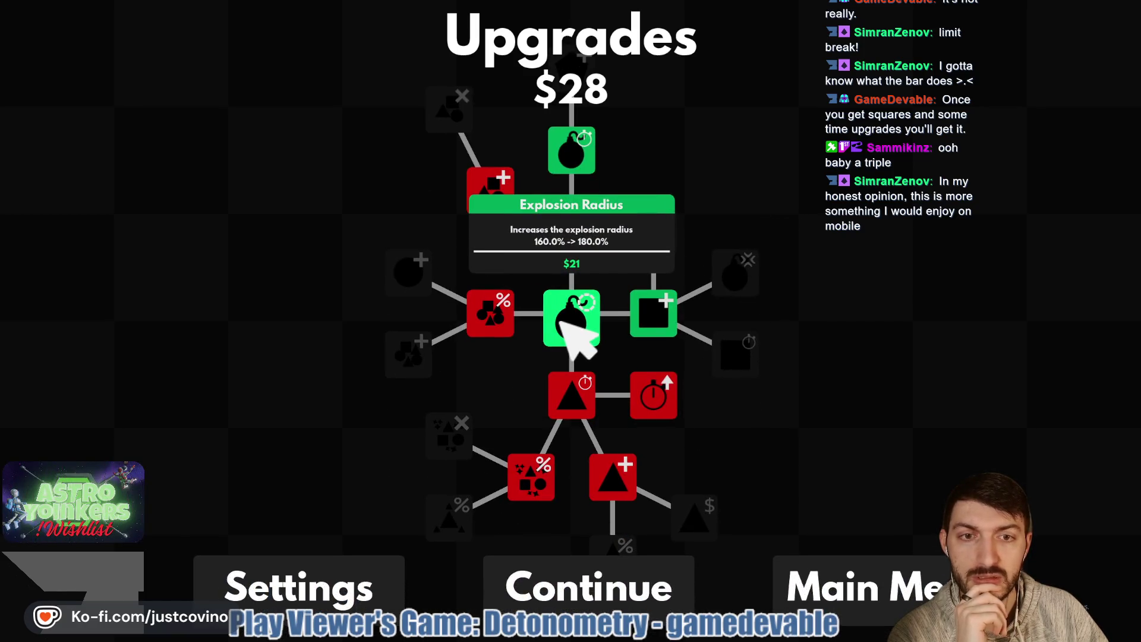
mouse_move(667, 318)
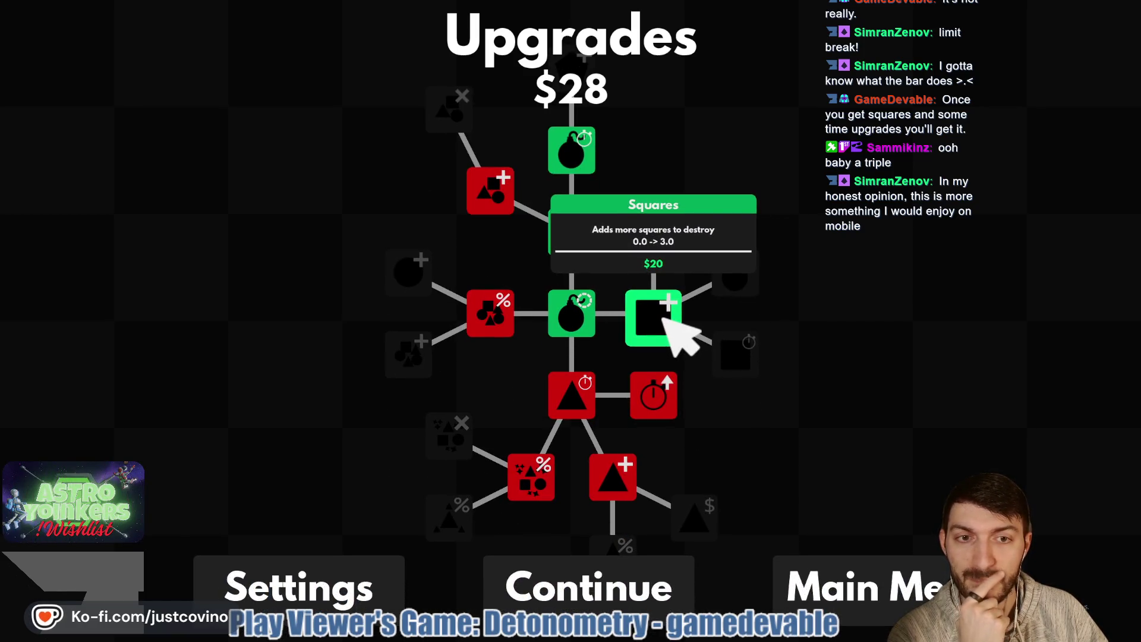
mouse_move(553, 234)
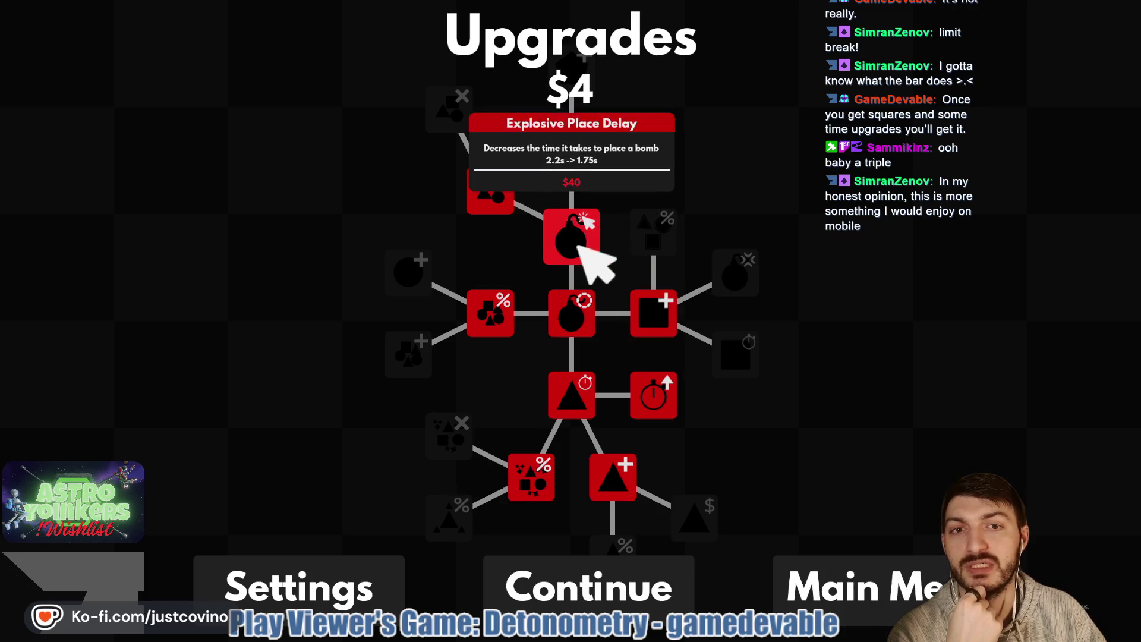
Start the round and bomb triangles until it ends with 12 shapes for $12, x1.25 multiplier
left_click(588, 588)
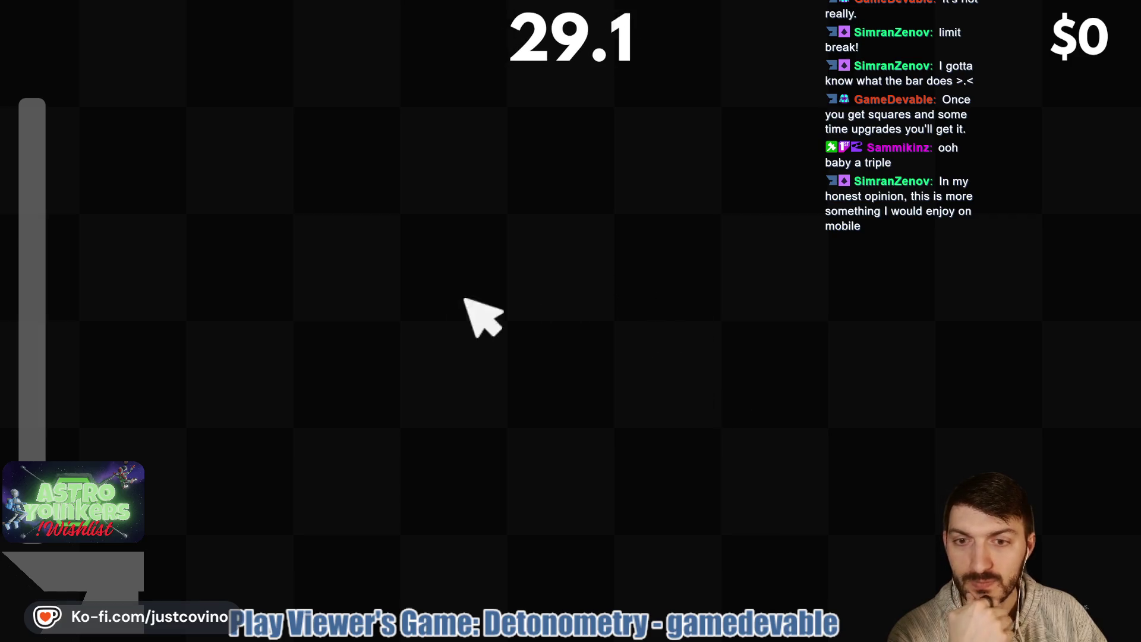
left_click(716, 416)
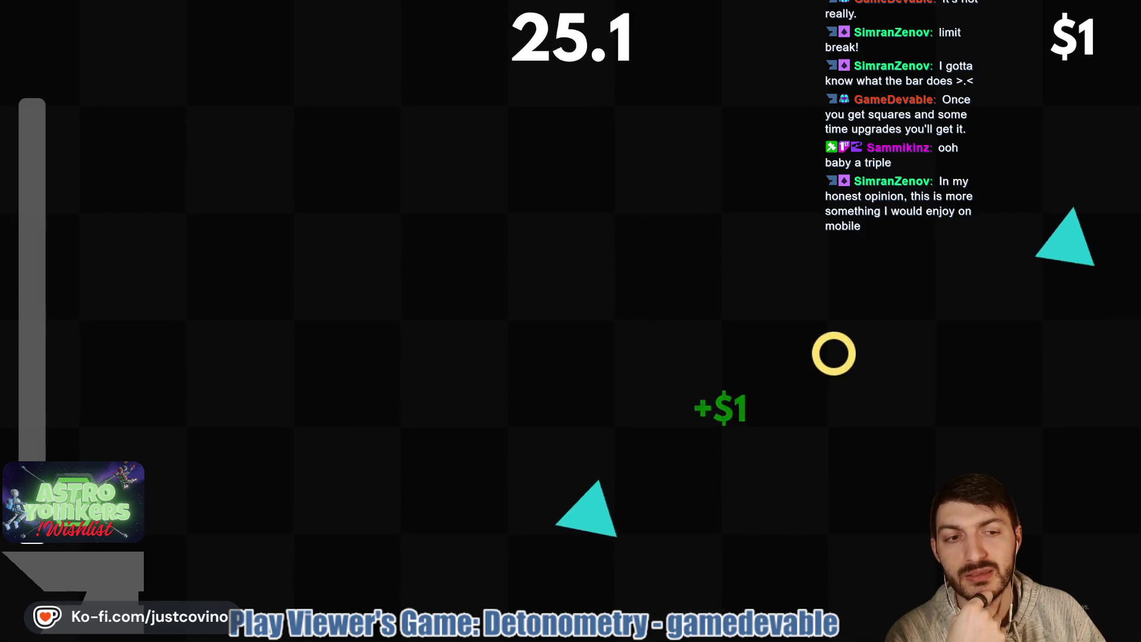
left_click(549, 351)
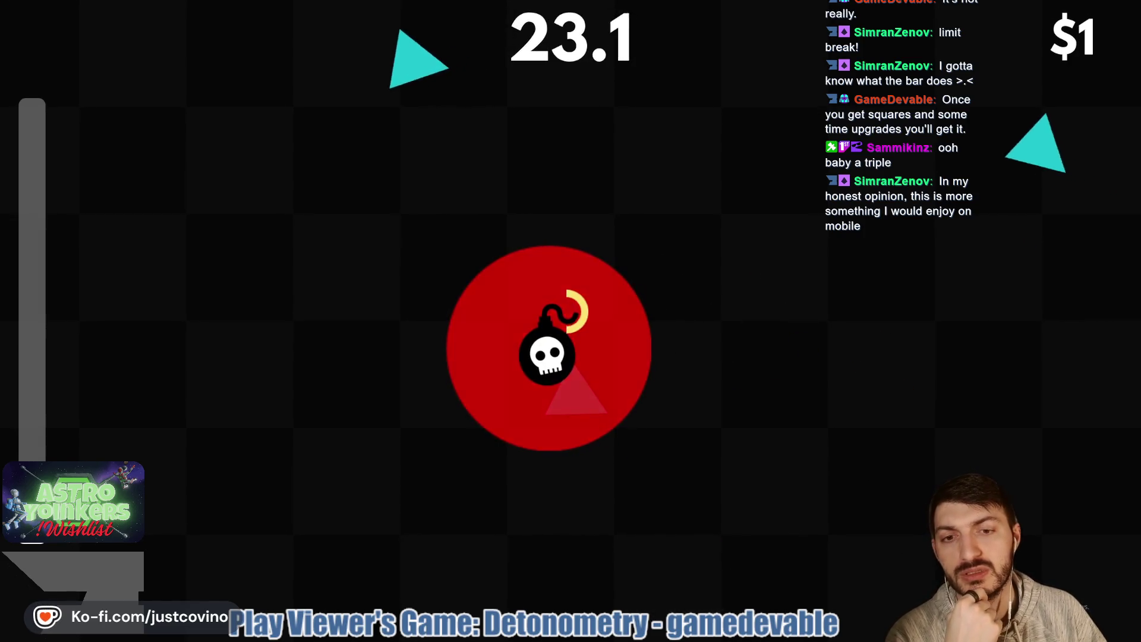
left_click(247, 71)
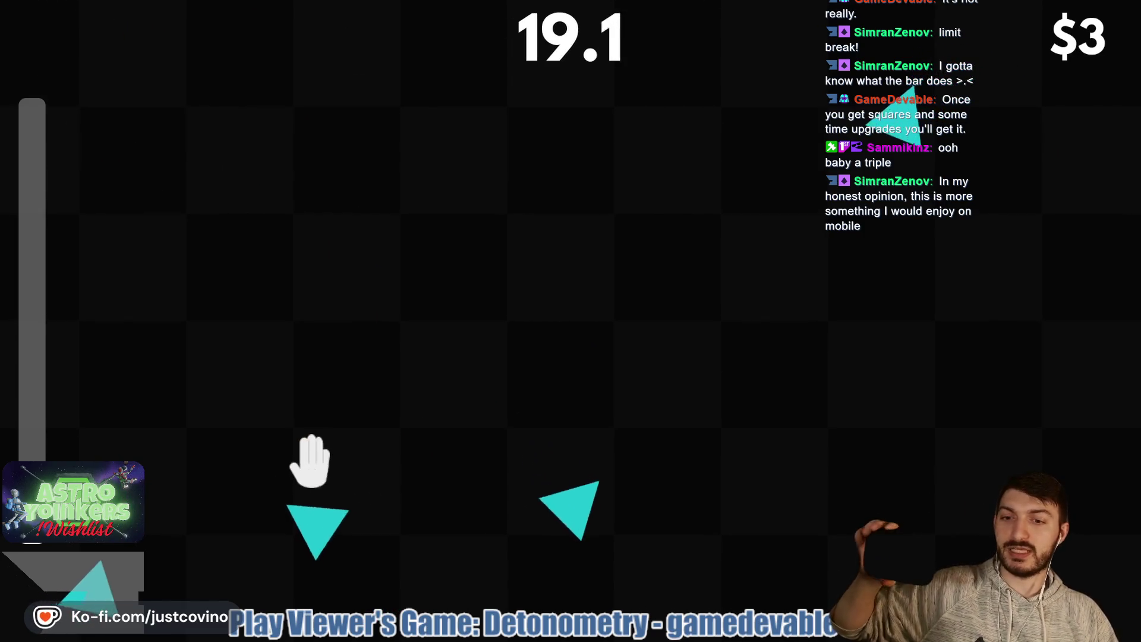
left_click(188, 478)
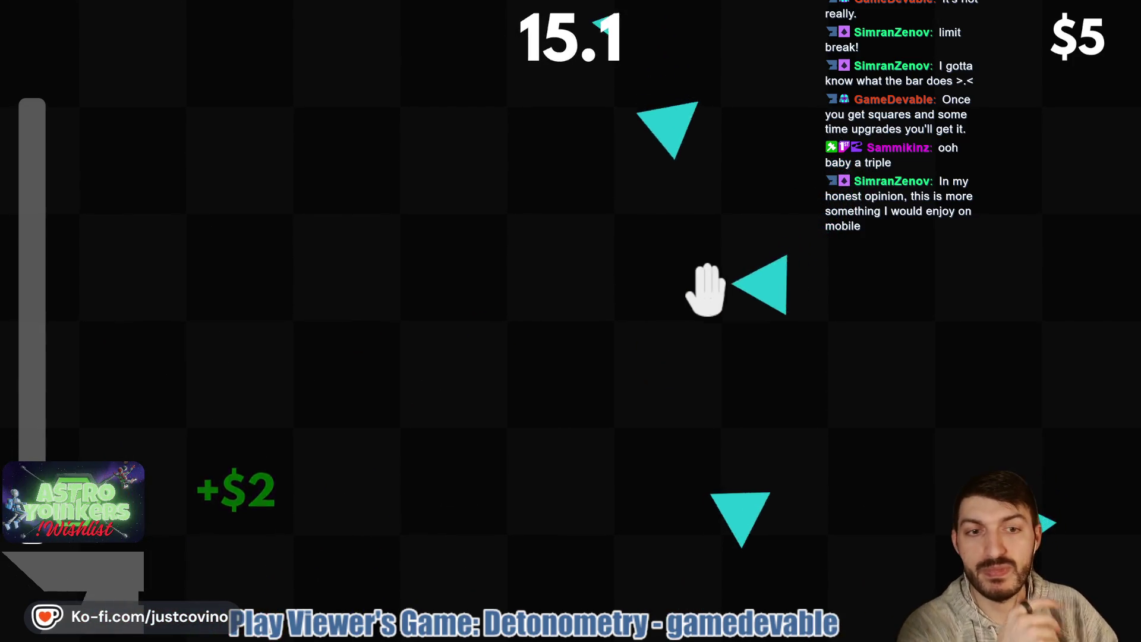
left_click(694, 340)
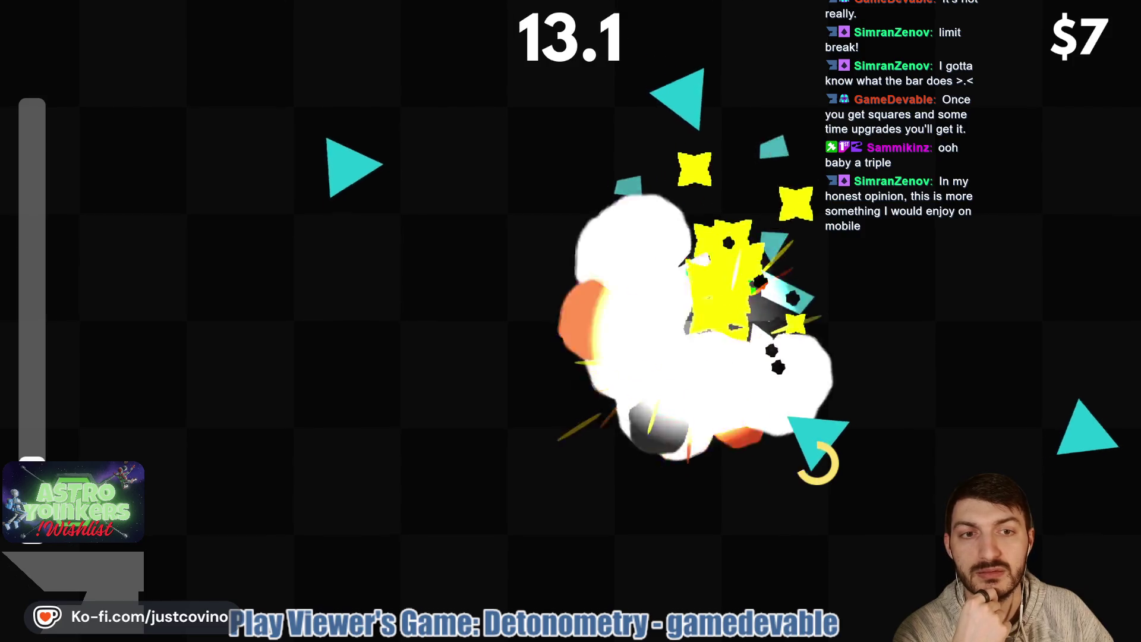
left_click(903, 309)
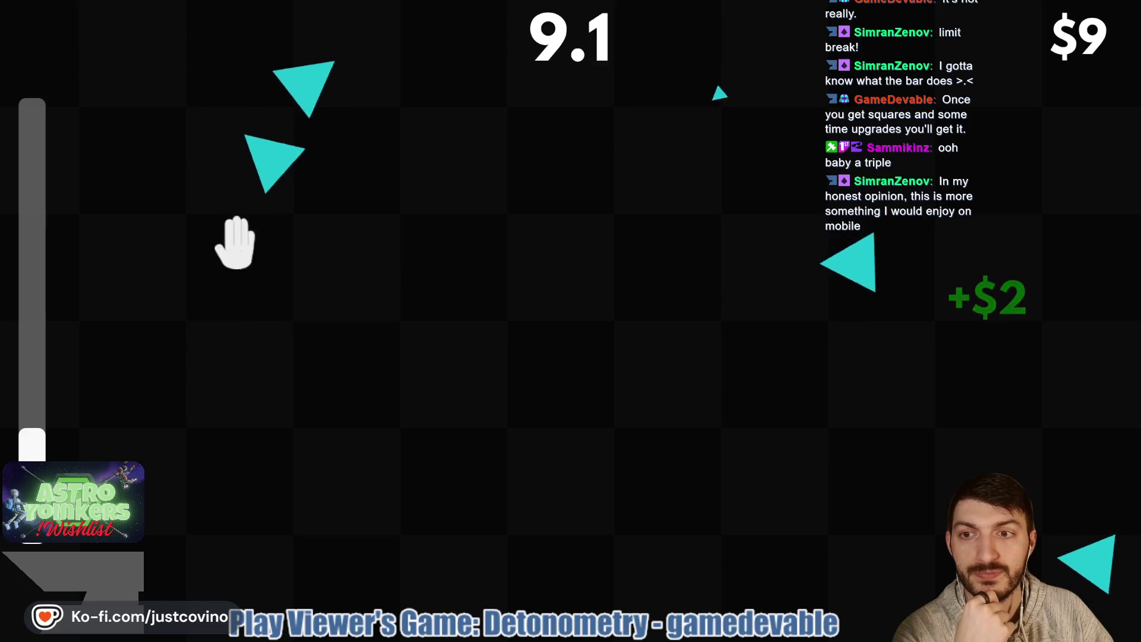
left_click(236, 244)
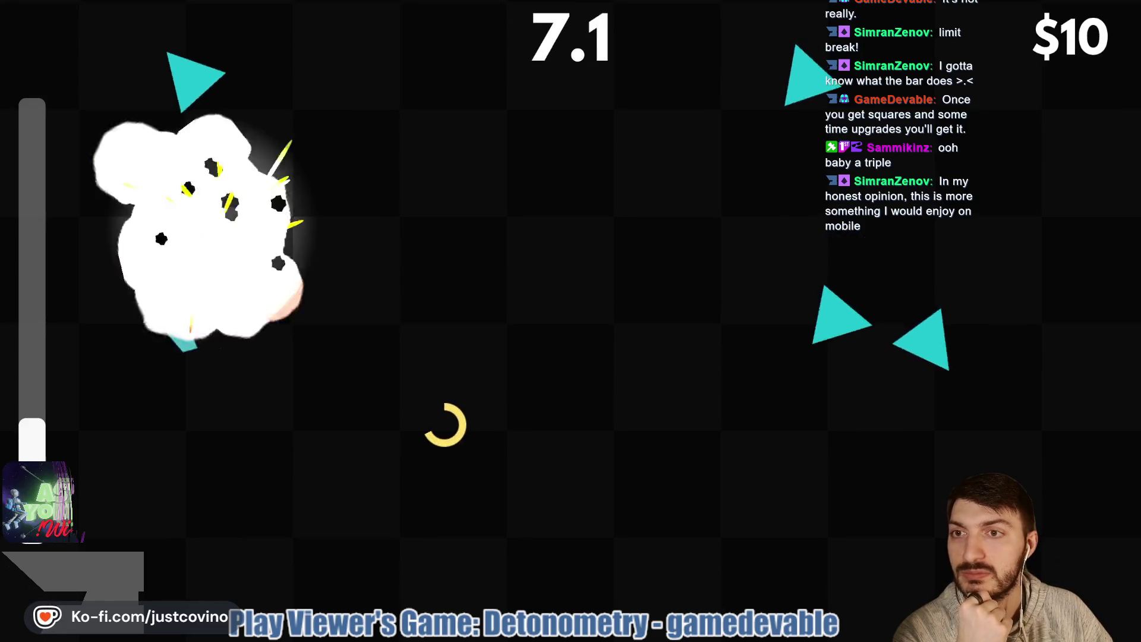
left_click(839, 438)
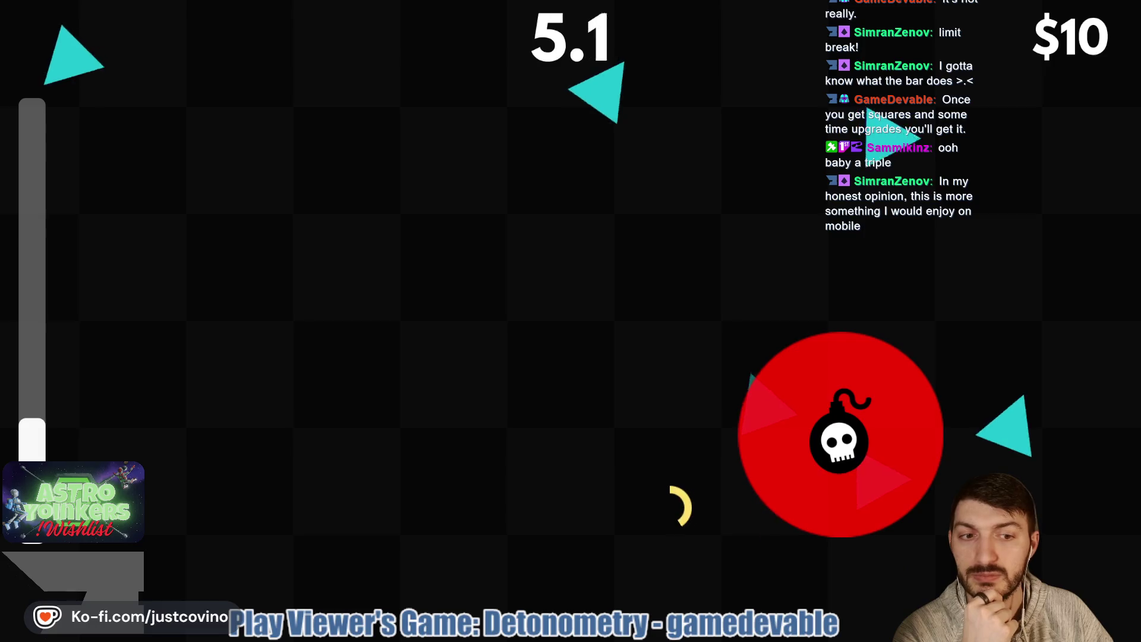
left_click(821, 237)
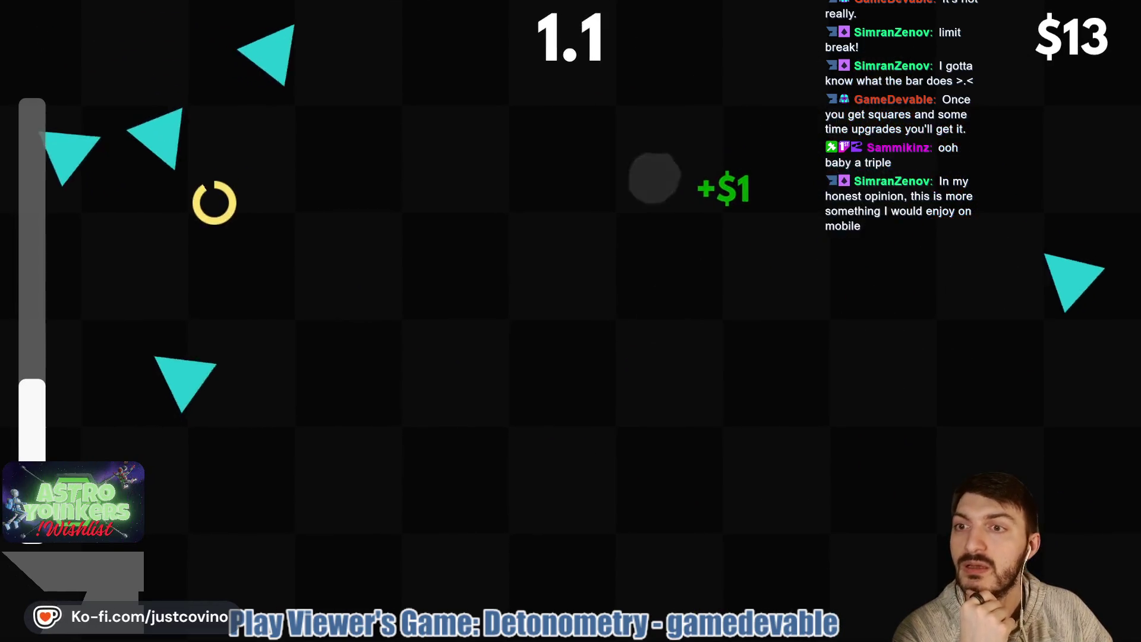
left_click(159, 196)
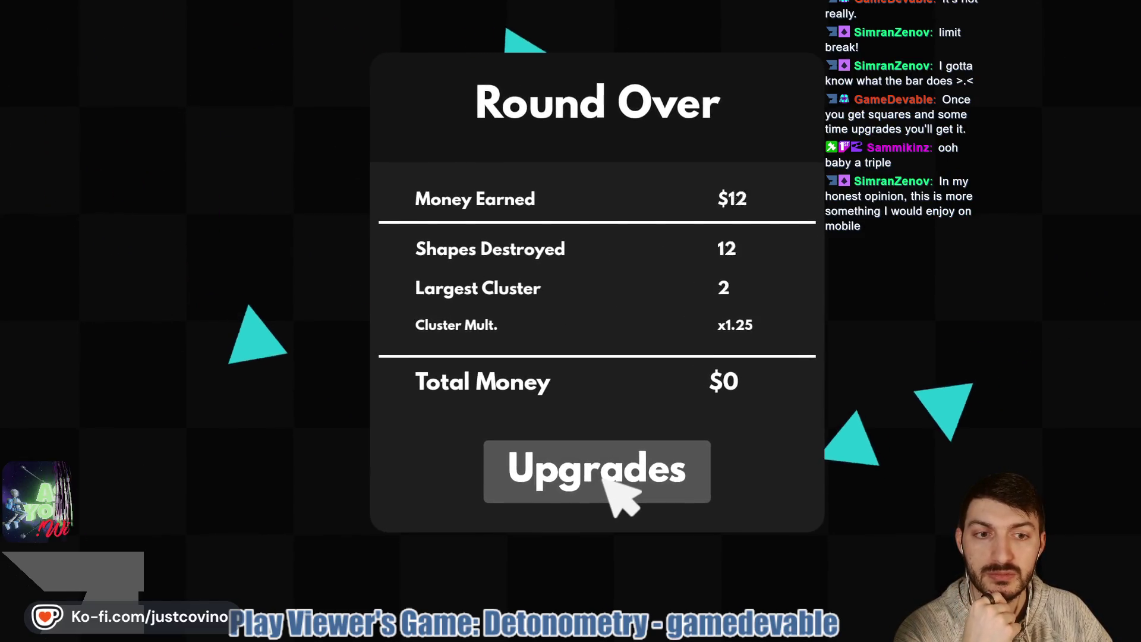
Buy the $20 square upgrade in the upgrade tree and start the next round
left_click(604, 478)
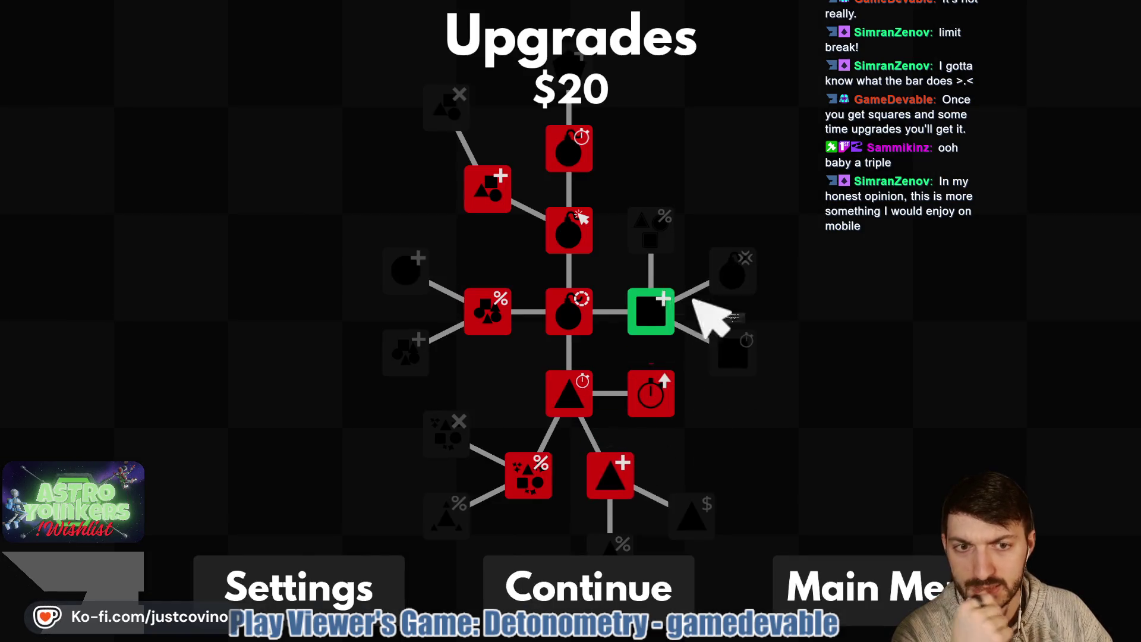
left_click(733, 273)
left_click(732, 352)
left_click(594, 586)
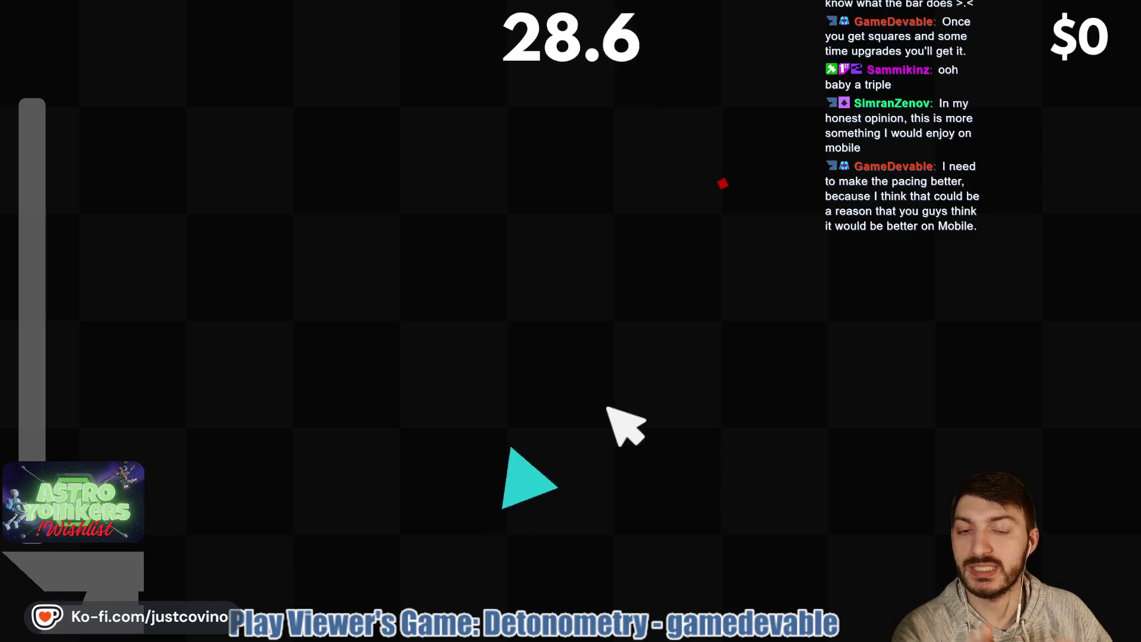
Bomb shapes around the field, including the red squares, climbing to $17 before time runs out
left_click(805, 347)
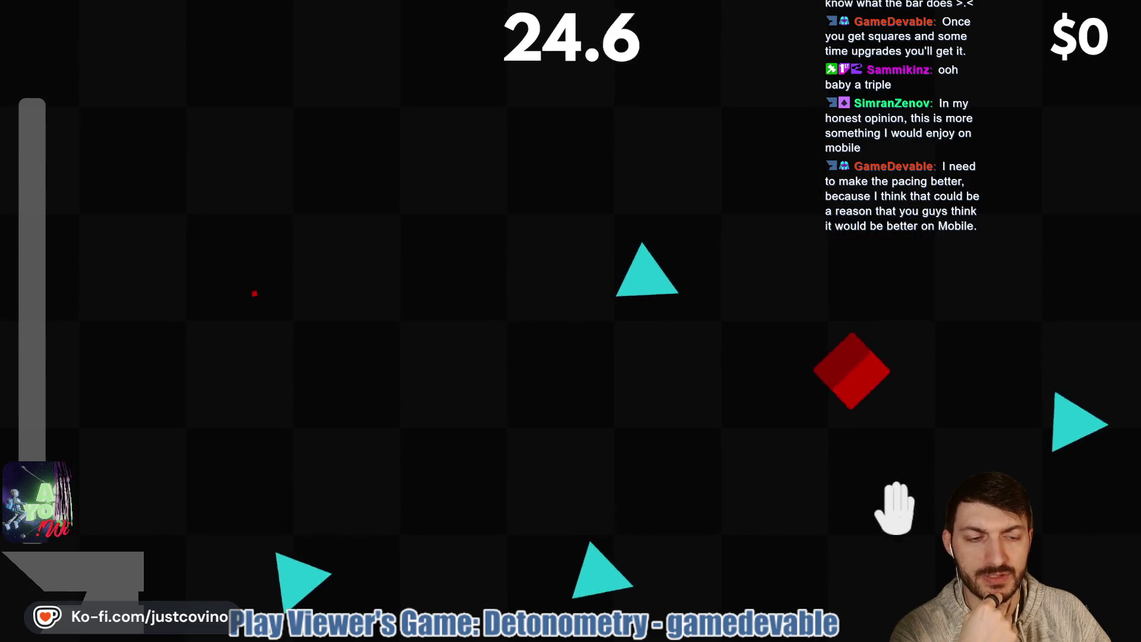
left_click(877, 484)
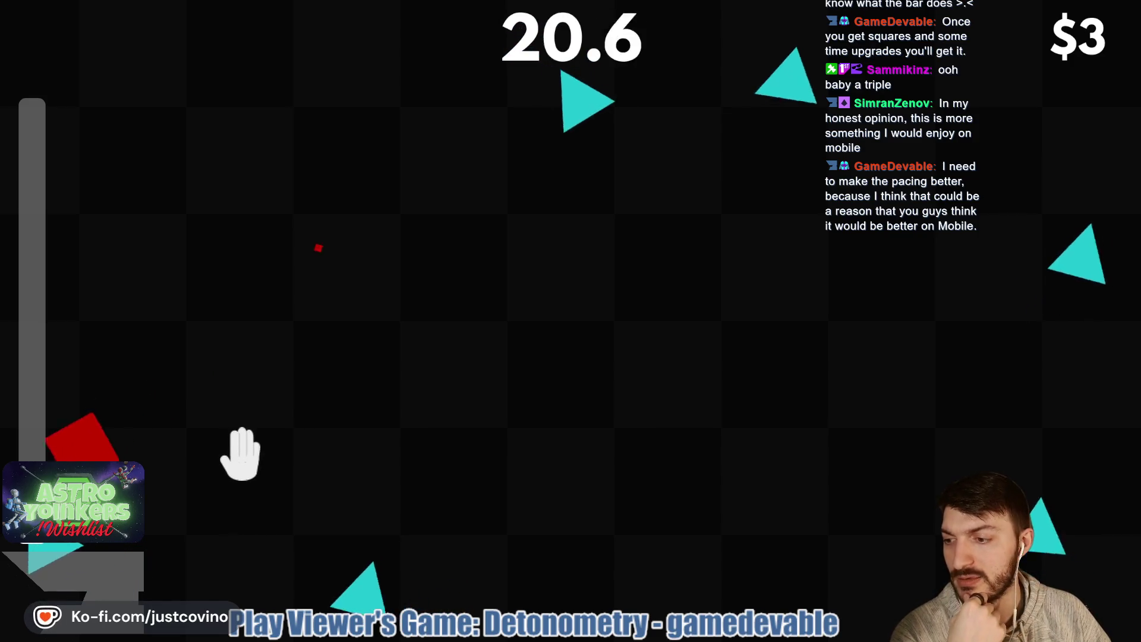
left_click(194, 532)
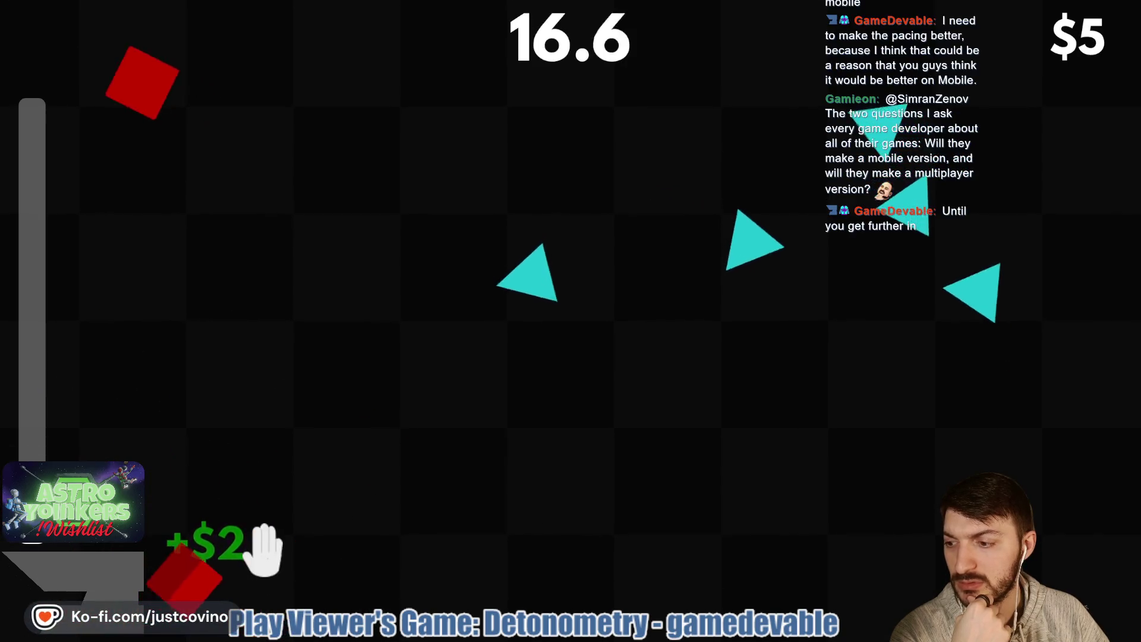
left_click(231, 478)
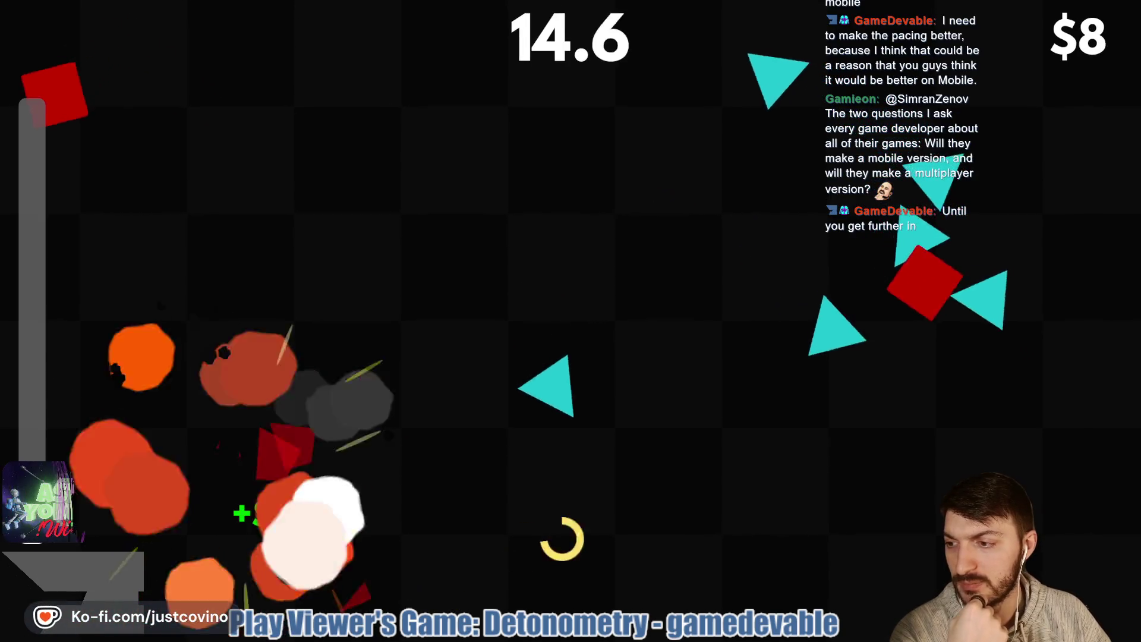
left_click(792, 178)
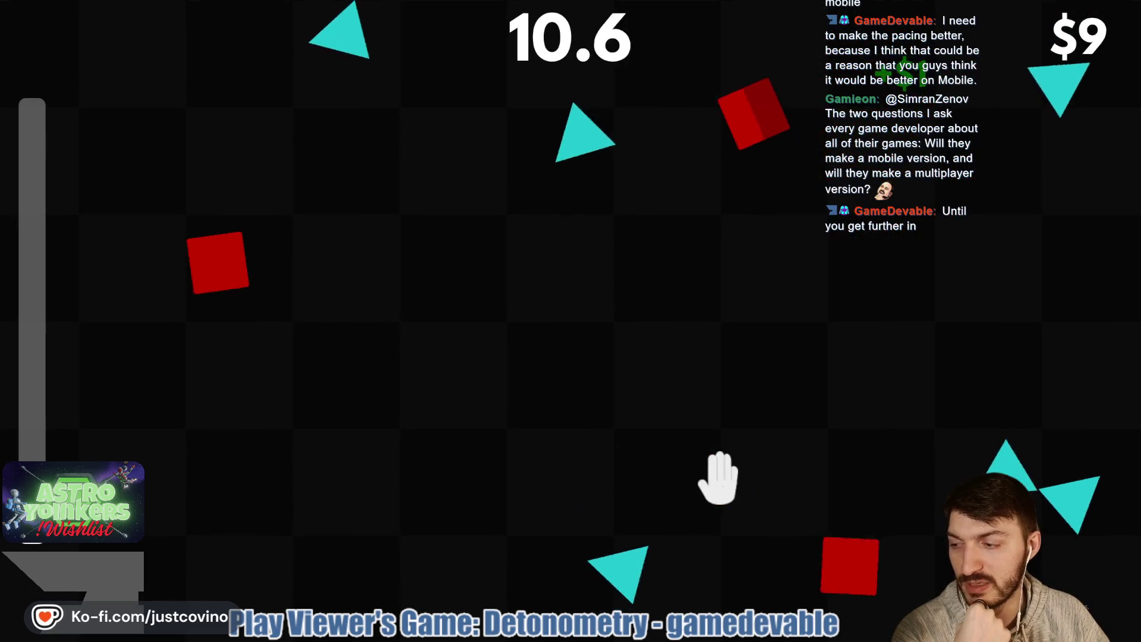
left_click(584, 126)
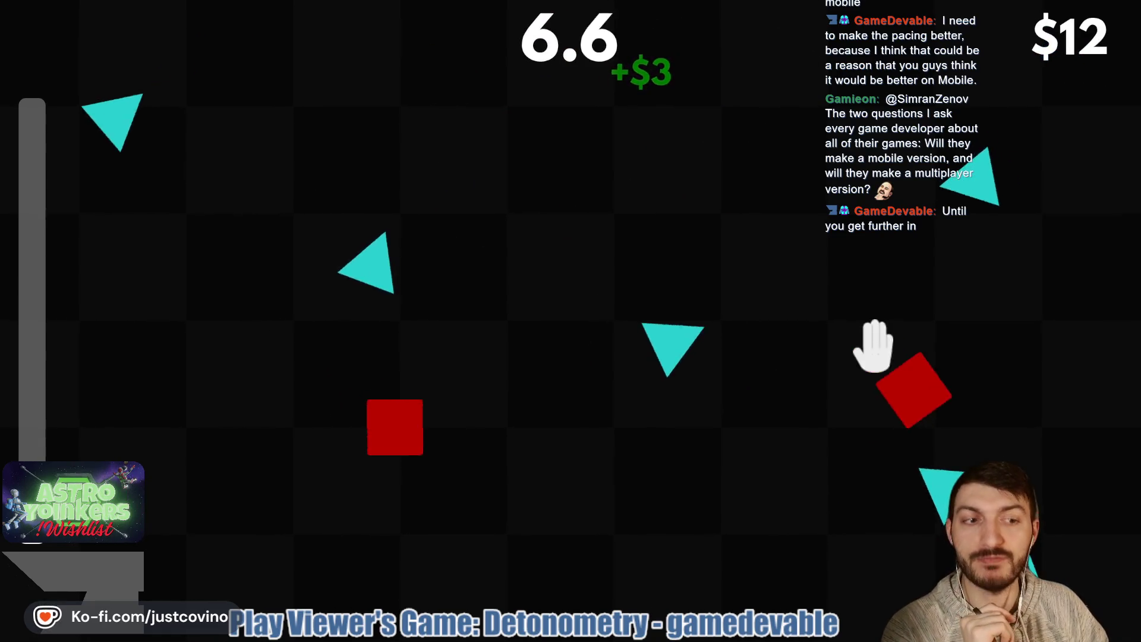
left_click(871, 335)
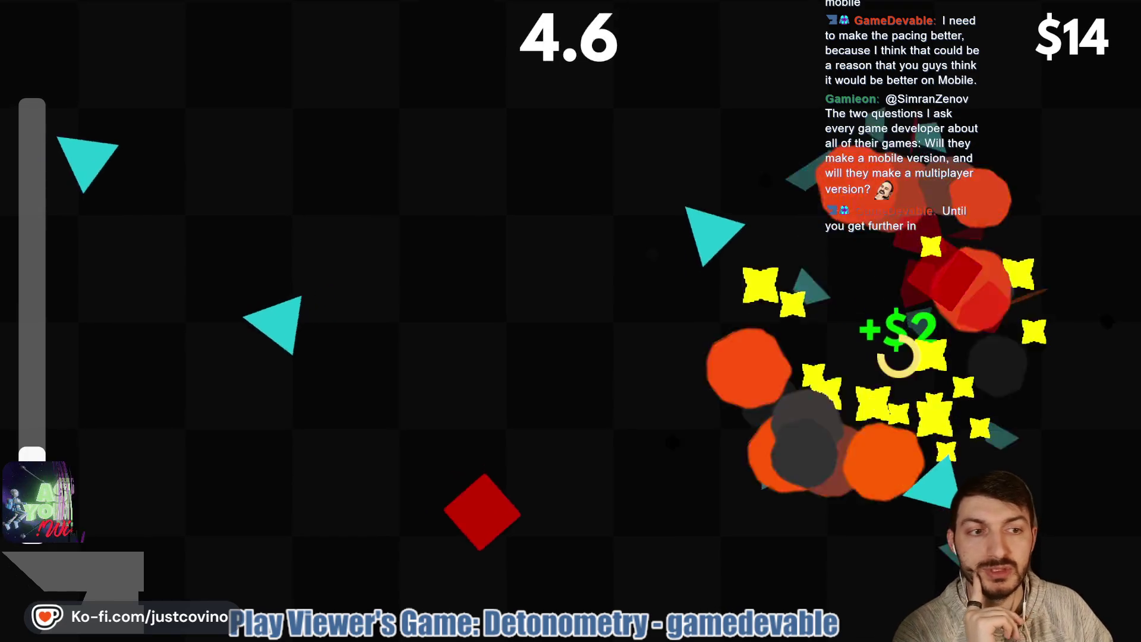
left_click(913, 184)
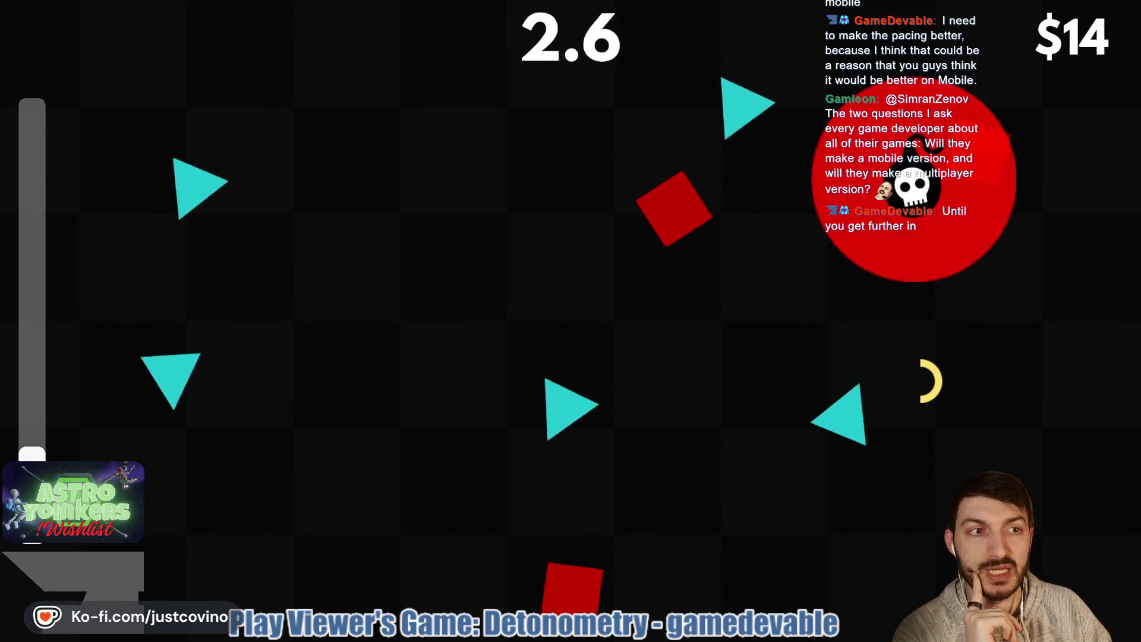
left_click(677, 438)
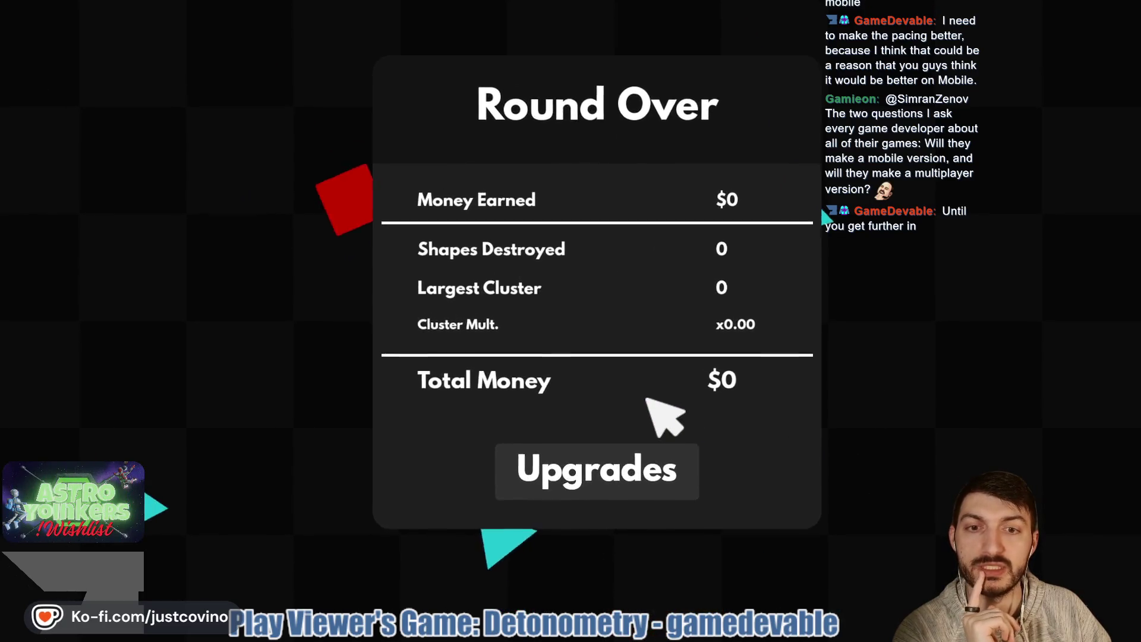
Go from the $19, 11-shape round summary to the upgrades screen and start a fresh round
left_click(618, 471)
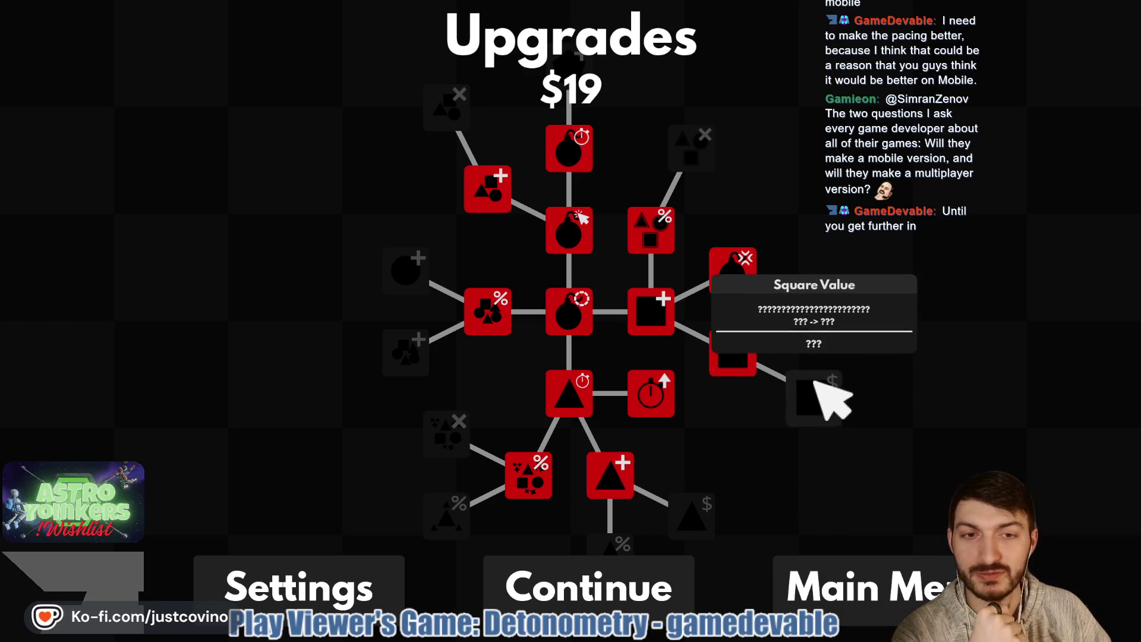
left_click(661, 593)
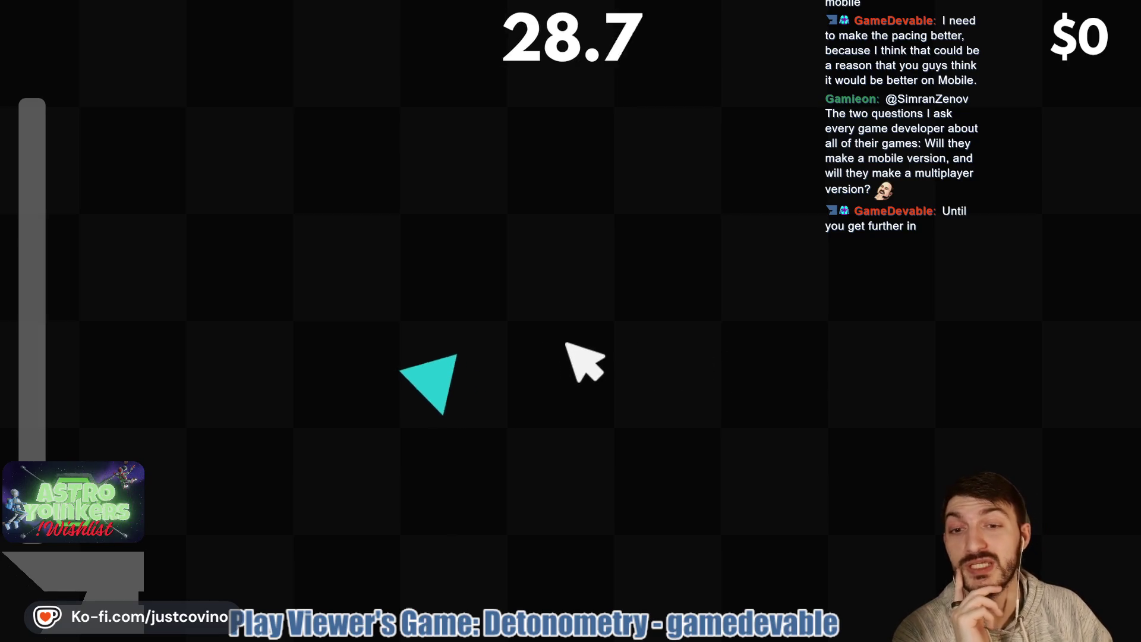
Bomb triangles and red squares across the field until the timer ends, destroying 14 shapes for $21
left_click(295, 286)
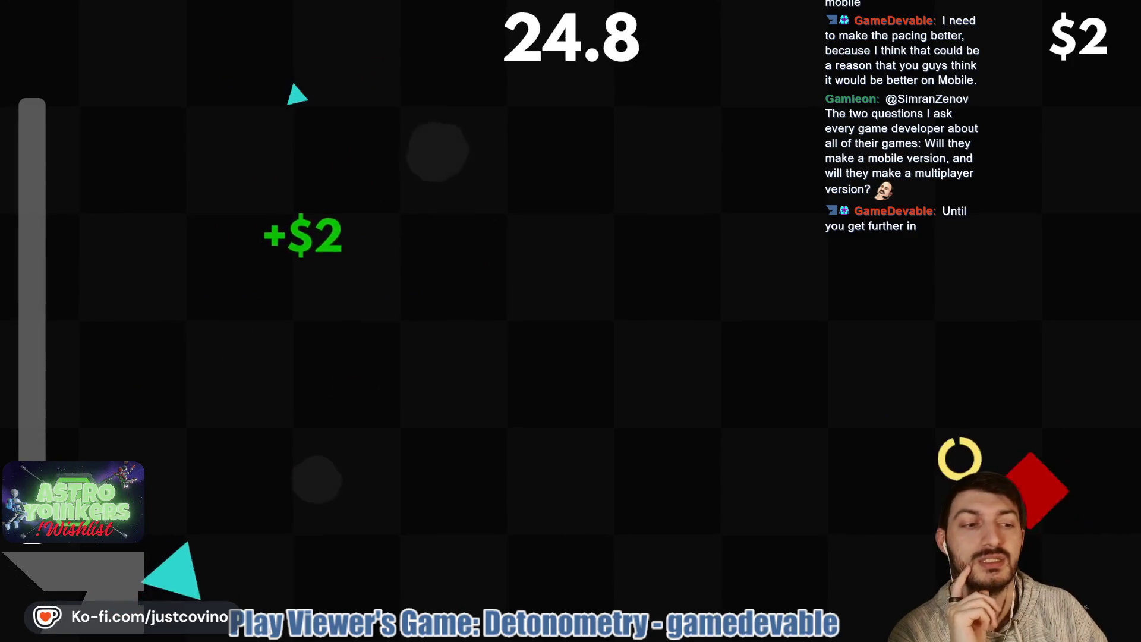
left_click(878, 423)
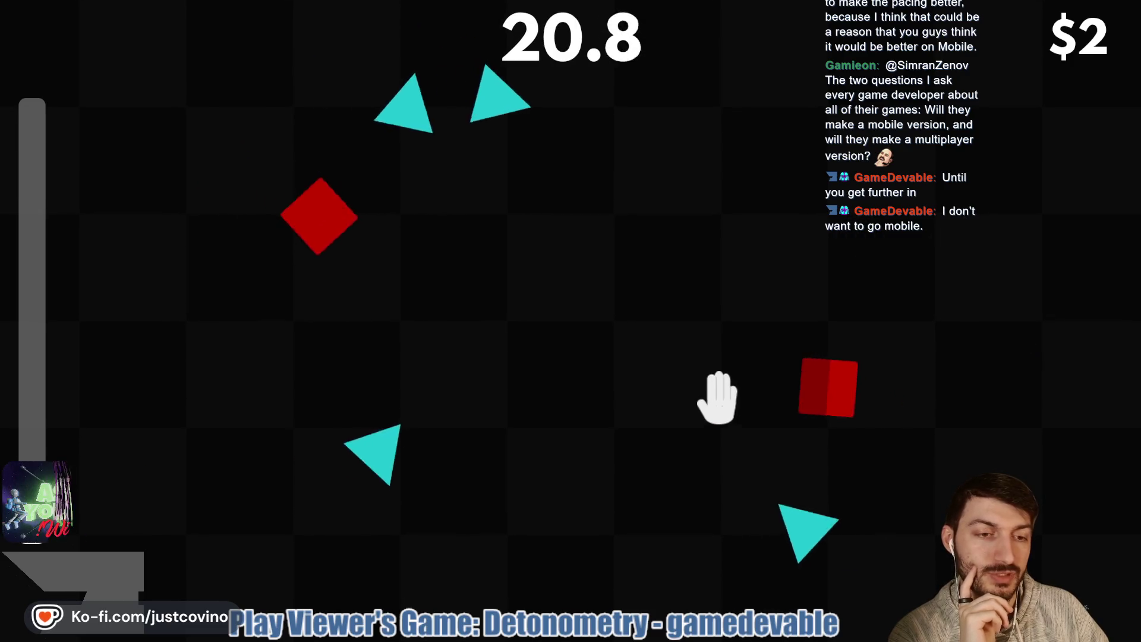
left_click(659, 357)
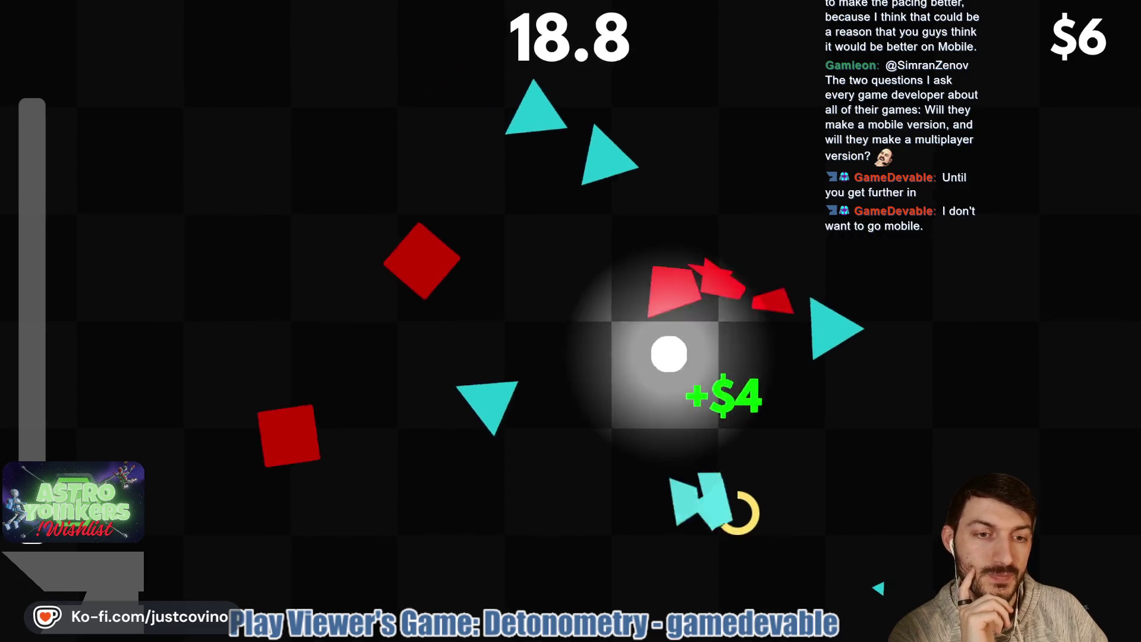
left_click(590, 340)
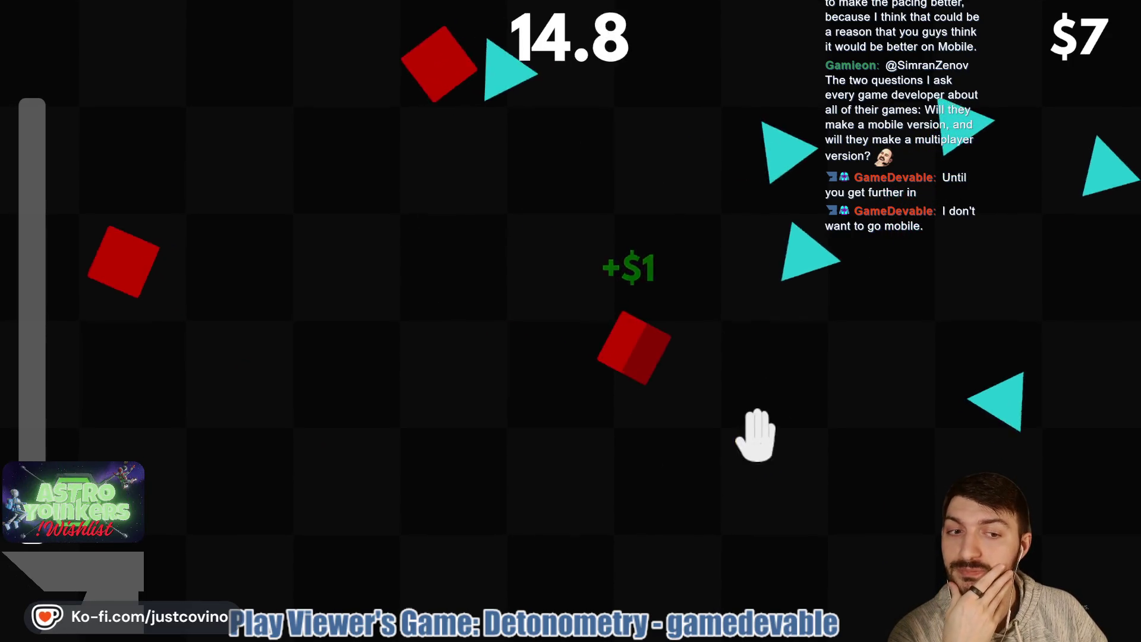
left_click(799, 380)
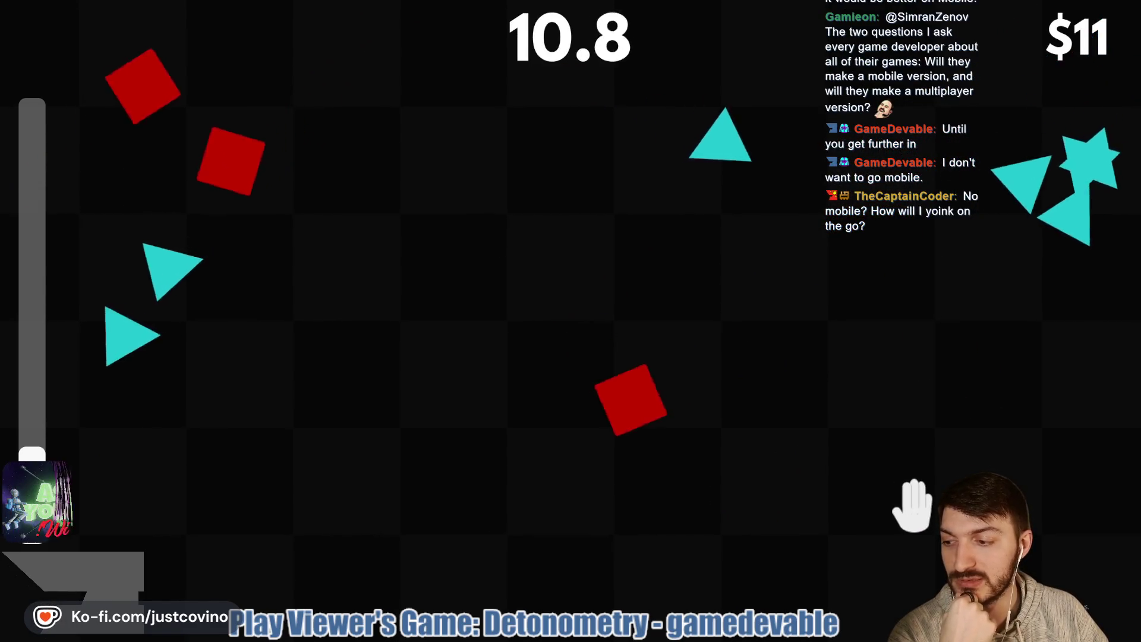
left_click(1008, 294)
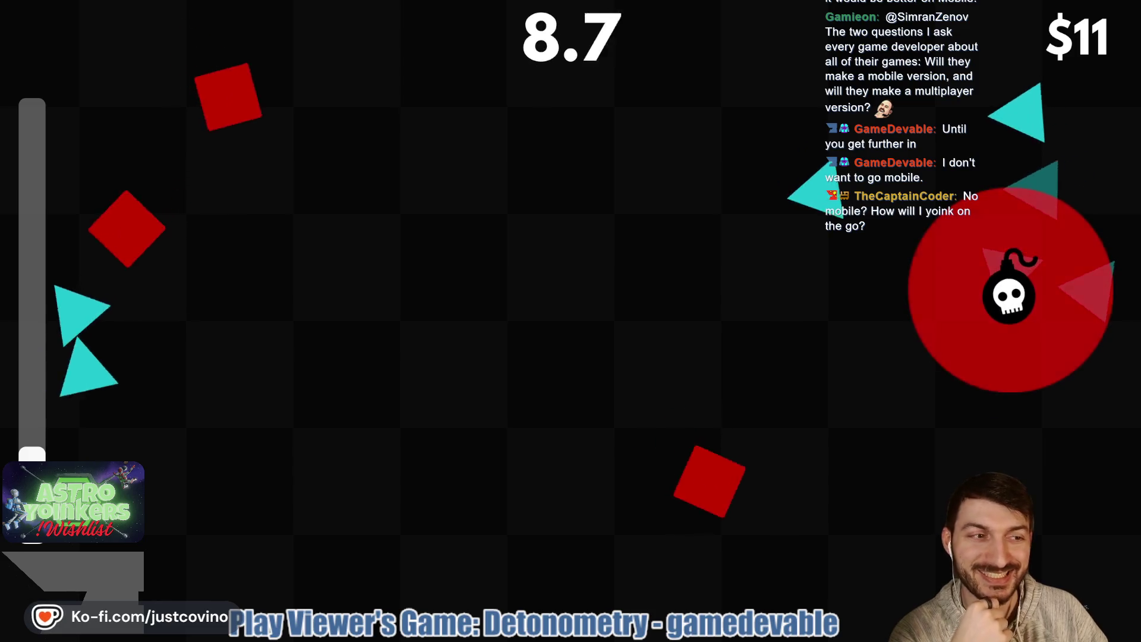
left_click(226, 386)
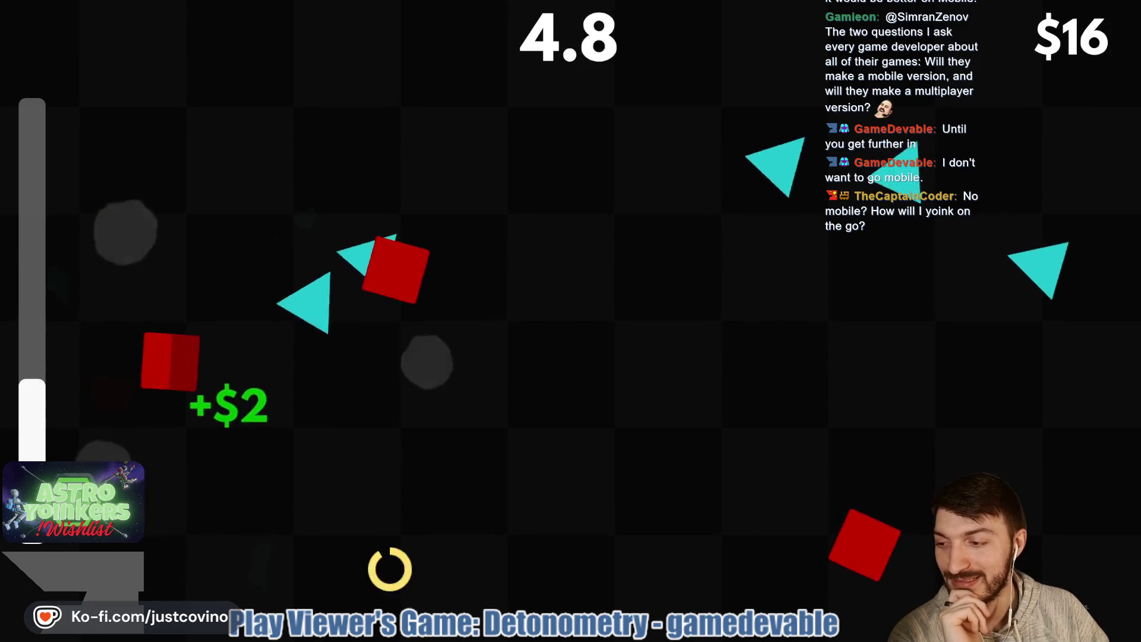
left_click(364, 399)
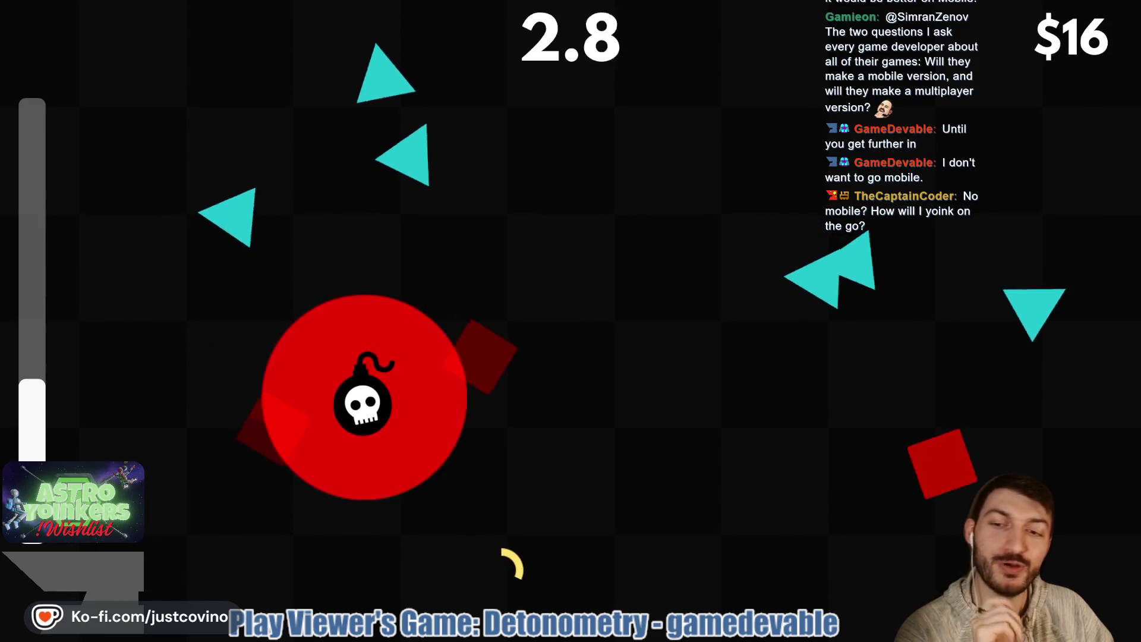
left_click(690, 526)
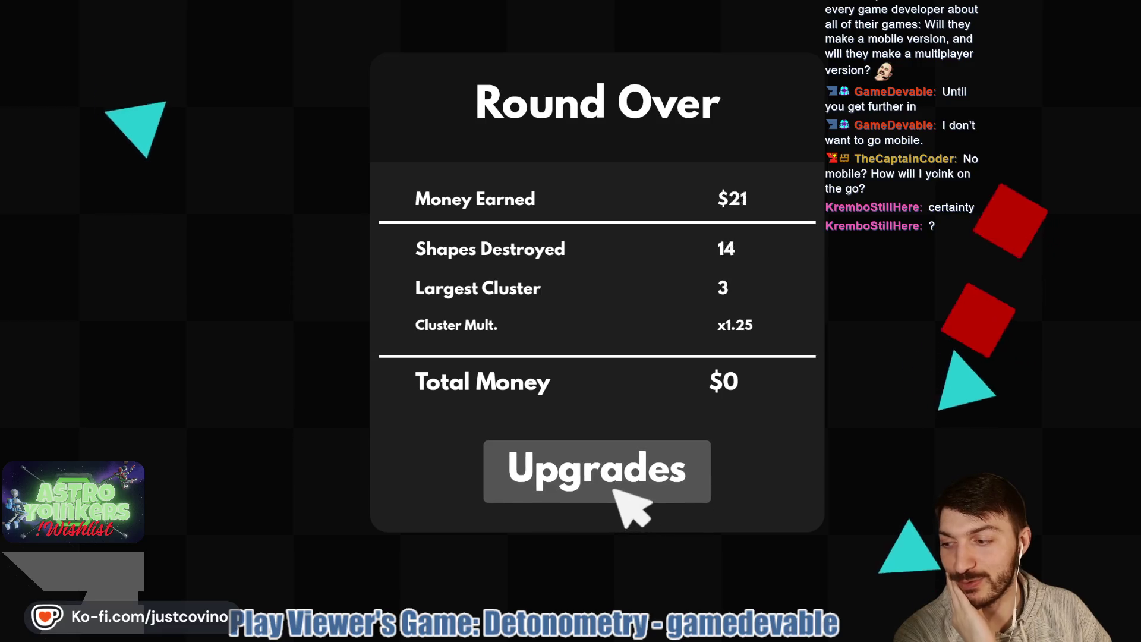
Max out Explosive Place Delay at 1.75s for $40, then start the next round
left_click(597, 487)
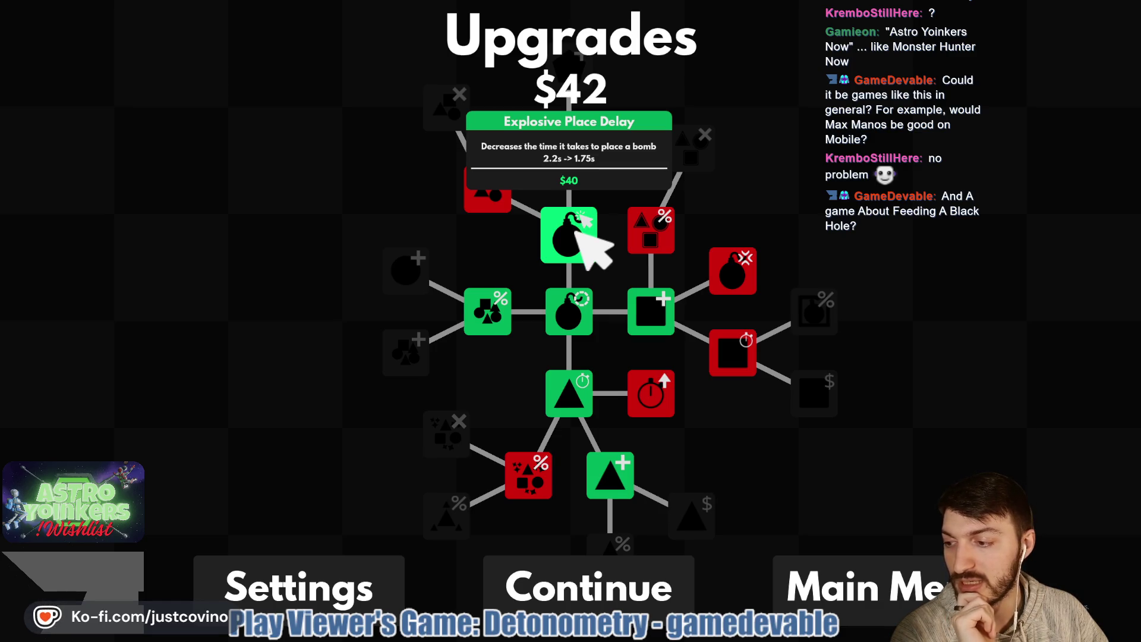
left_click(573, 231)
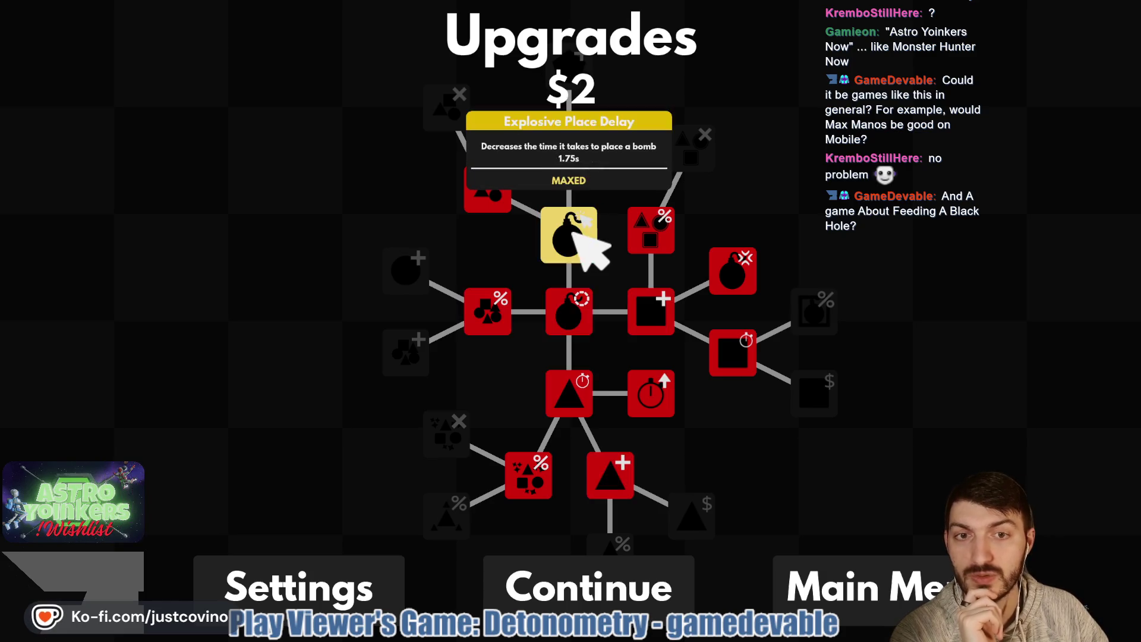
left_click(588, 585)
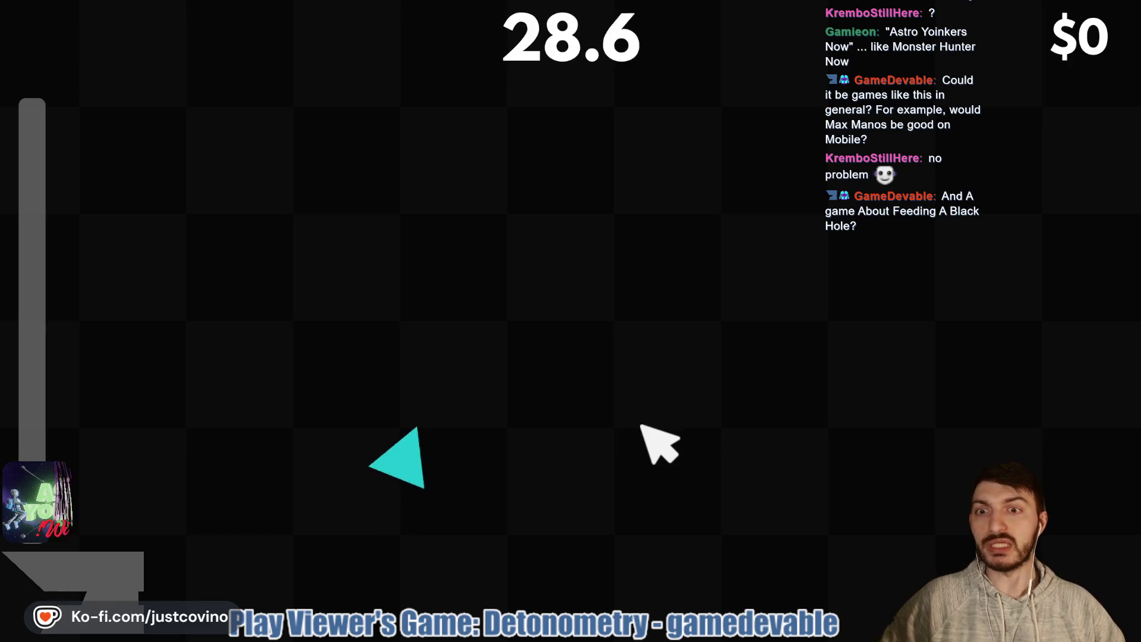
Bomb the triangles and red-square clusters until time ends, reaching $26 for upgrades
left_click(211, 293)
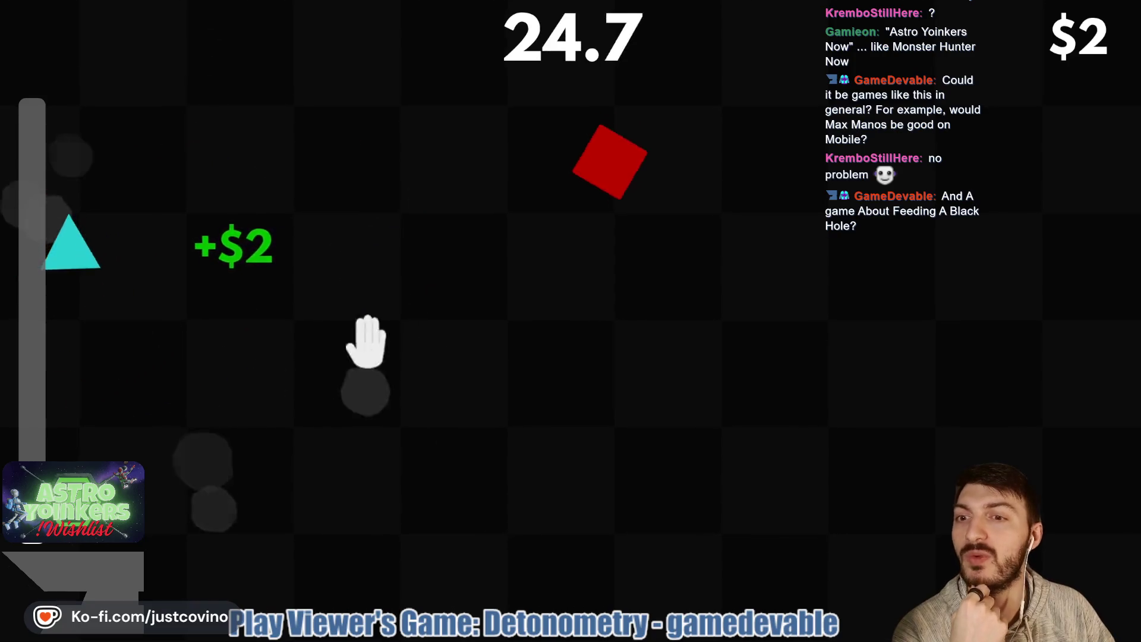
left_click(193, 258)
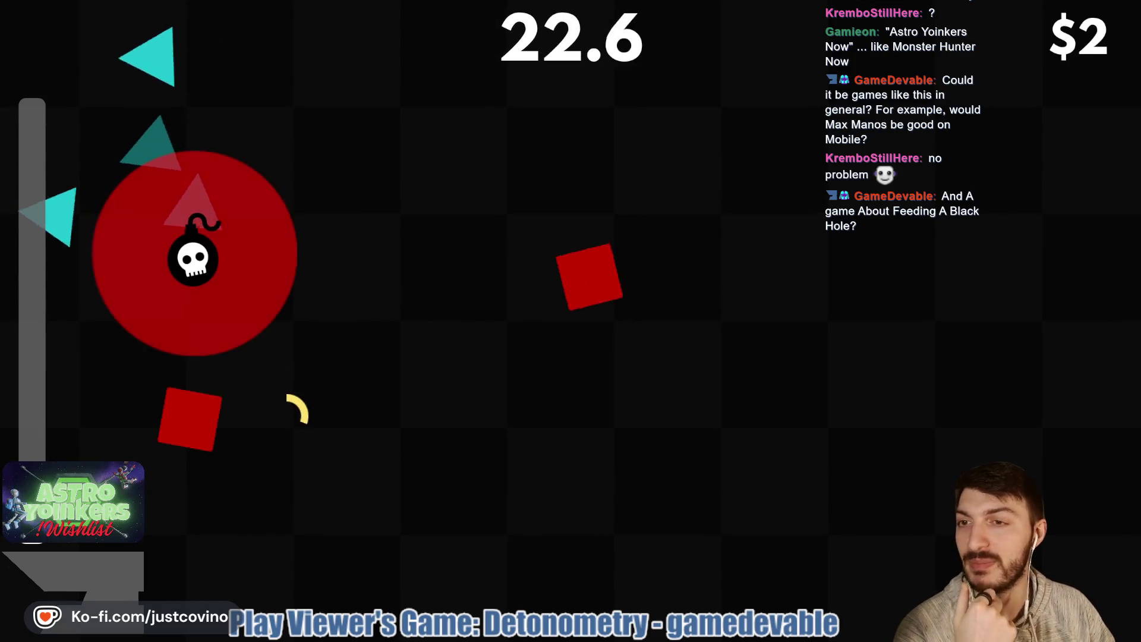
left_click(418, 380)
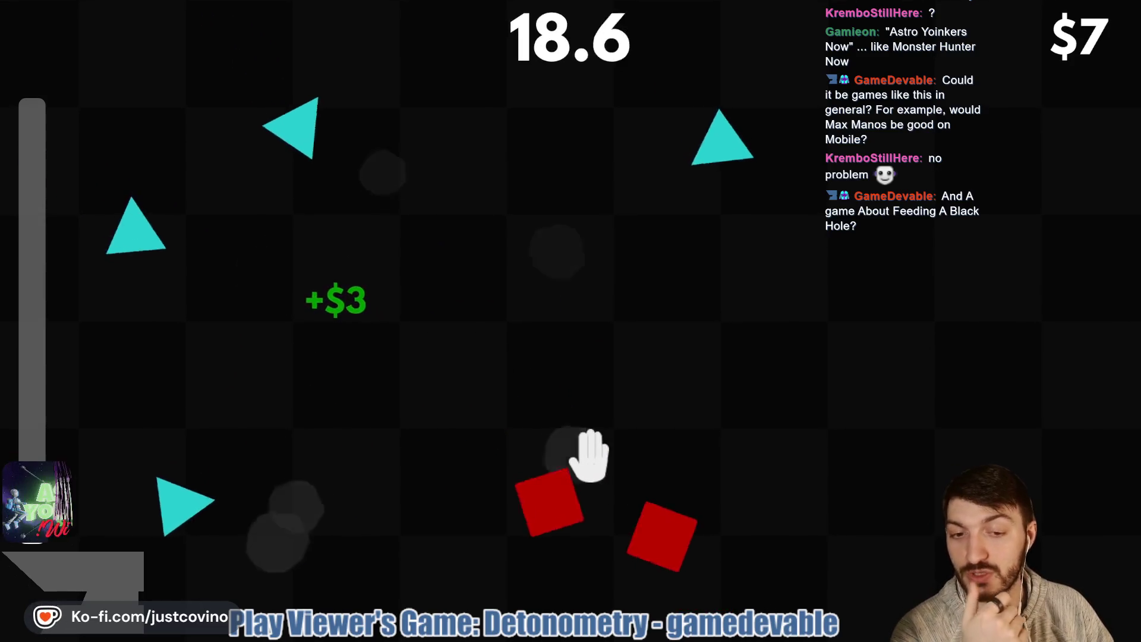
left_click(564, 447)
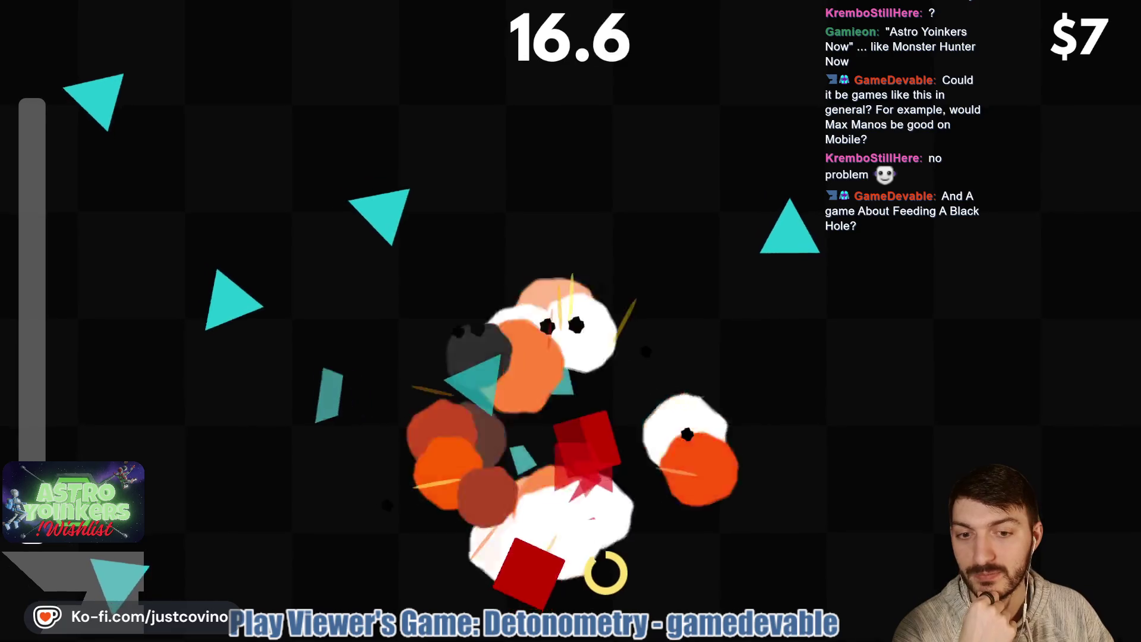
left_click(511, 448)
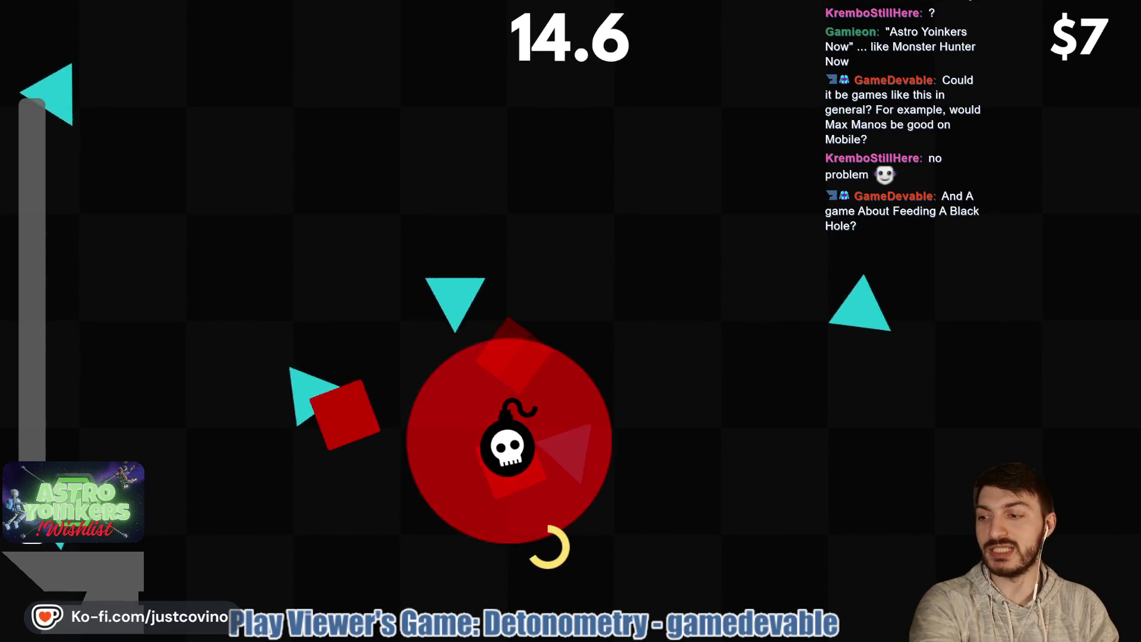
left_click(432, 351)
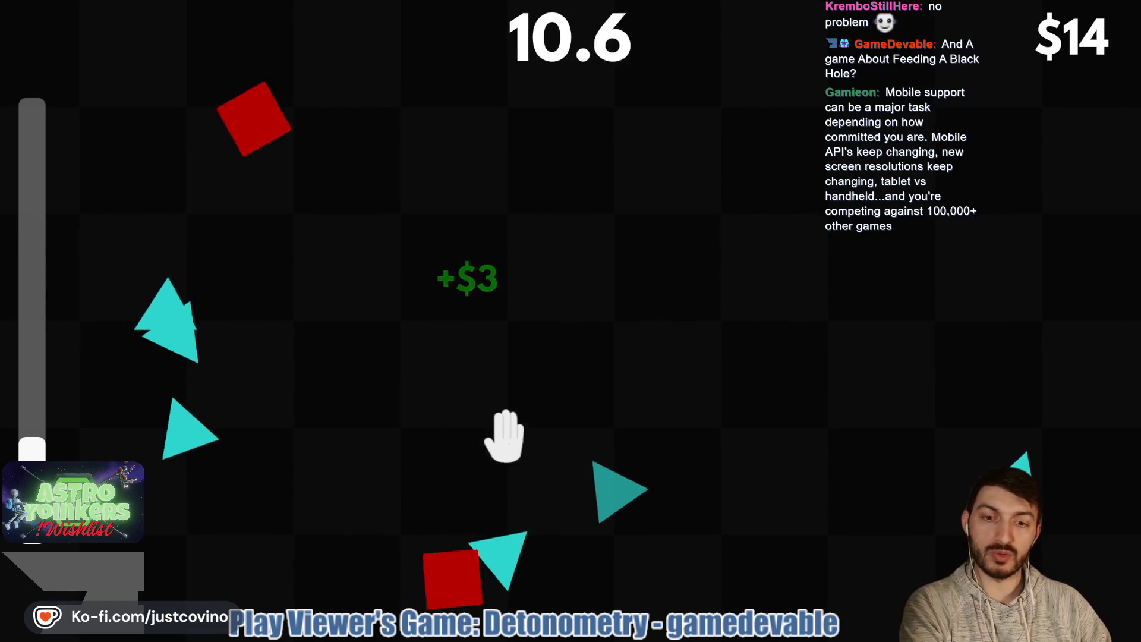
left_click(225, 371)
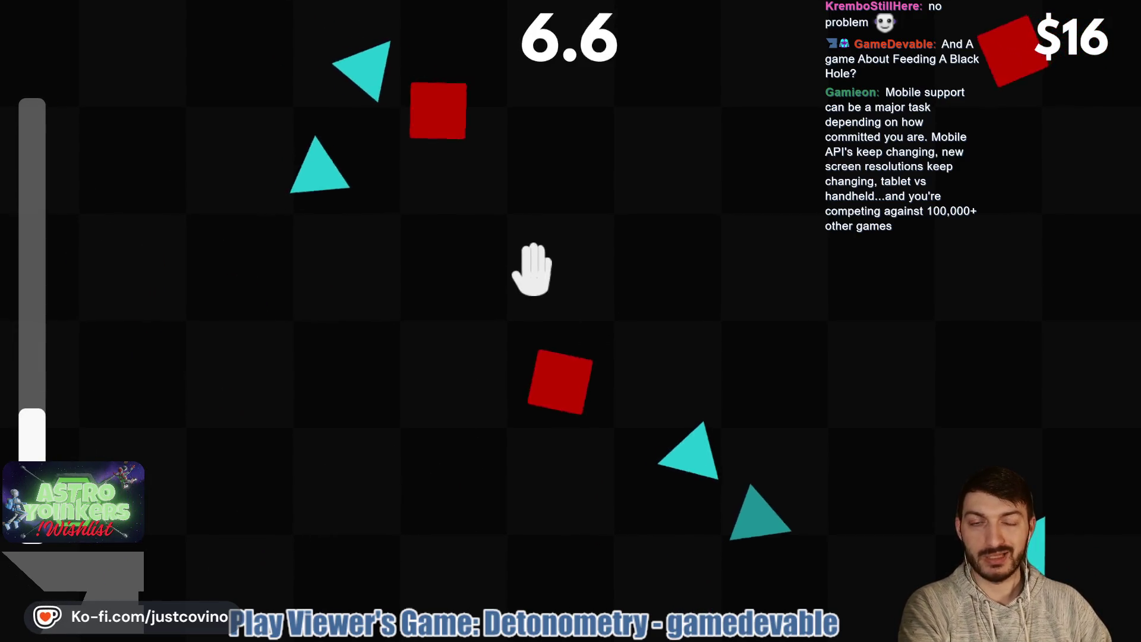
left_click(549, 256)
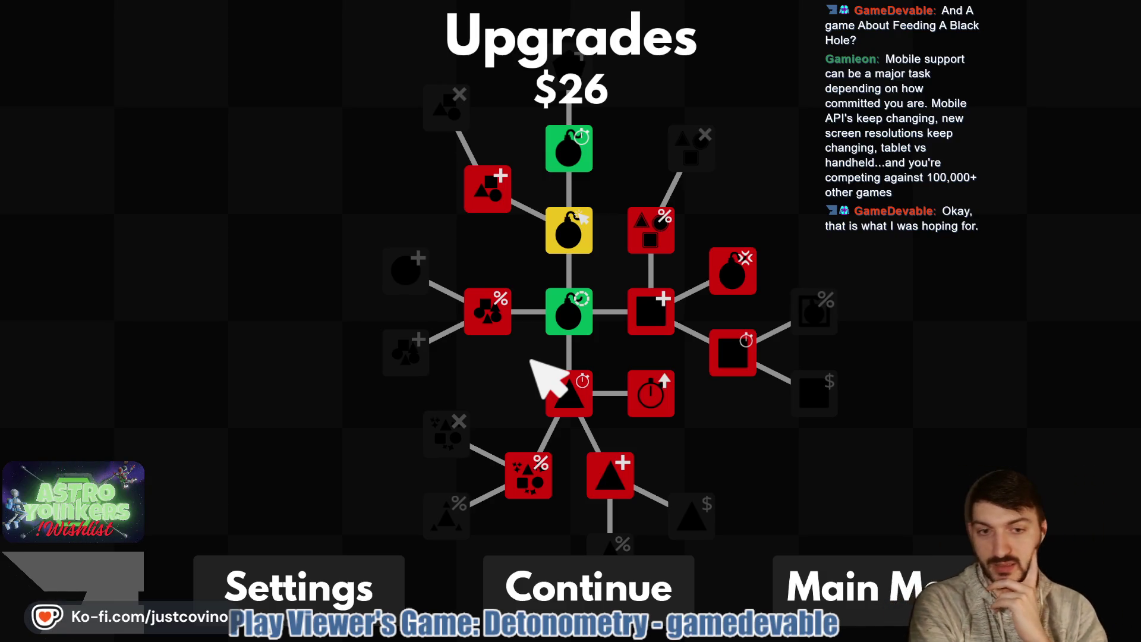
Buy the $24 Explosion Delay upgrade (1.25s to 0.9s) and start a fresh round
mouse_move(585, 133)
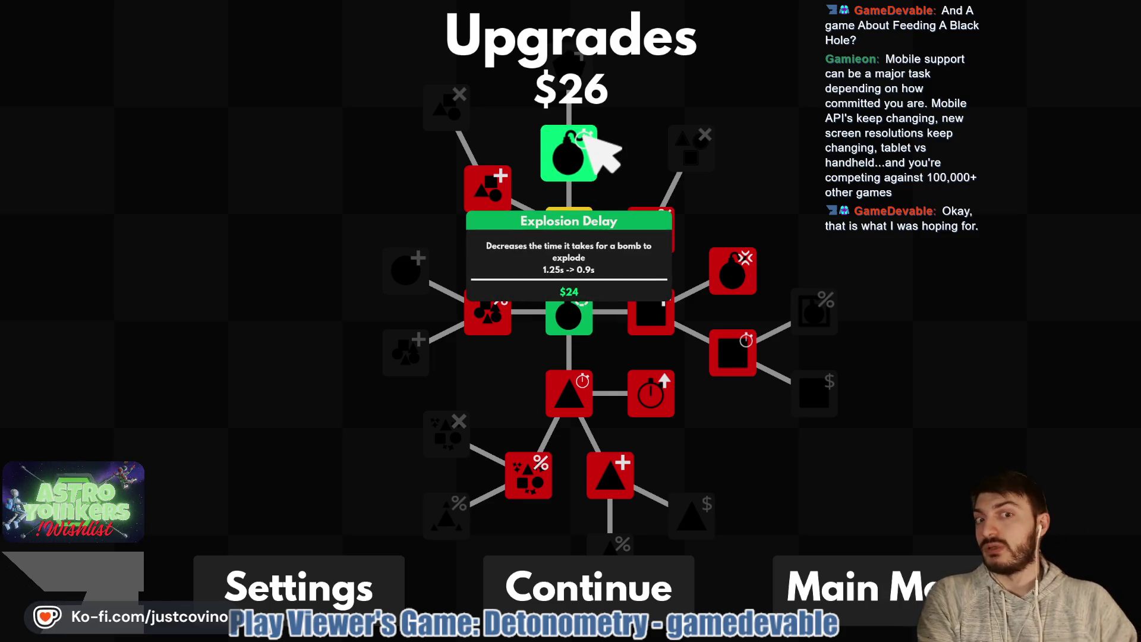
left_click(585, 133)
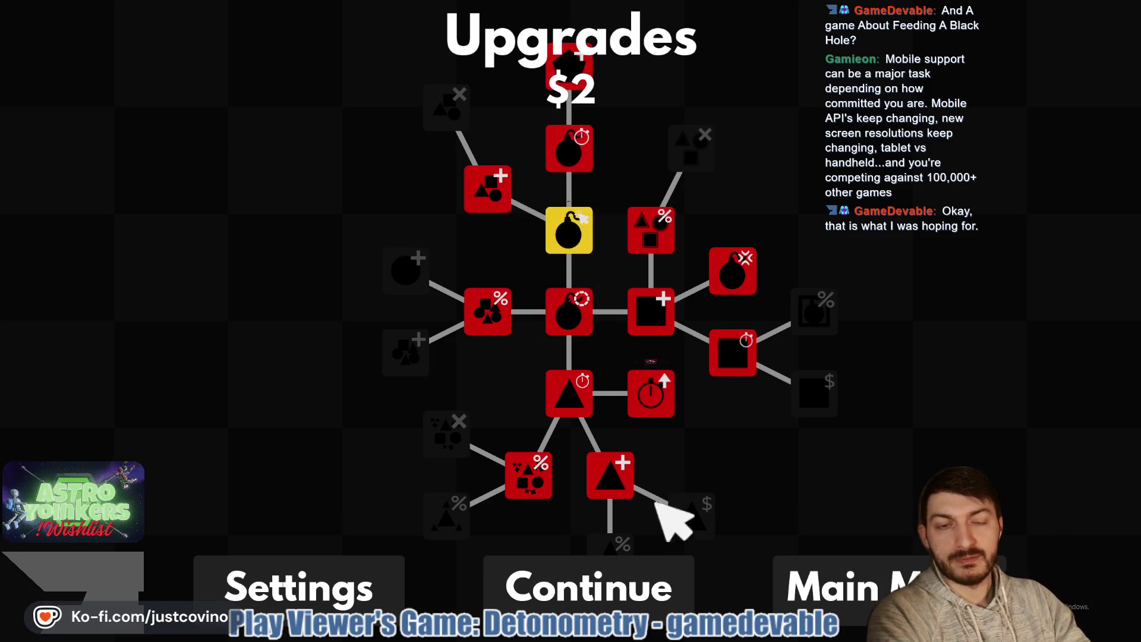
left_click(638, 579)
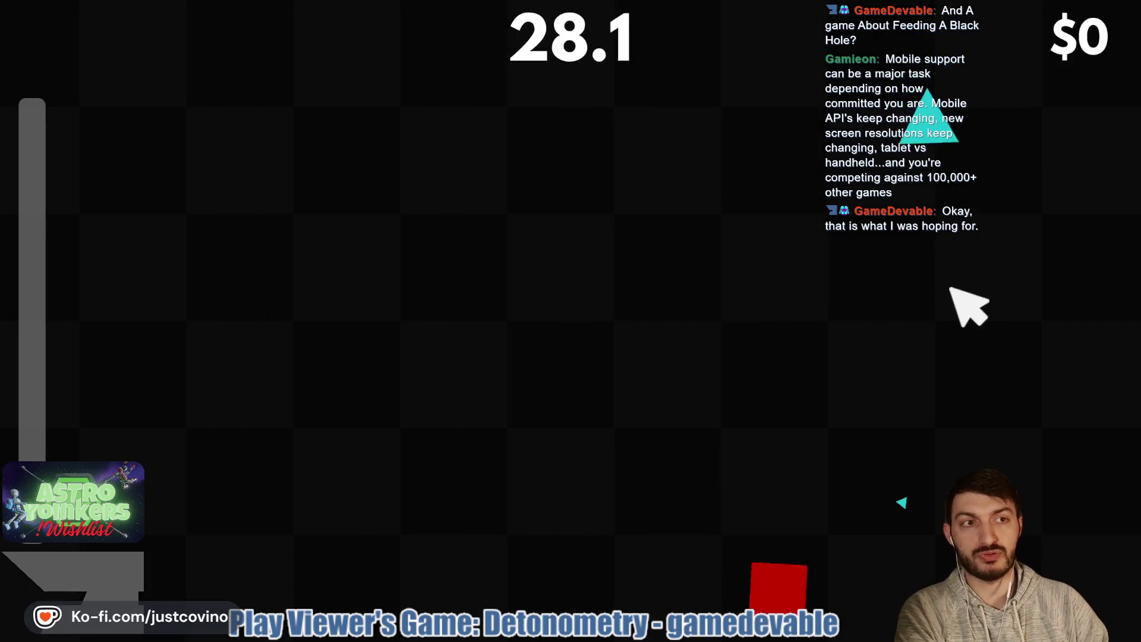
Bomb clusters of red squares and cyan triangles until time expires, earning $27 from 19 shapes
left_click(738, 482)
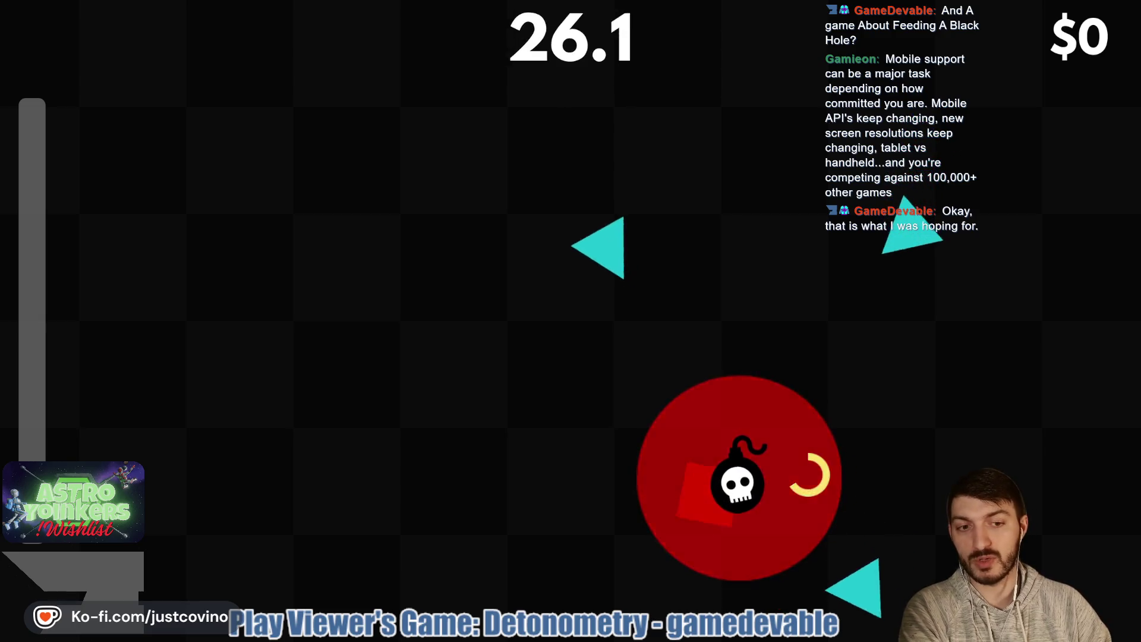
left_click(648, 354)
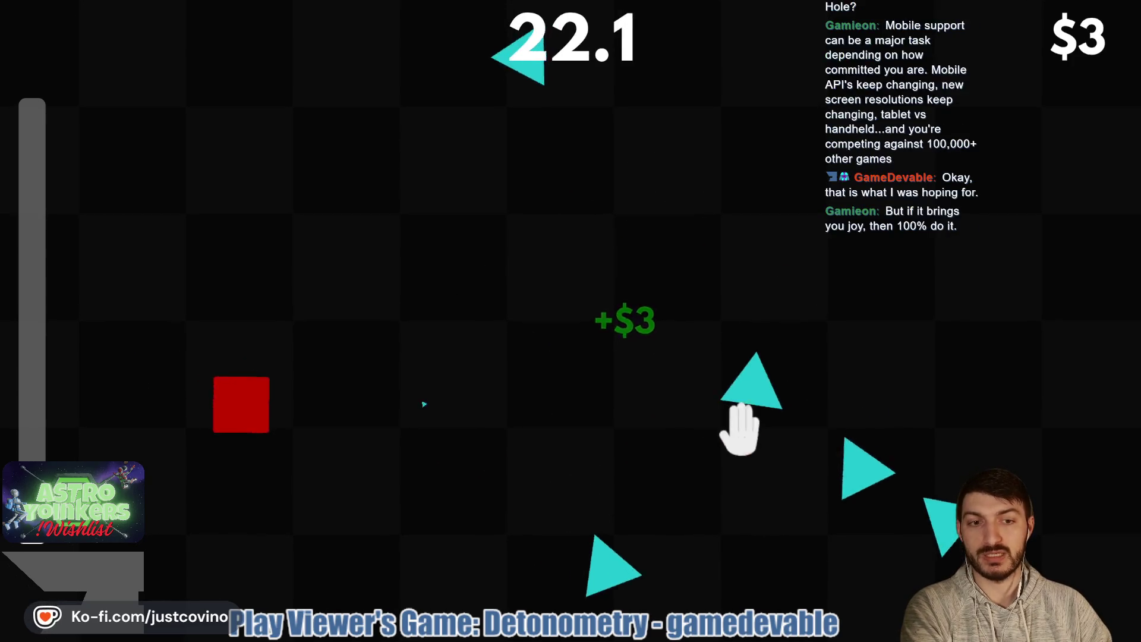
left_click(752, 504)
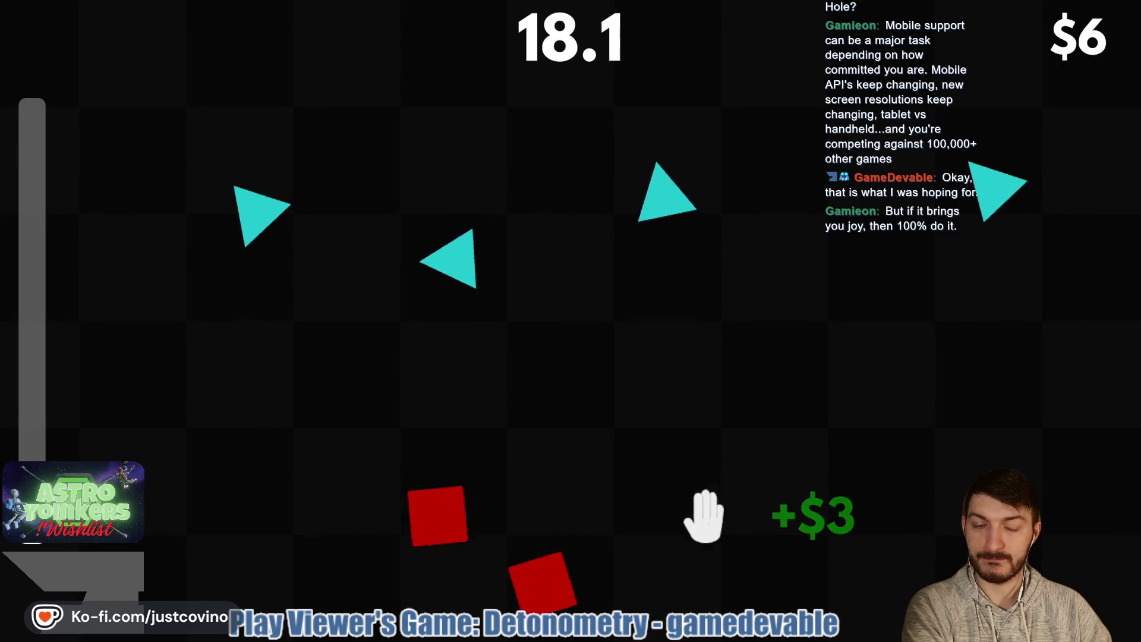
left_click(515, 480)
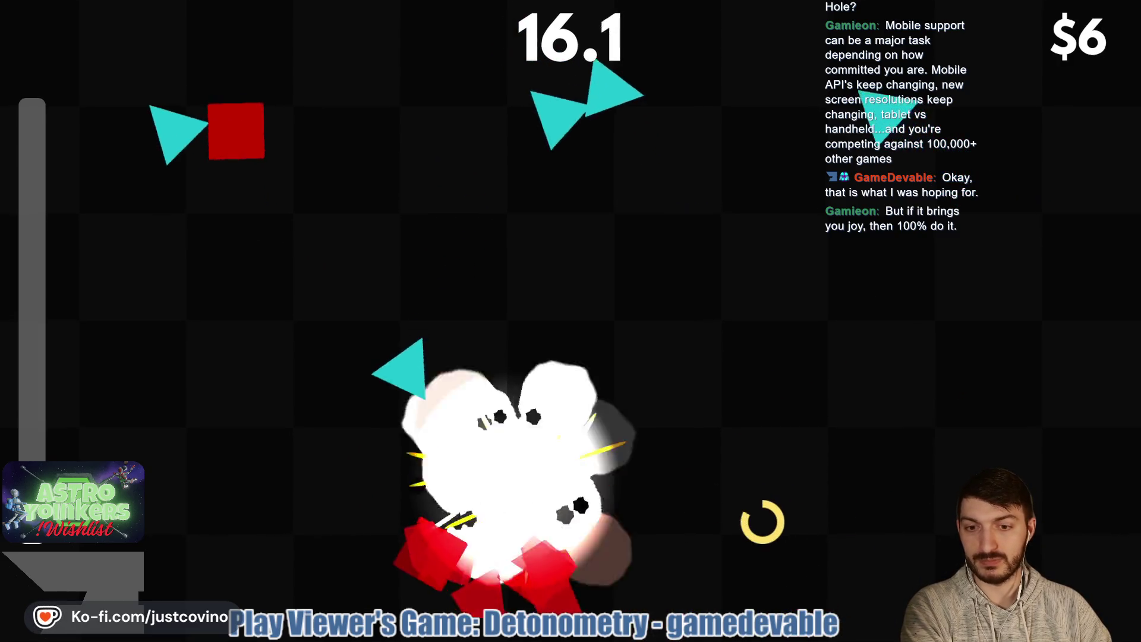
left_click(293, 450)
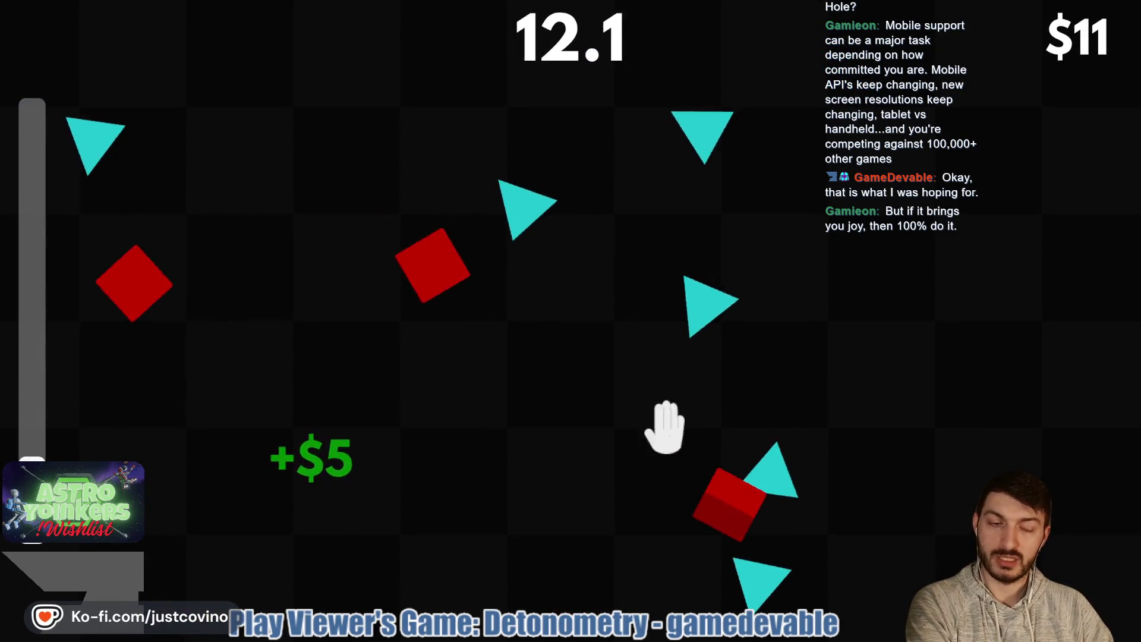
left_click(681, 437)
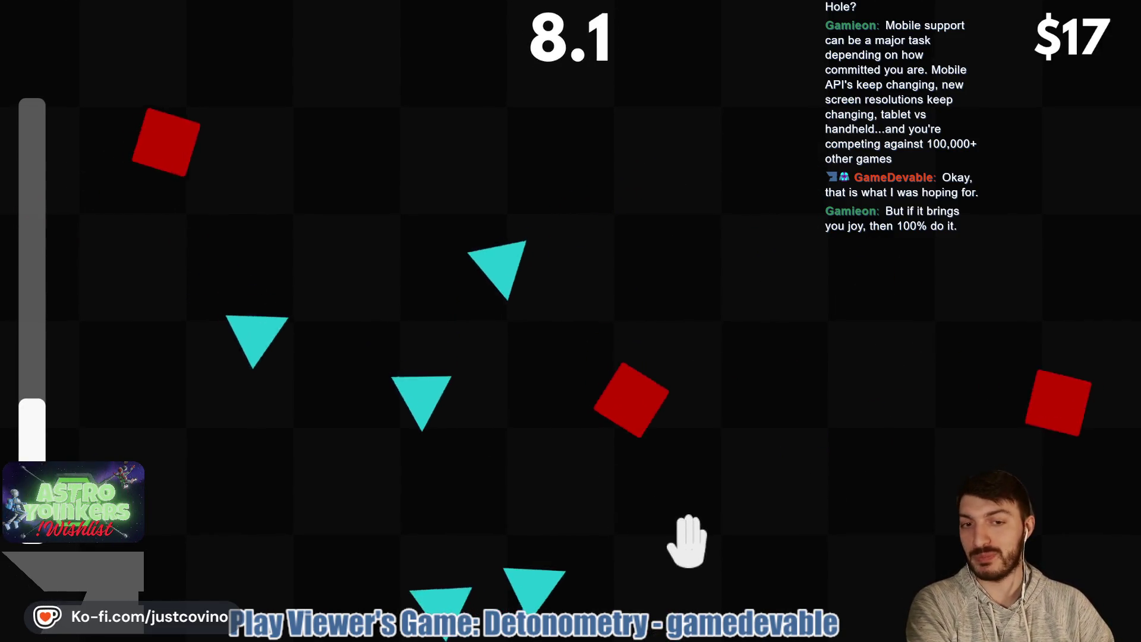
left_click(370, 509)
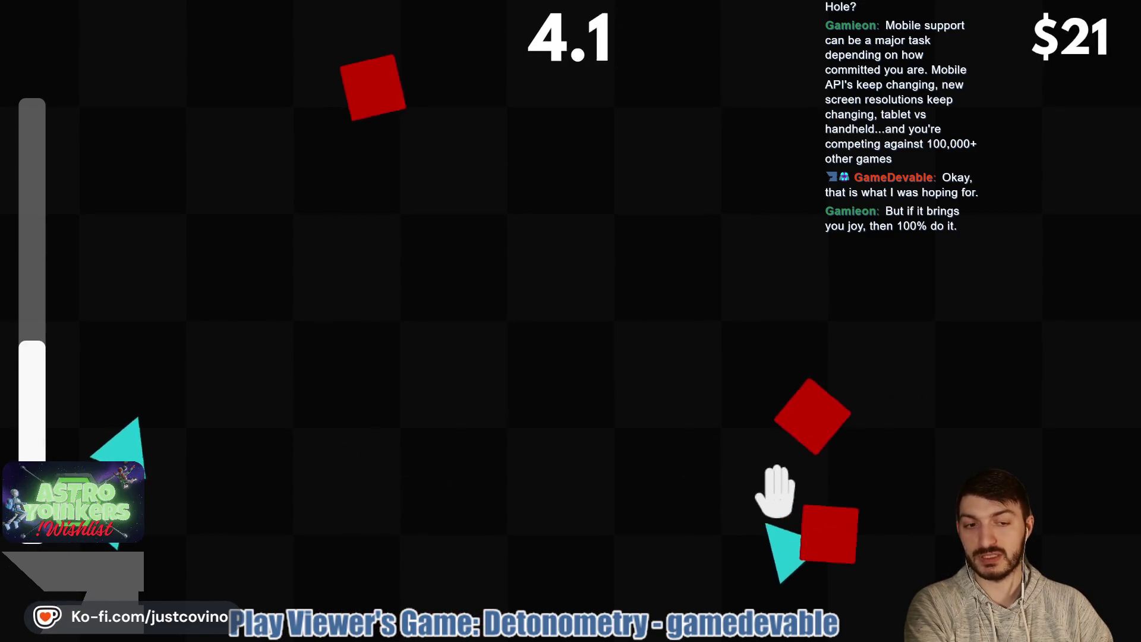
left_click(753, 479)
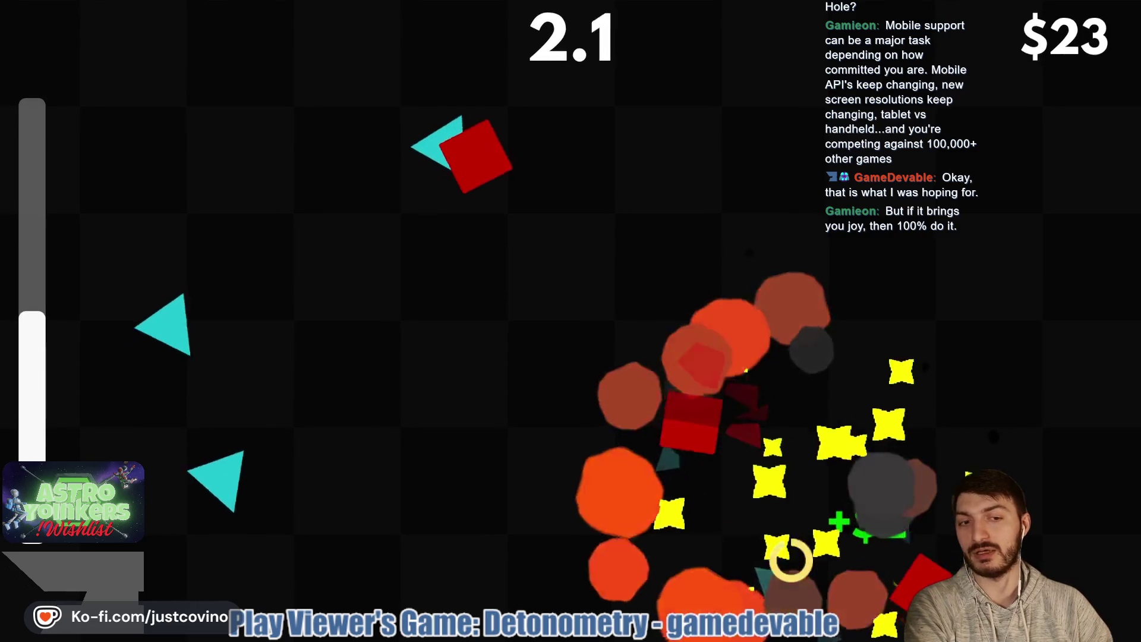
left_click(440, 453)
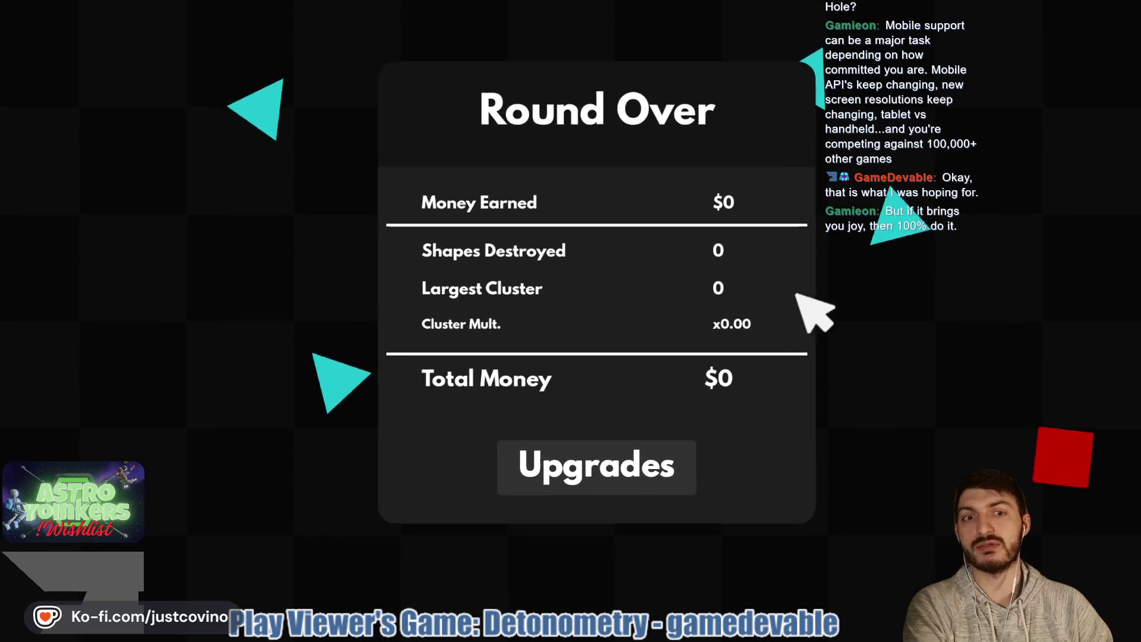
Spend the $29 on the Explosion Radius upgrade and continue into a new round
left_click(602, 475)
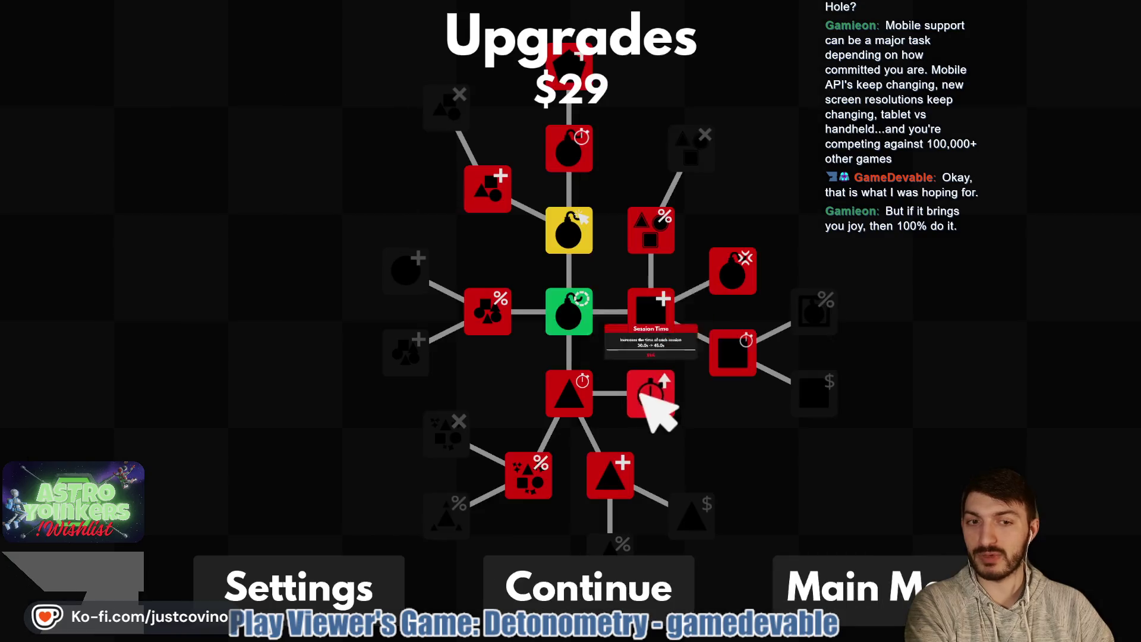
left_click(561, 321)
left_click(665, 579)
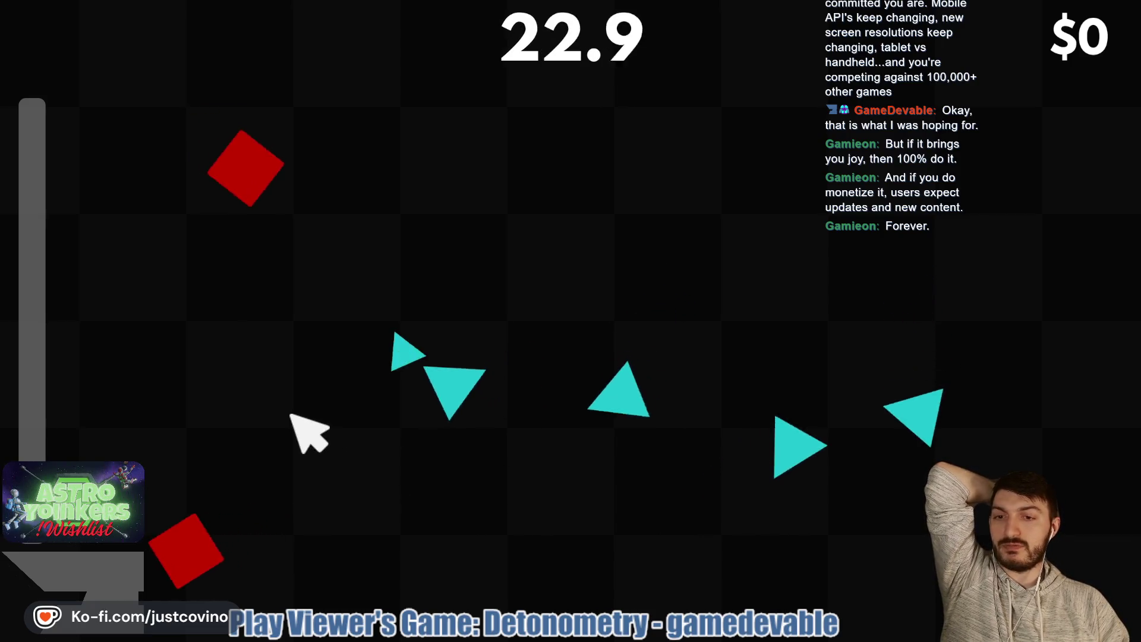
Bomb shape clusters on the left and right until time ends, earning $21 from 15 shapes
left_click(304, 339)
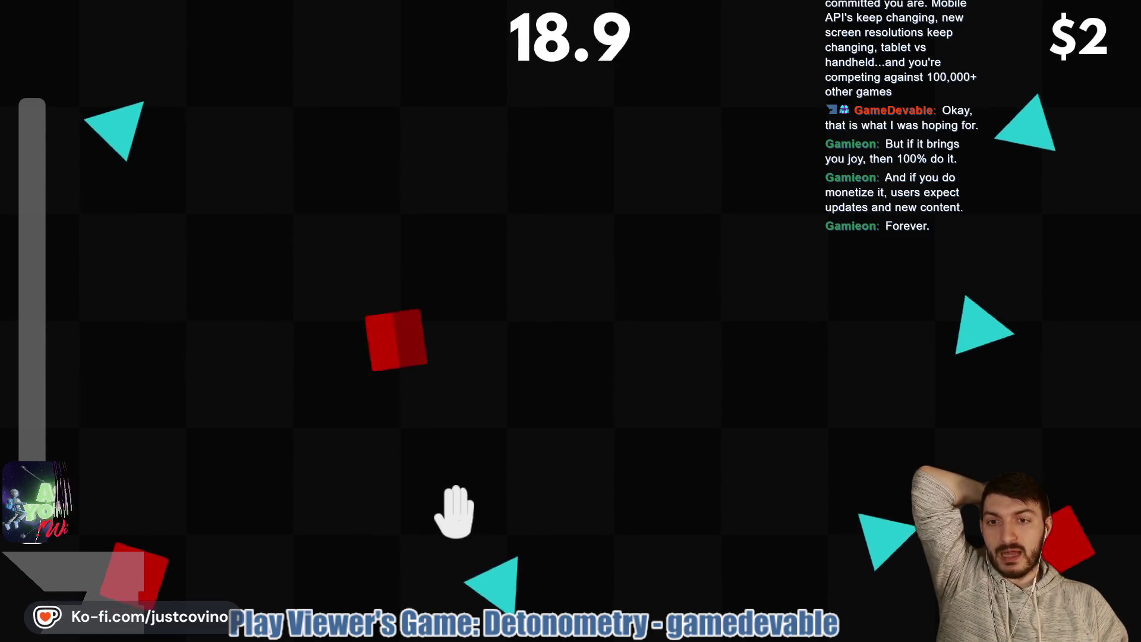
left_click(446, 475)
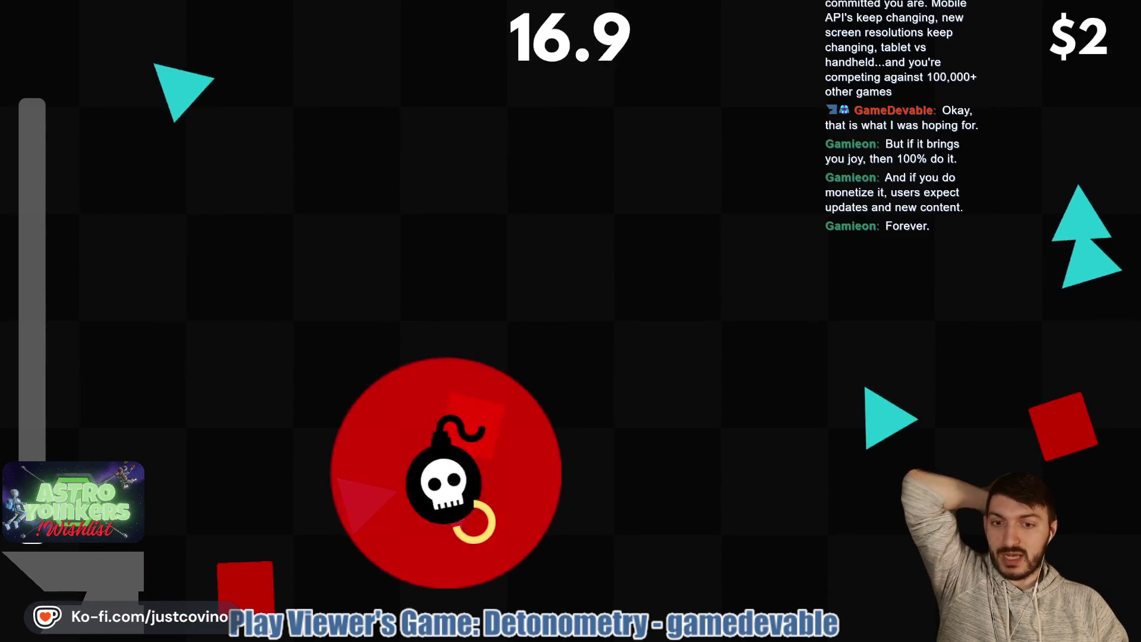
left_click(928, 257)
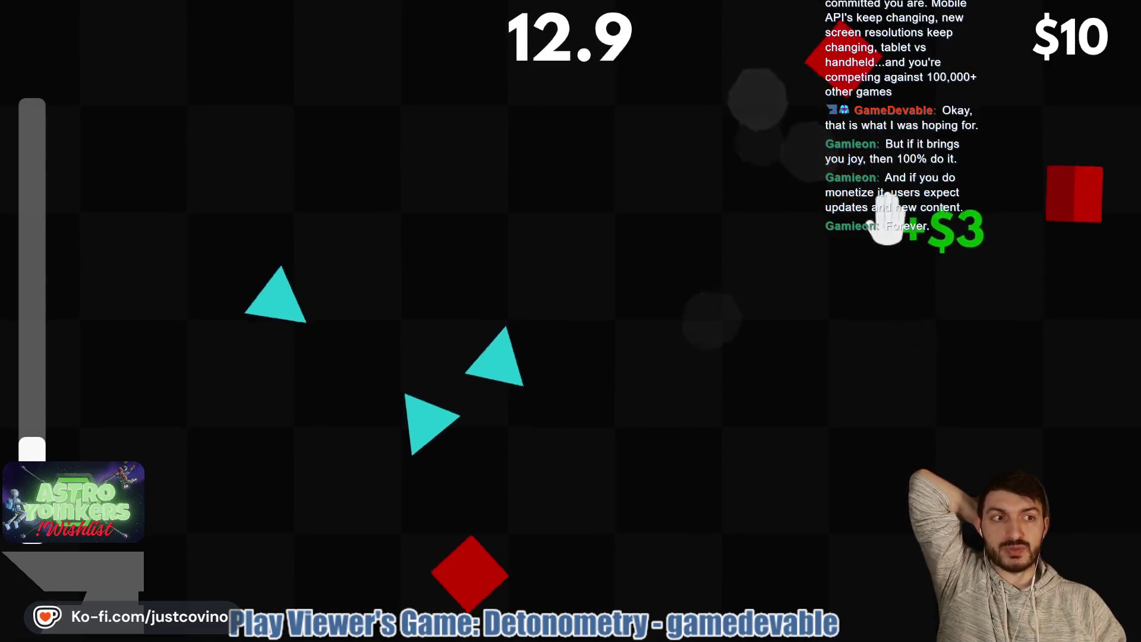
left_click(972, 189)
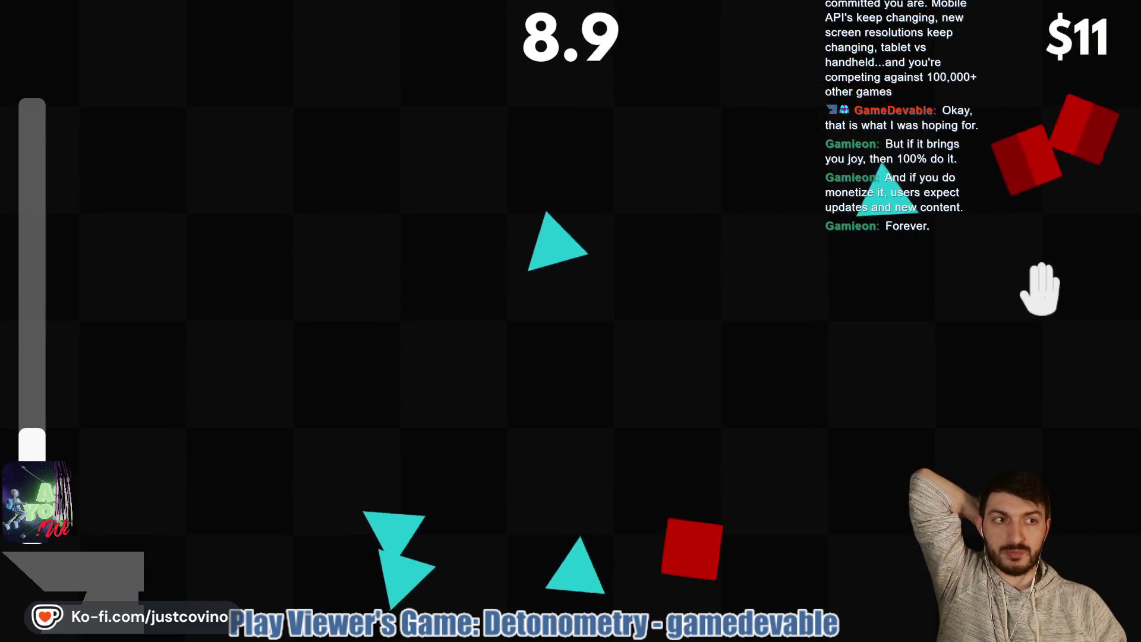
left_click(1020, 291)
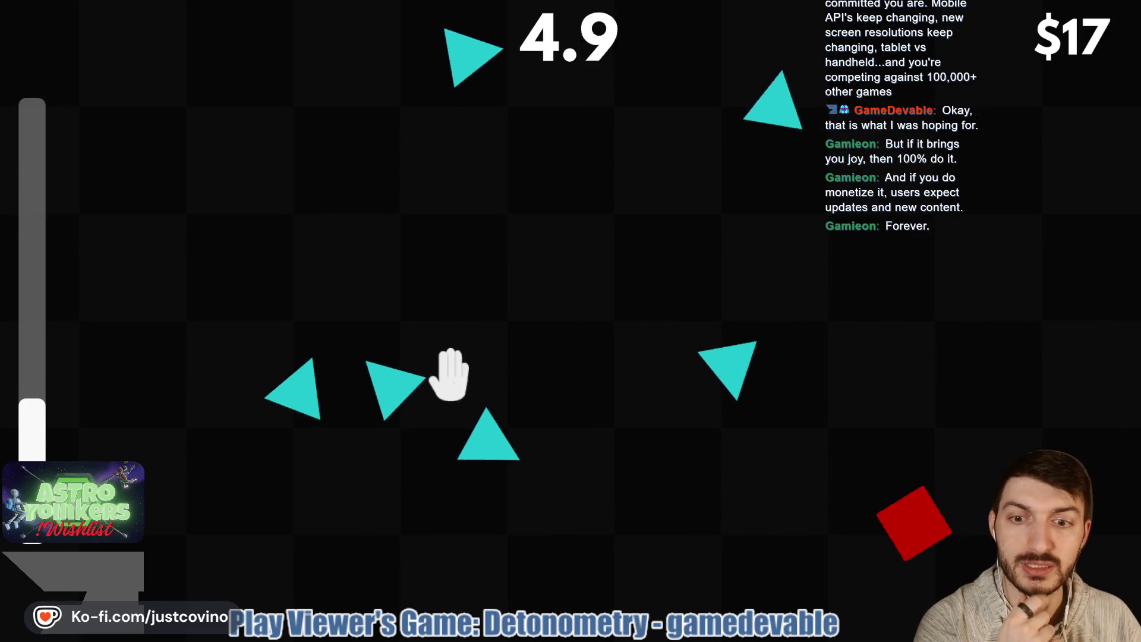
left_click(429, 265)
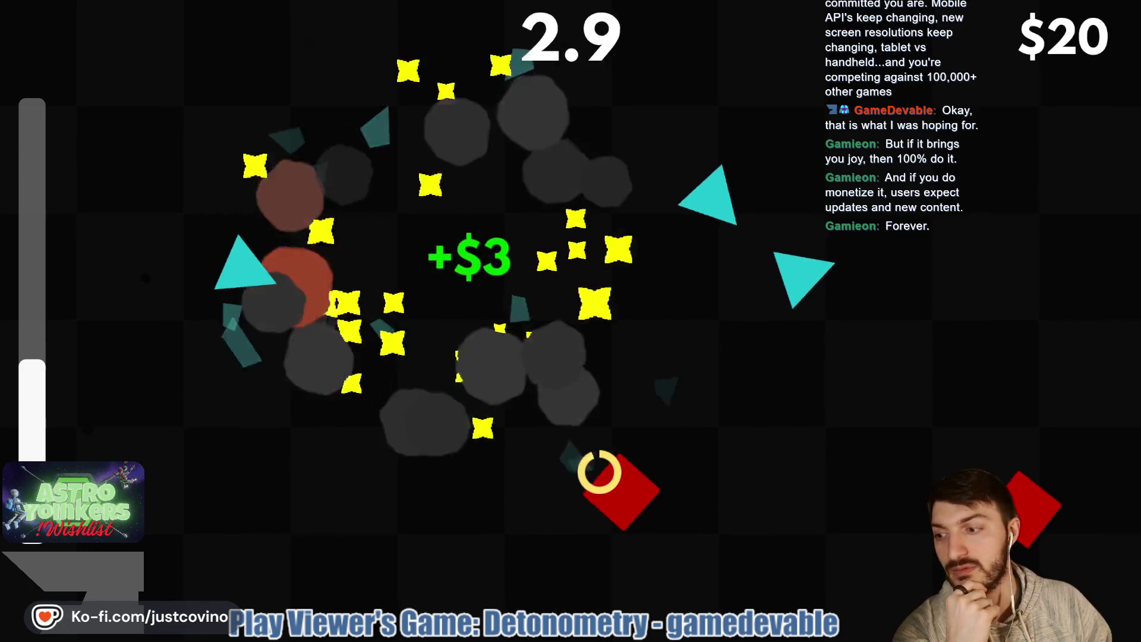
left_click(713, 333)
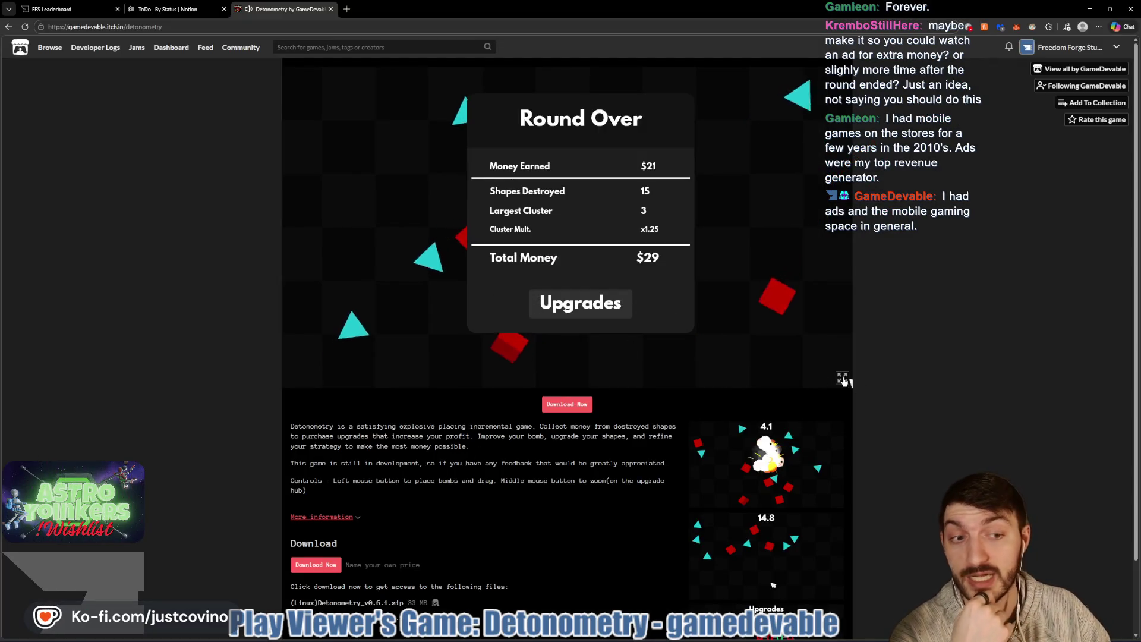
Return the embedded Detonometry game on the itch.io page to full screen
left_click(842, 378)
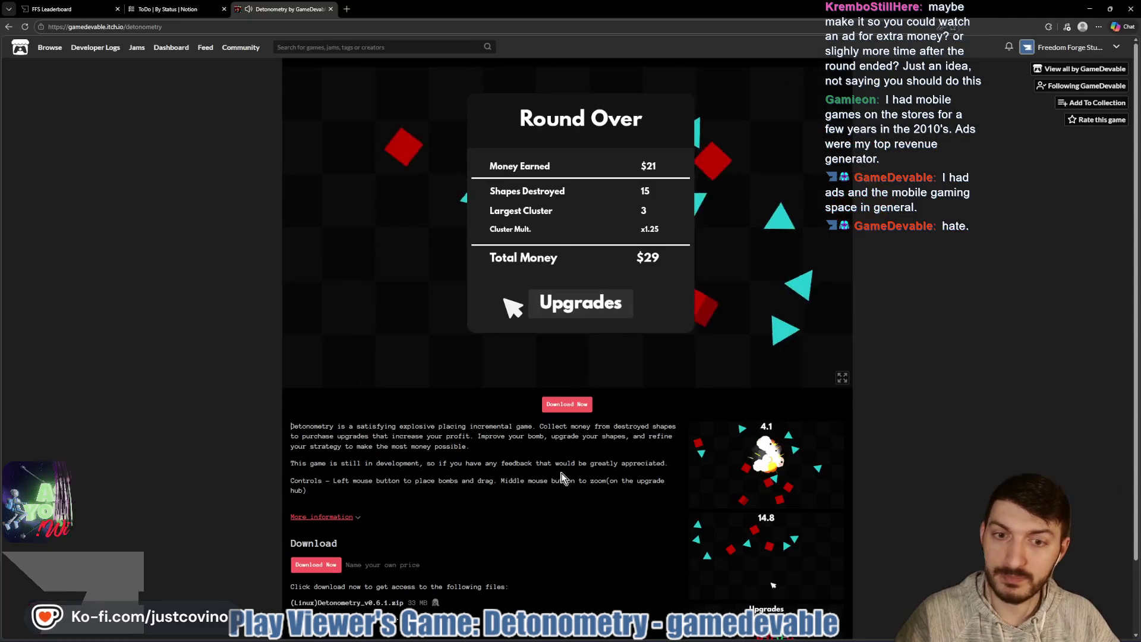
left_click(842, 378)
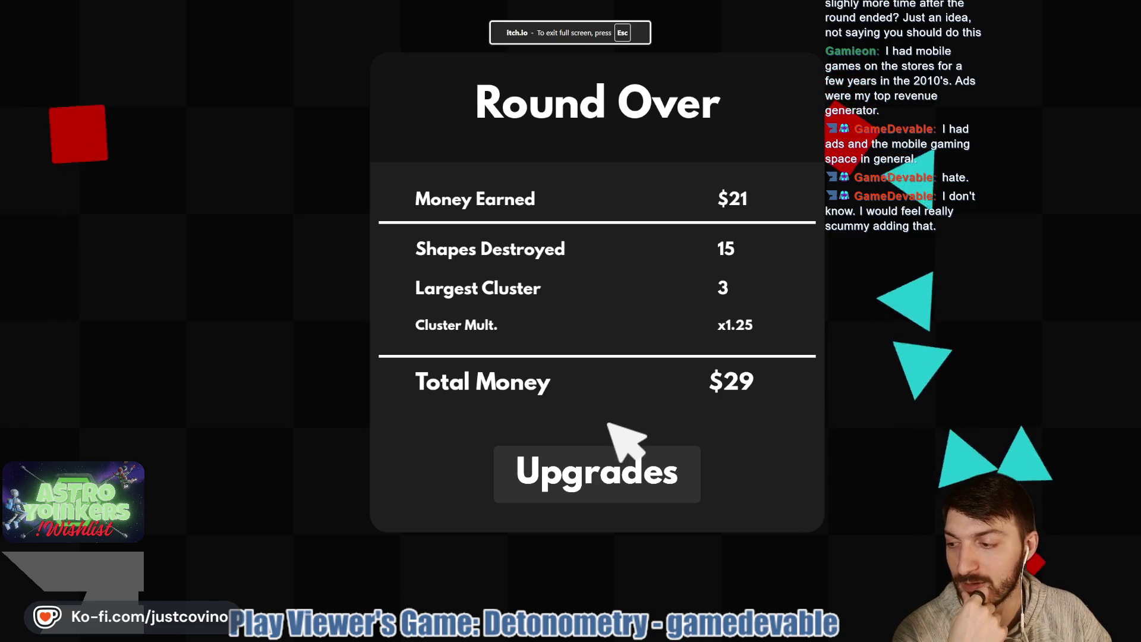
Skip the $29 upgrades without buying and continue into a fresh 27-second round
left_click(589, 468)
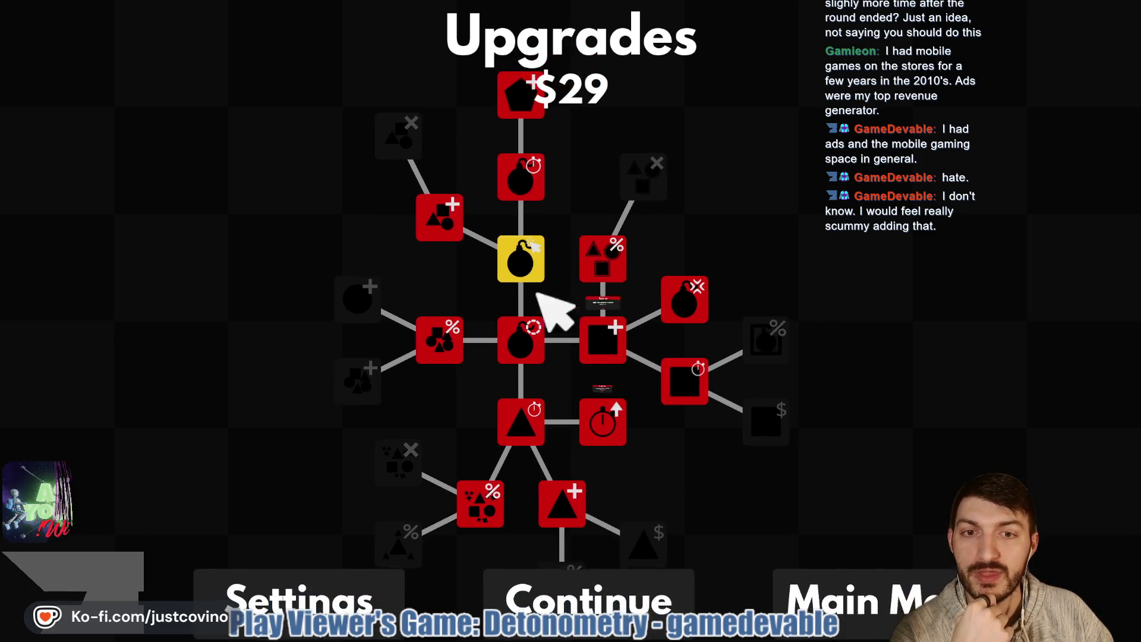
left_click(632, 562)
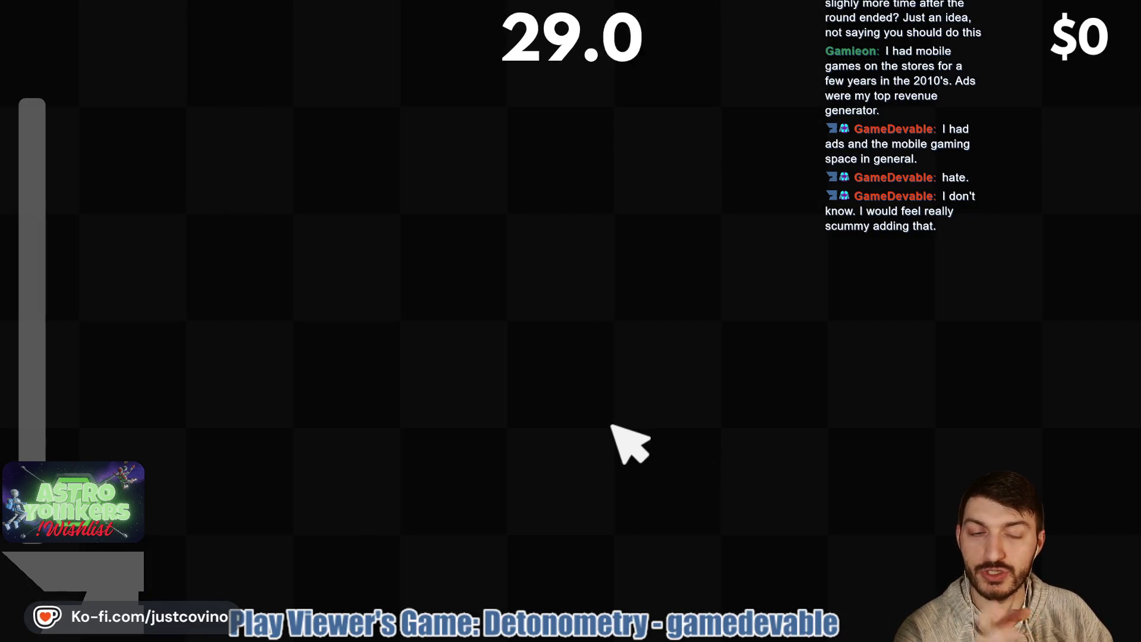
Bomb shape clusters all around the screen until the timer expires at $23
left_click(524, 439)
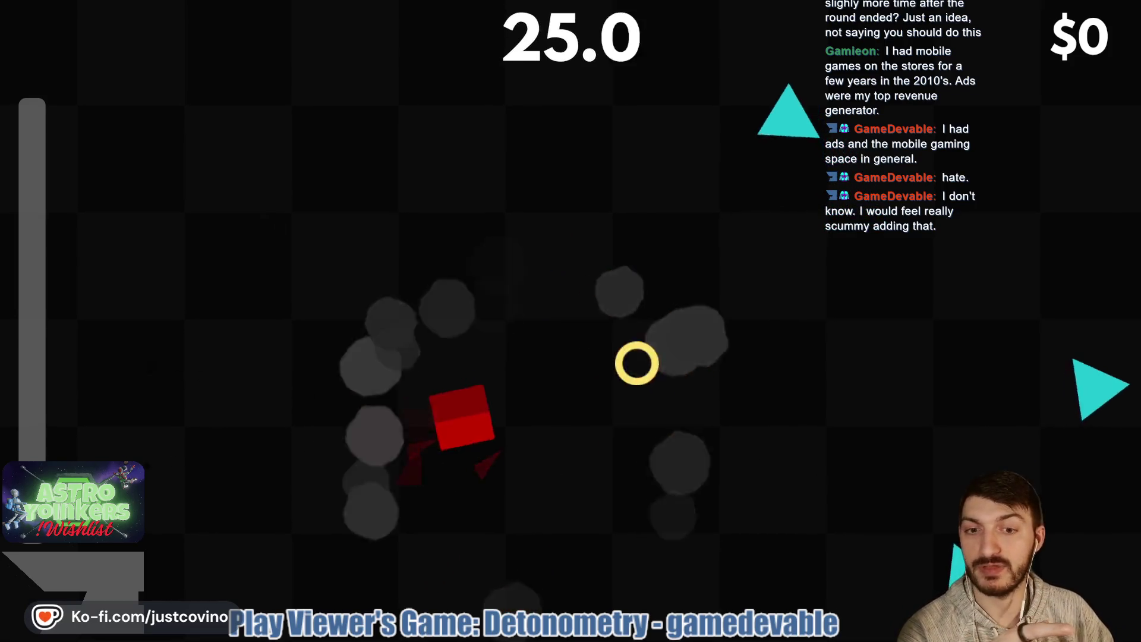
left_click(574, 300)
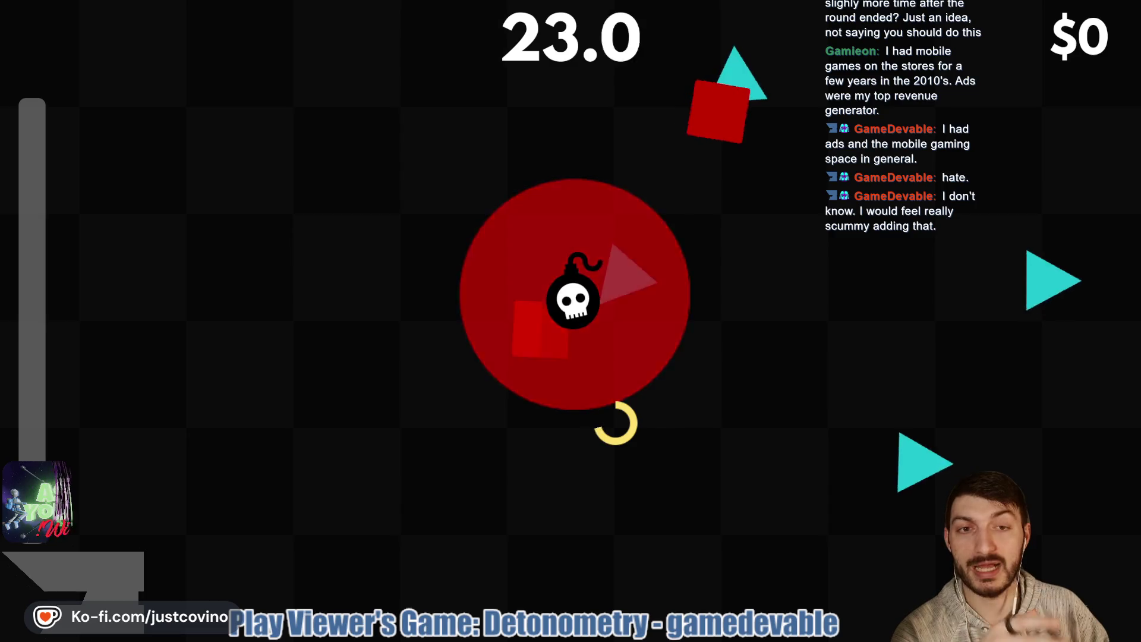
left_click(797, 229)
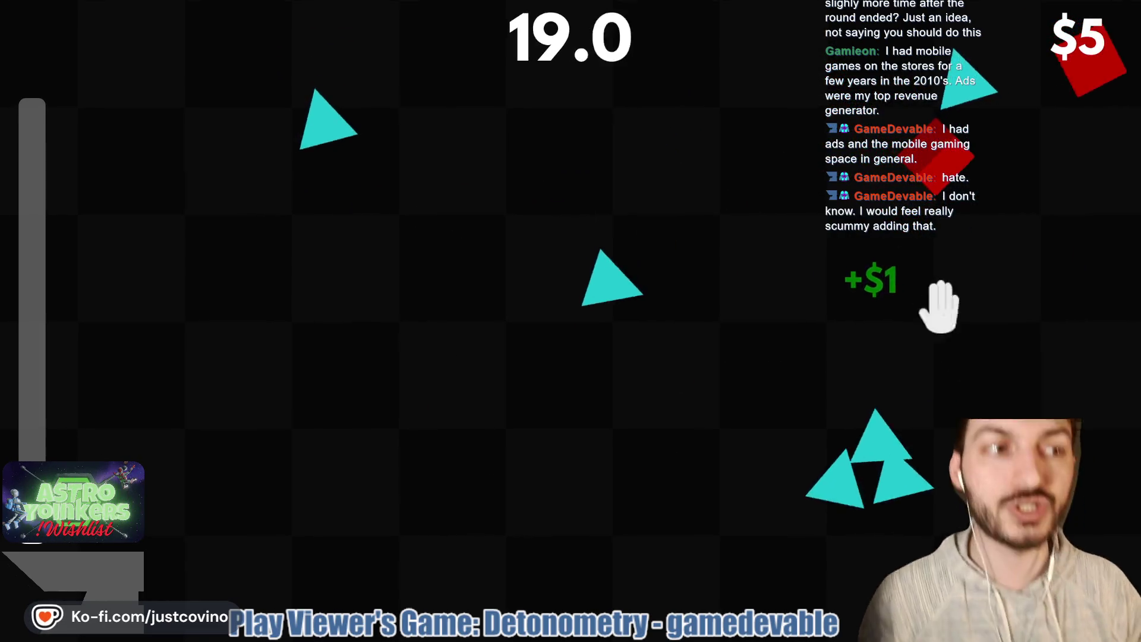
left_click(921, 208)
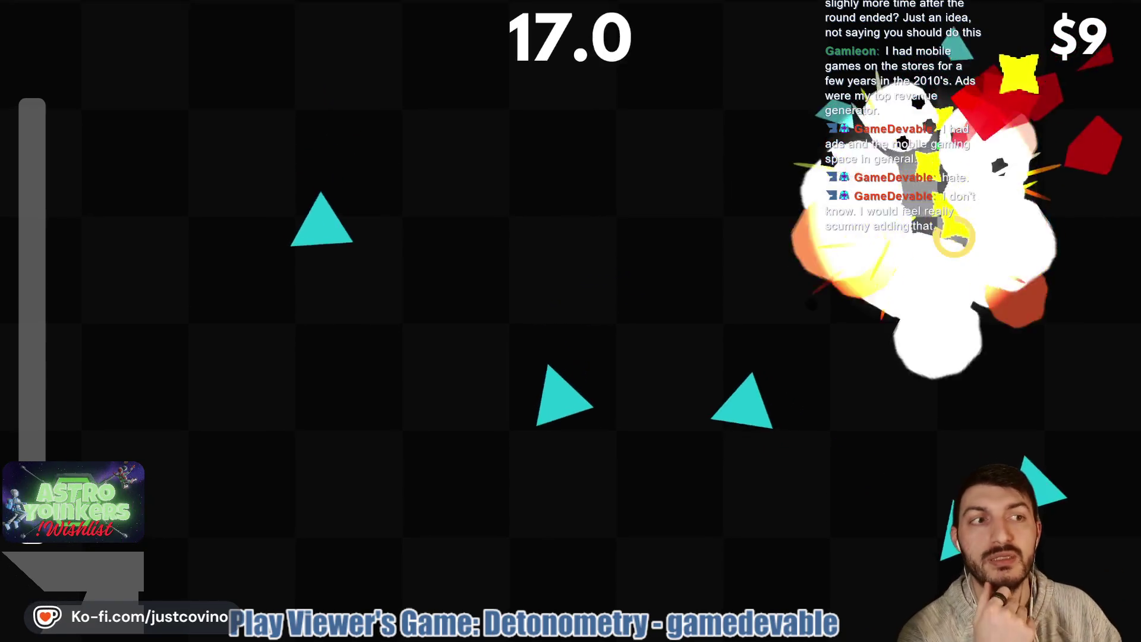
left_click(814, 227)
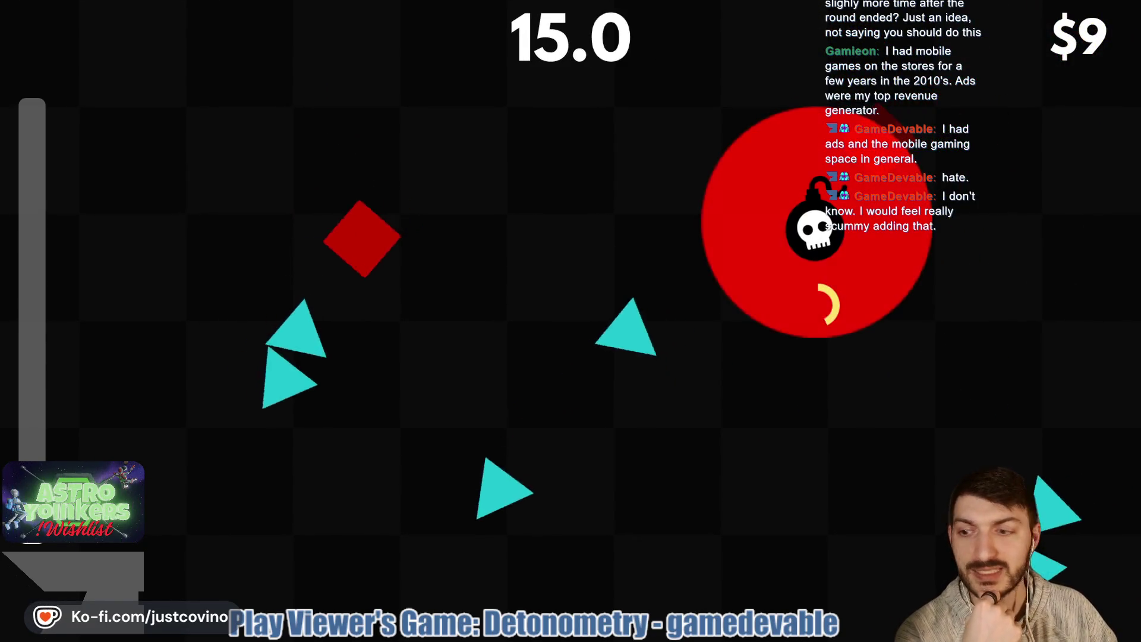
left_click(327, 493)
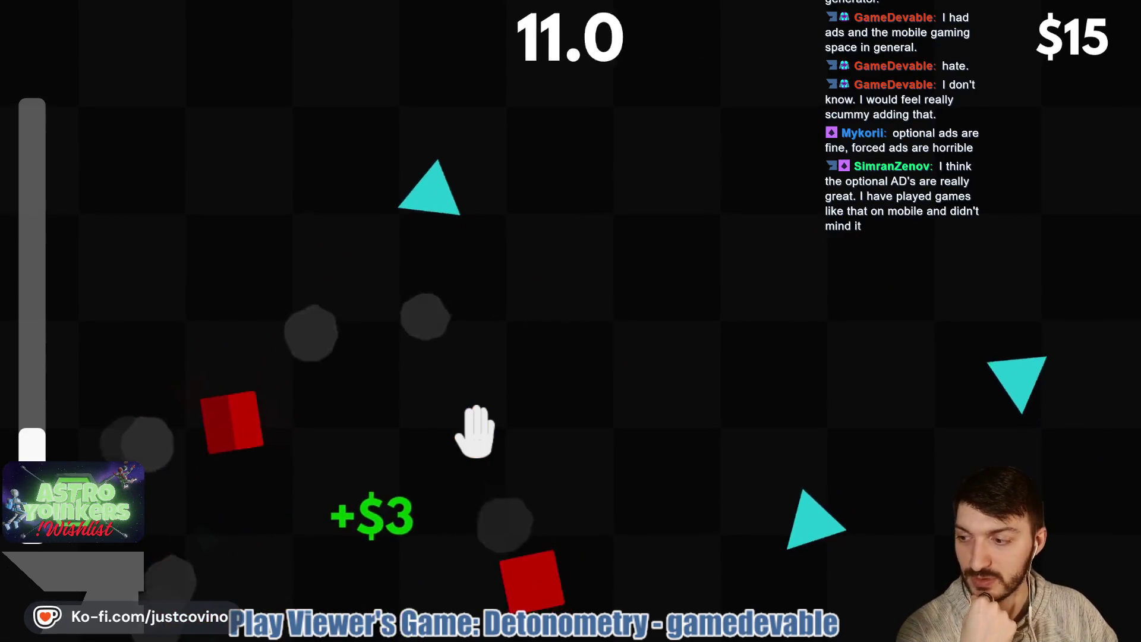
left_click(306, 438)
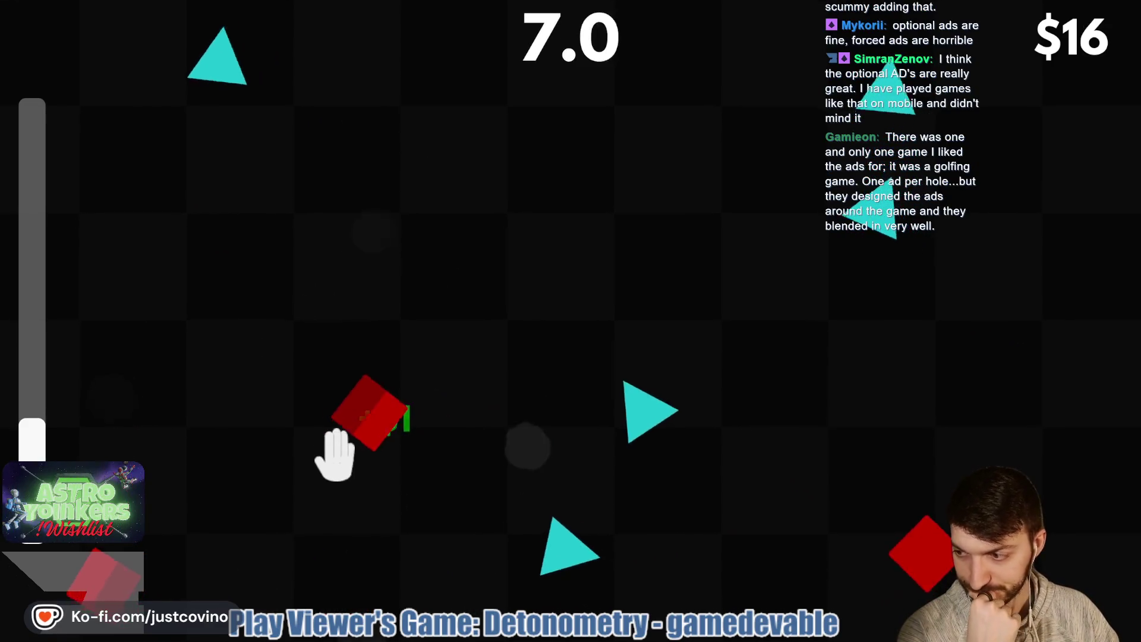
left_click(147, 407)
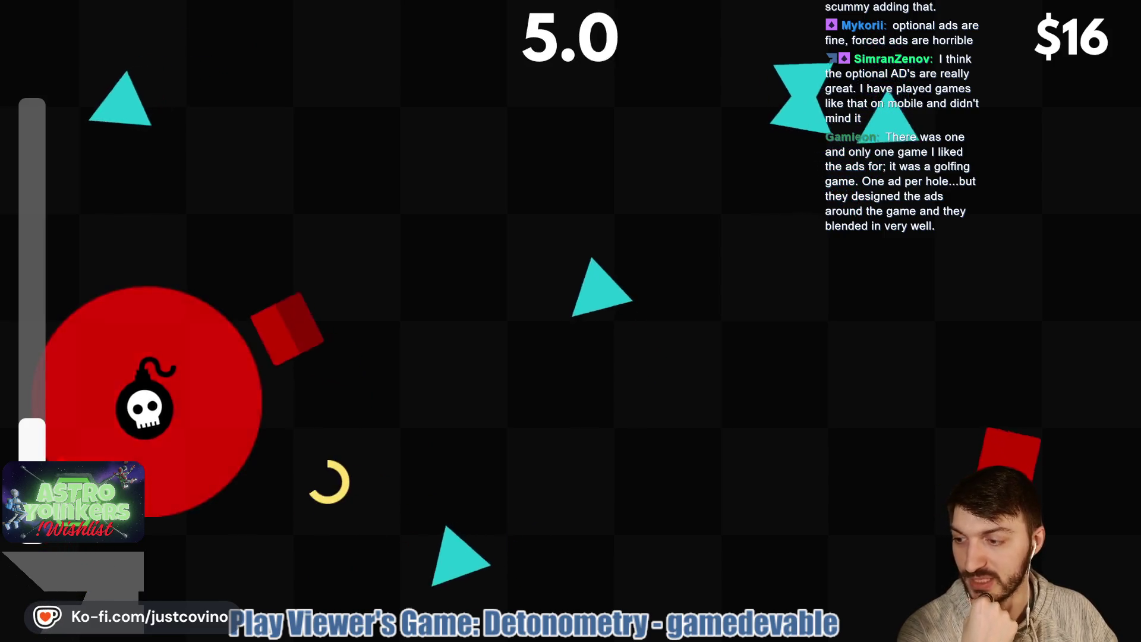
left_click(149, 220)
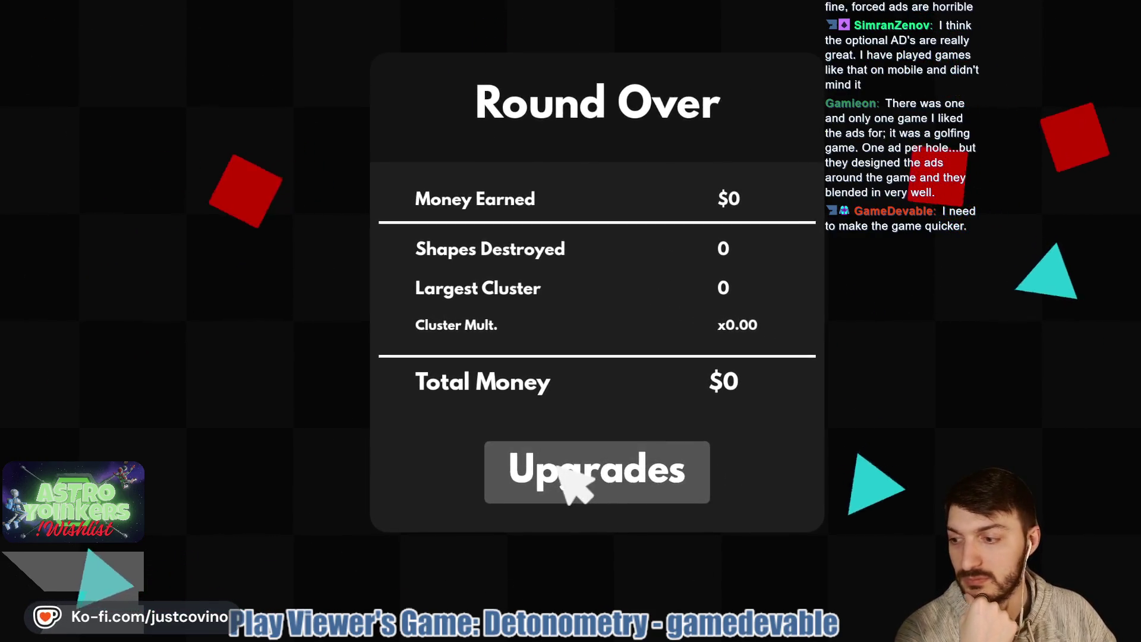
Open the upgrade tree and pan across it to inspect the upgrade nodes
left_click(558, 466)
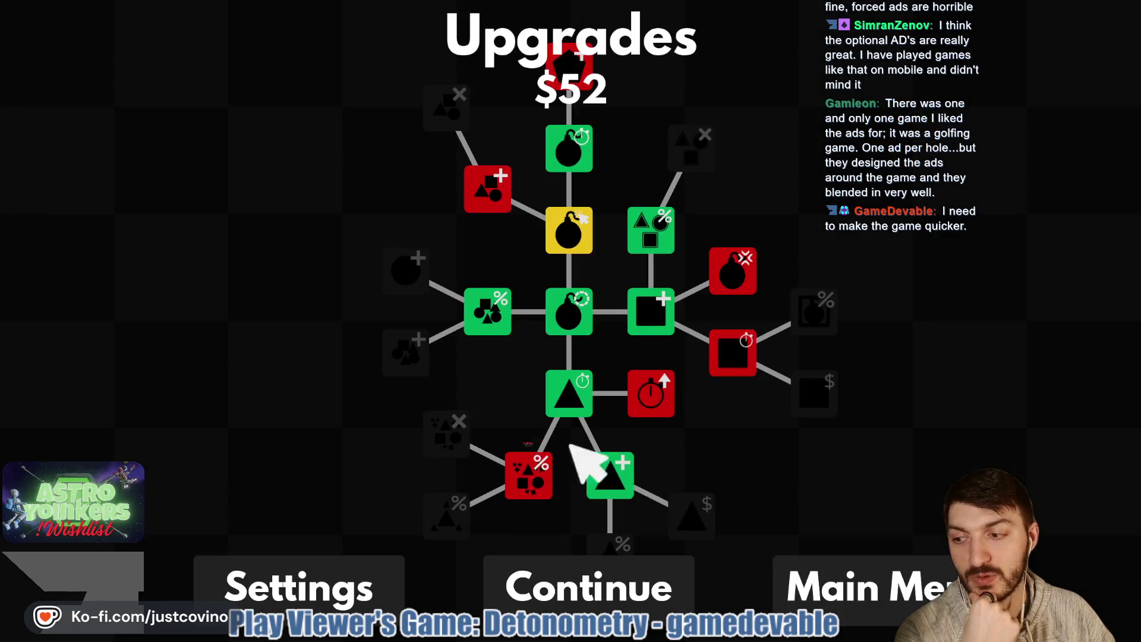
mouse_move(719, 354)
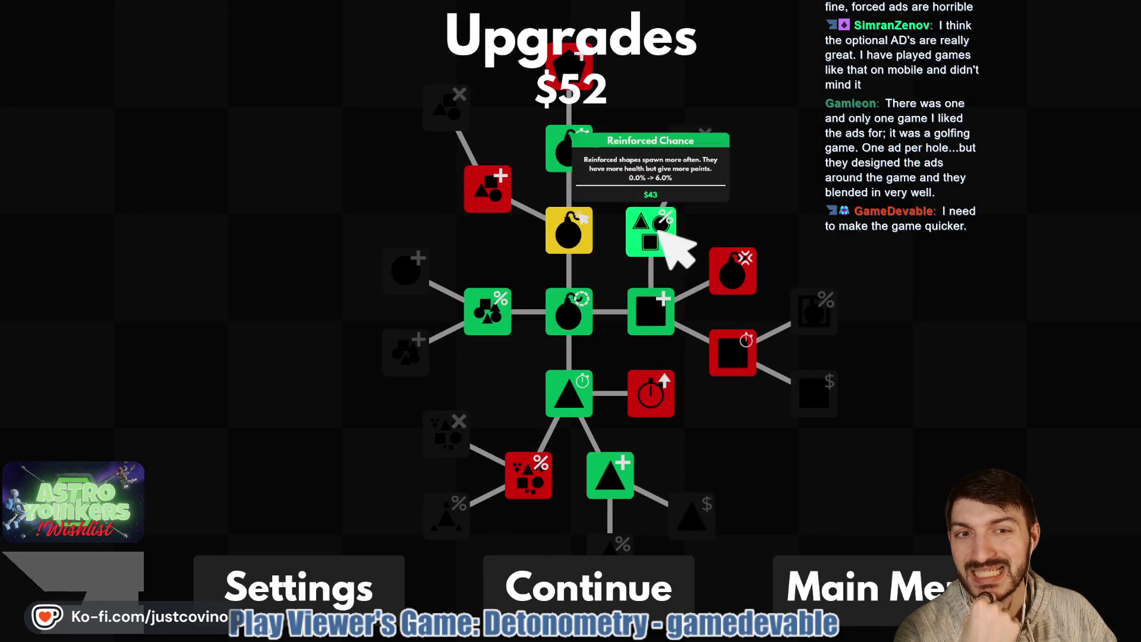
mouse_move(665, 319)
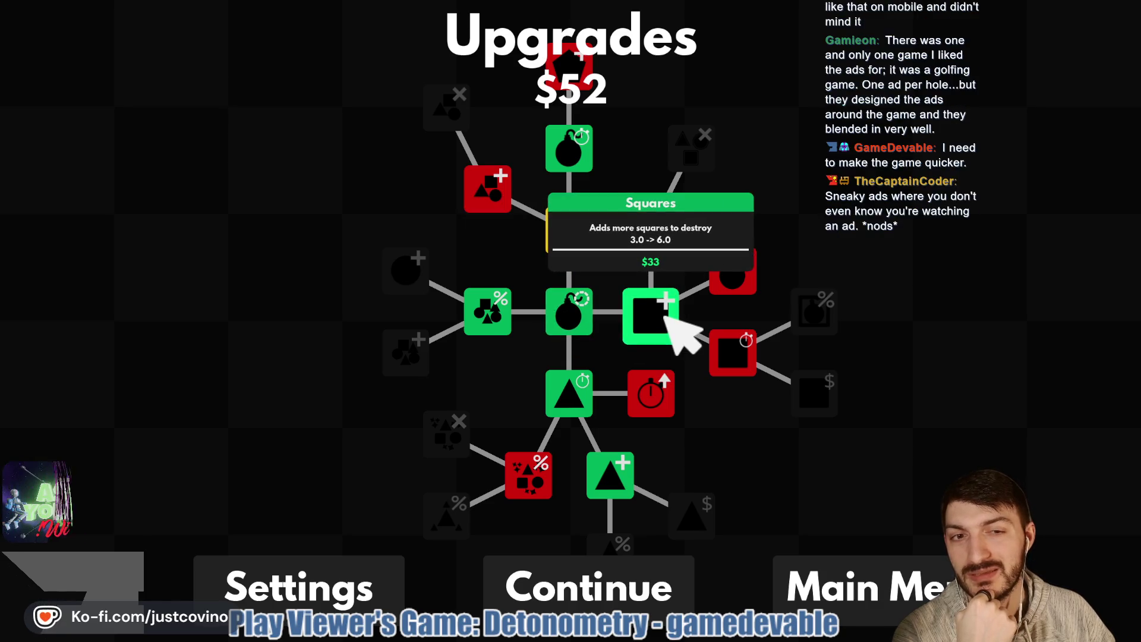
mouse_move(582, 406)
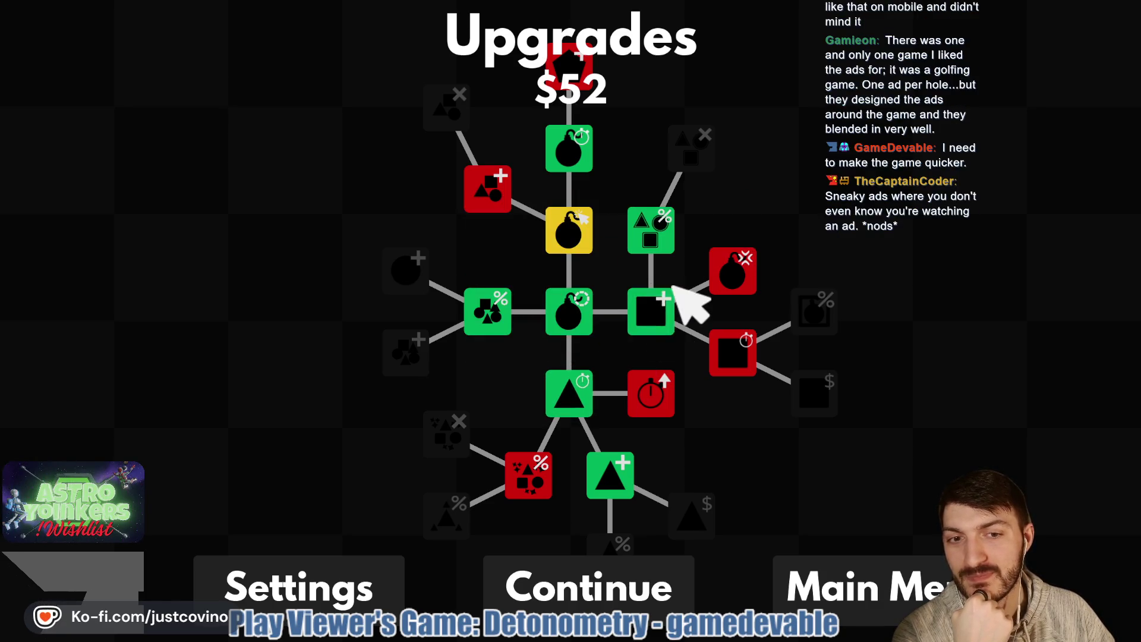
mouse_move(878, 400)
left_mouse_down()
mouse_move(764, 502)
mouse_move(865, 482)
mouse_move(713, 330)
left_mouse_up()
mouse_move(713, 330)
mouse_move(585, 291)
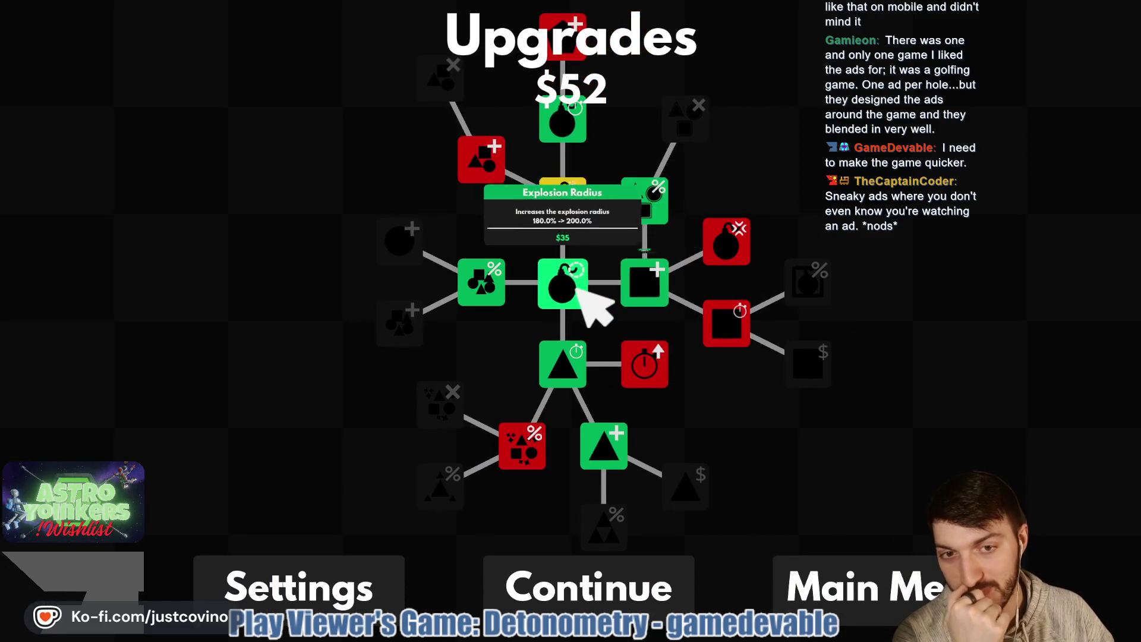
Buy Explosion Delay (0.9s to 0.75s) for $50, leaving $2, and start the next round
mouse_move(640, 283)
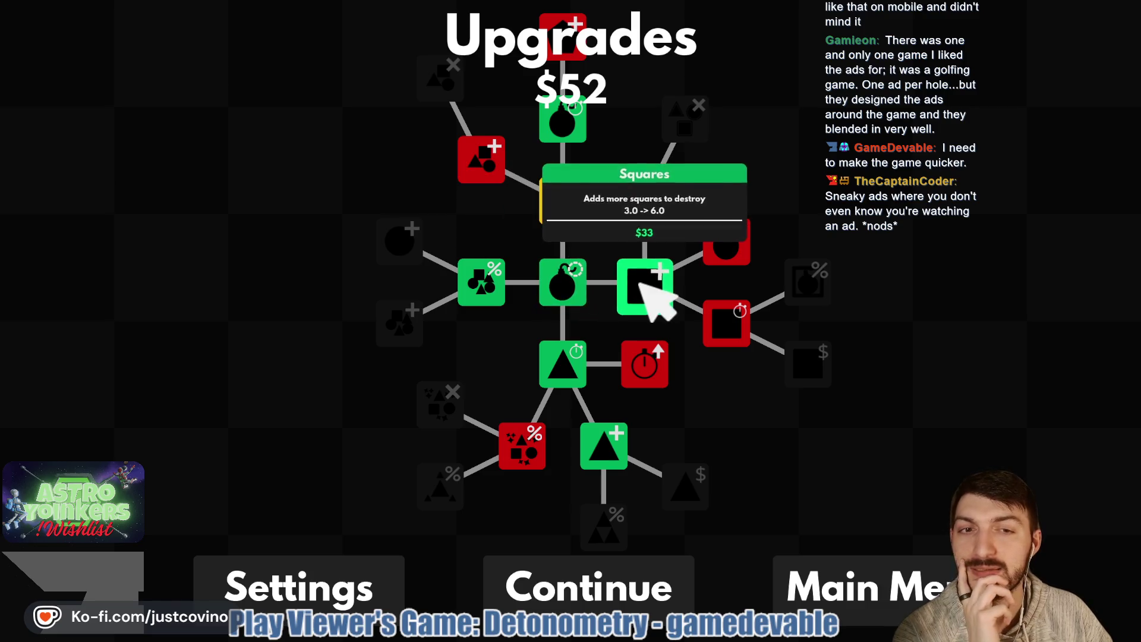
mouse_move(660, 189)
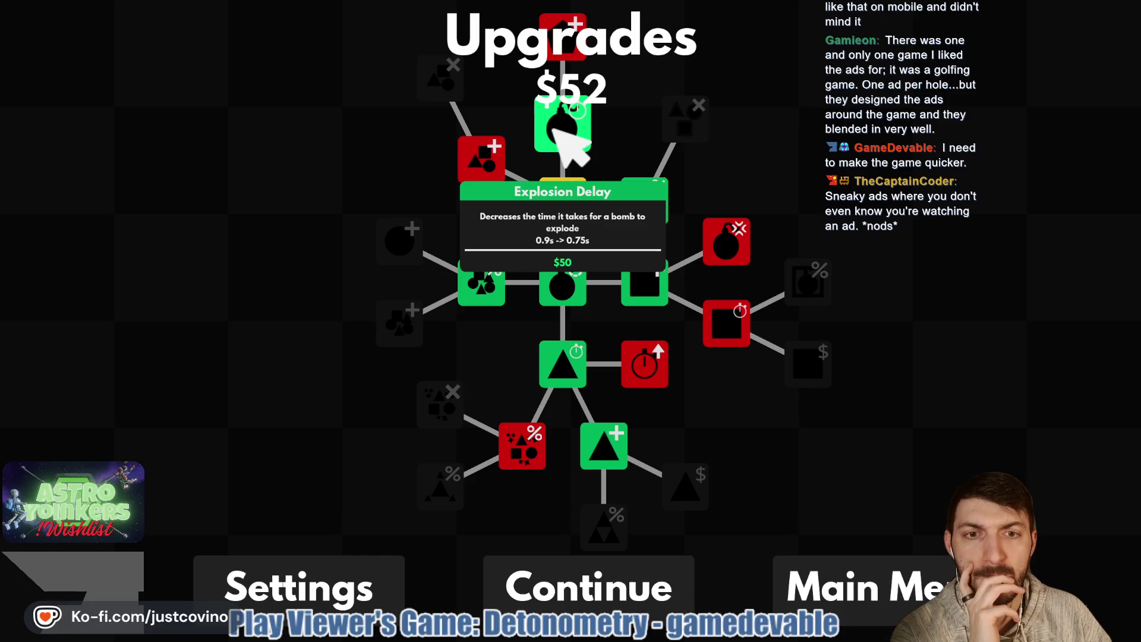
left_click(555, 129)
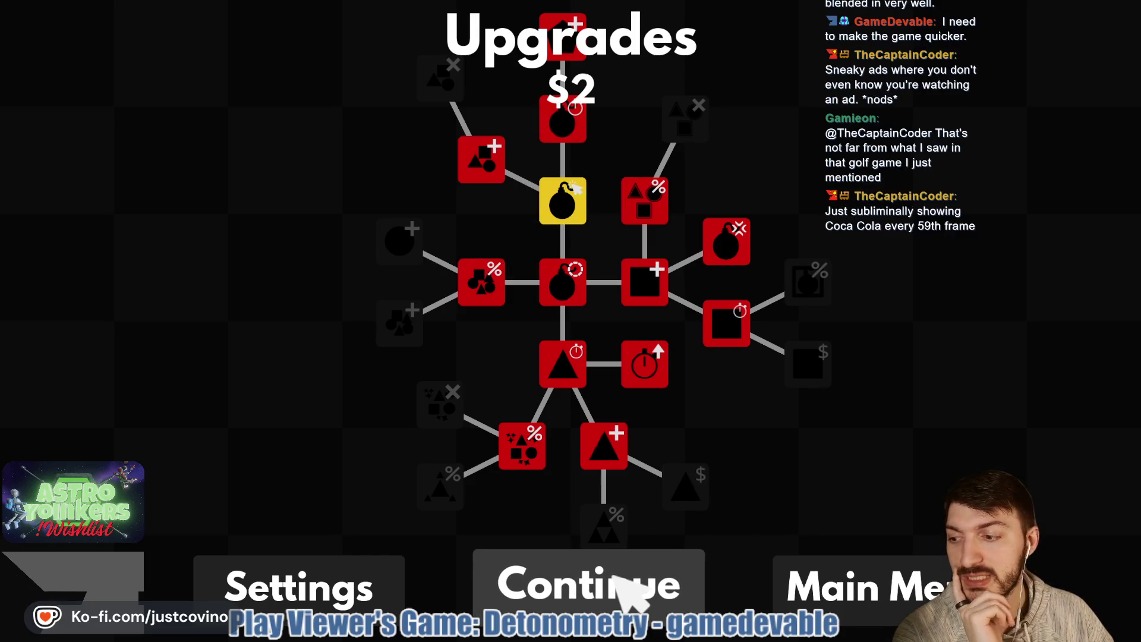
left_click(624, 562)
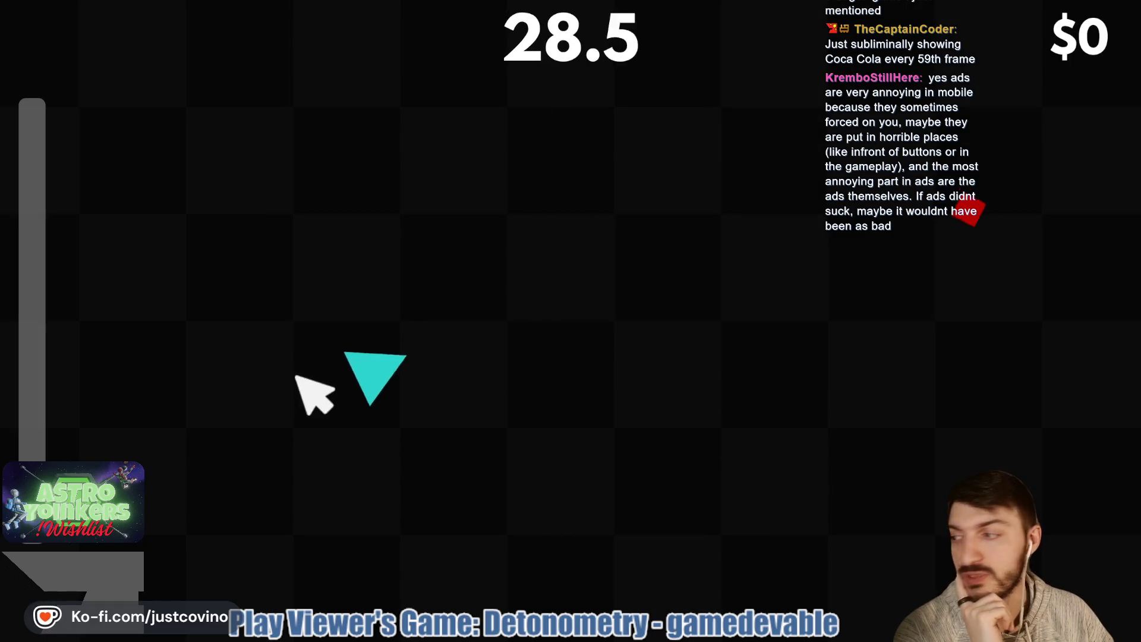
Bomb shape groups throughout the 30-second round, earning $24 from 17 shapes
left_click(269, 340)
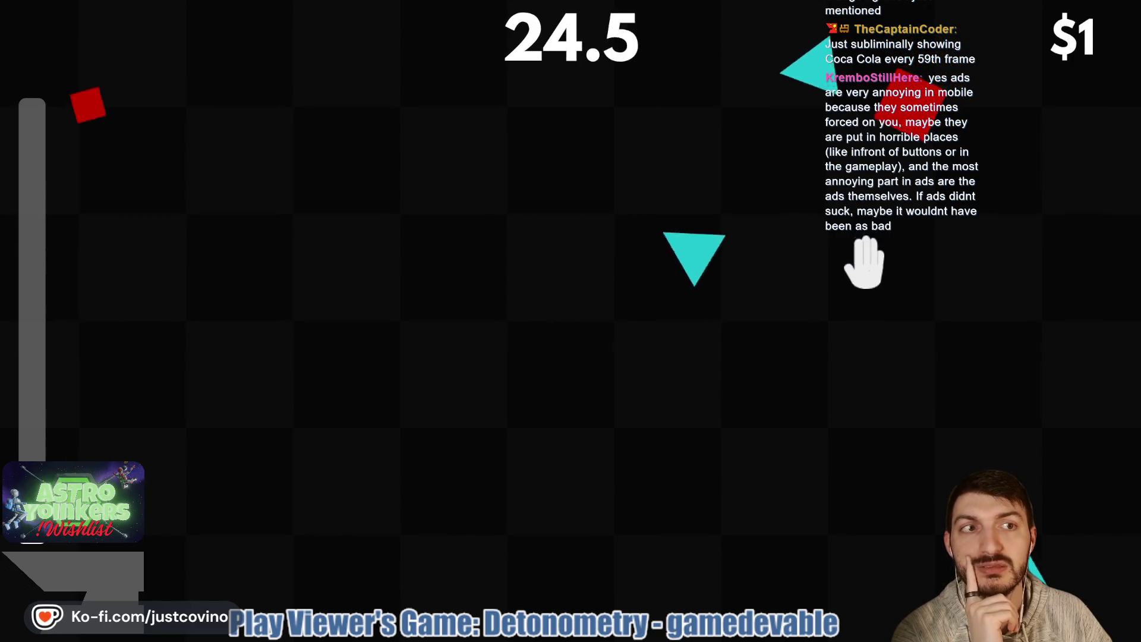
left_click(836, 226)
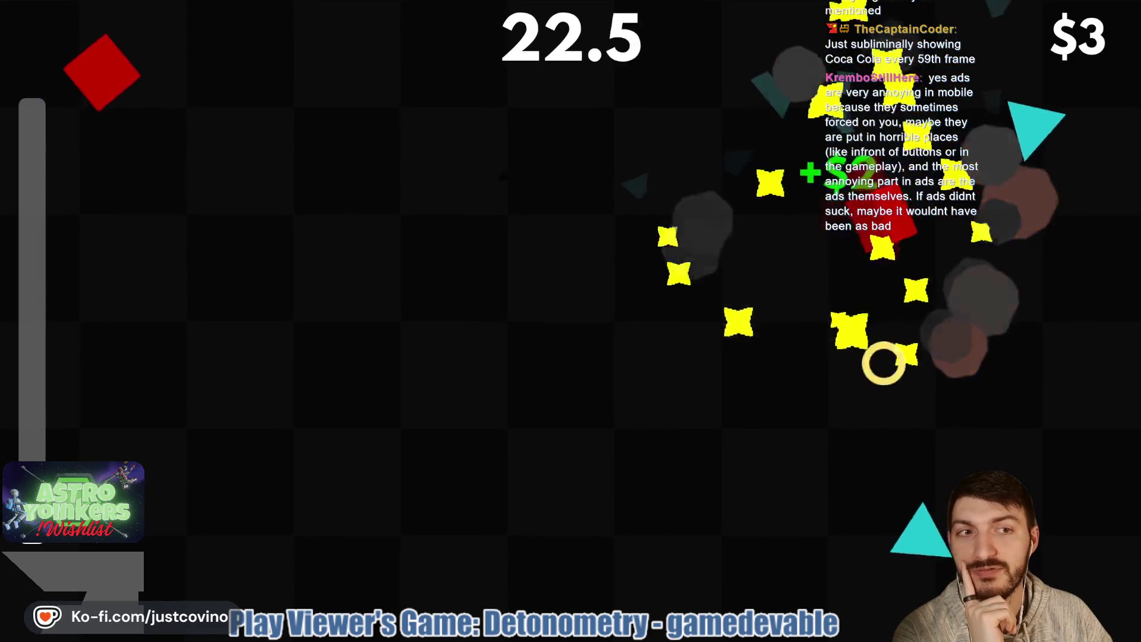
left_click(821, 401)
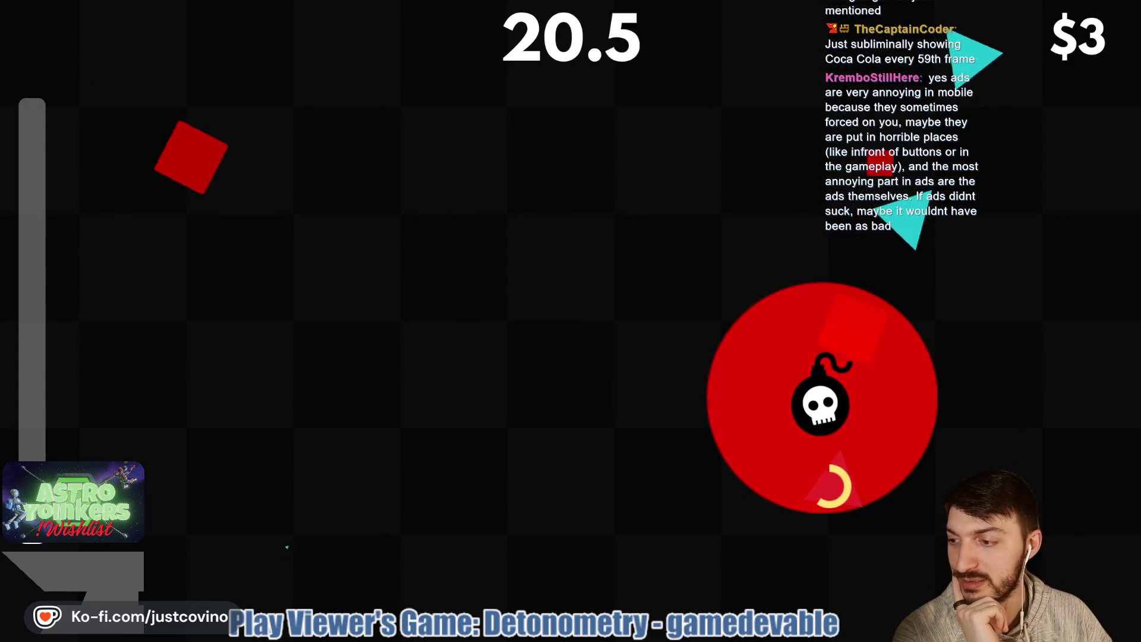
left_click(775, 187)
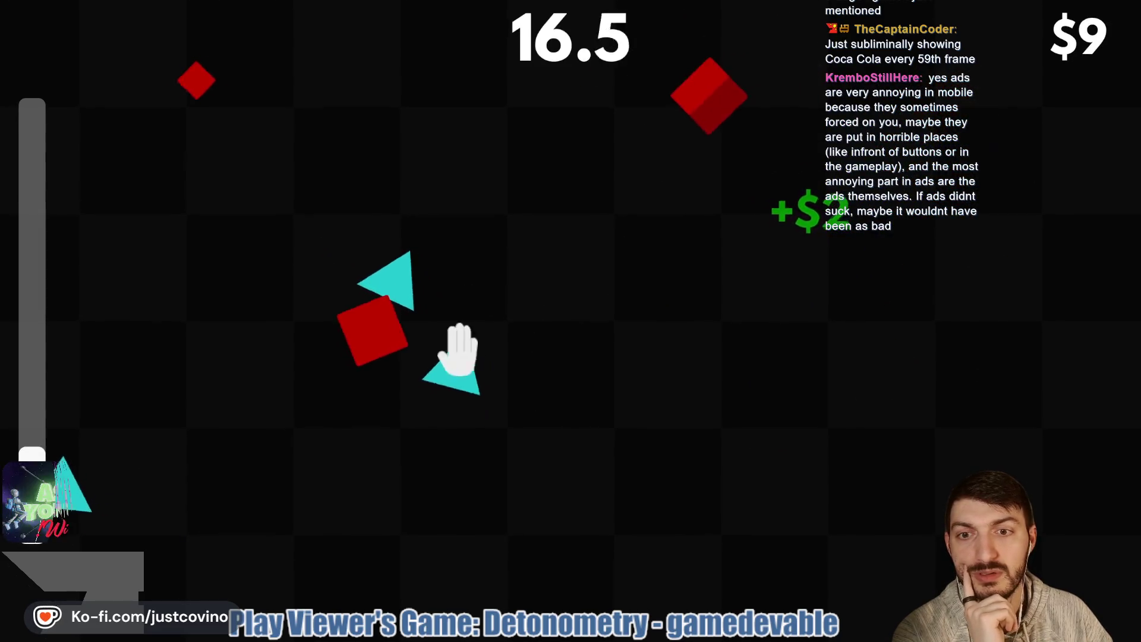
left_click(418, 386)
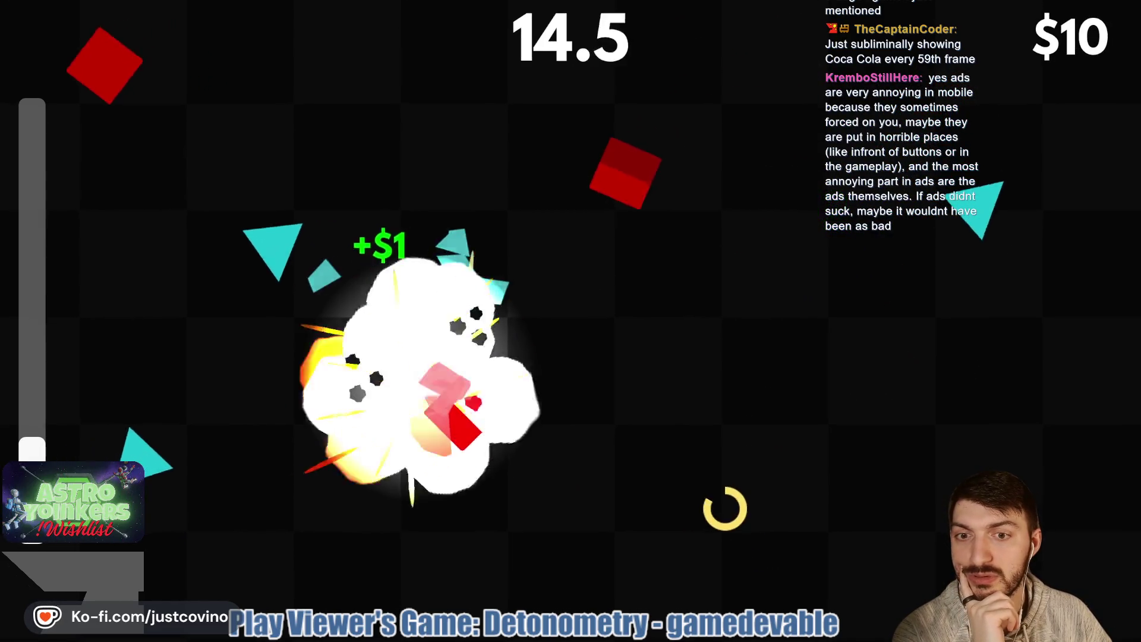
left_click(513, 383)
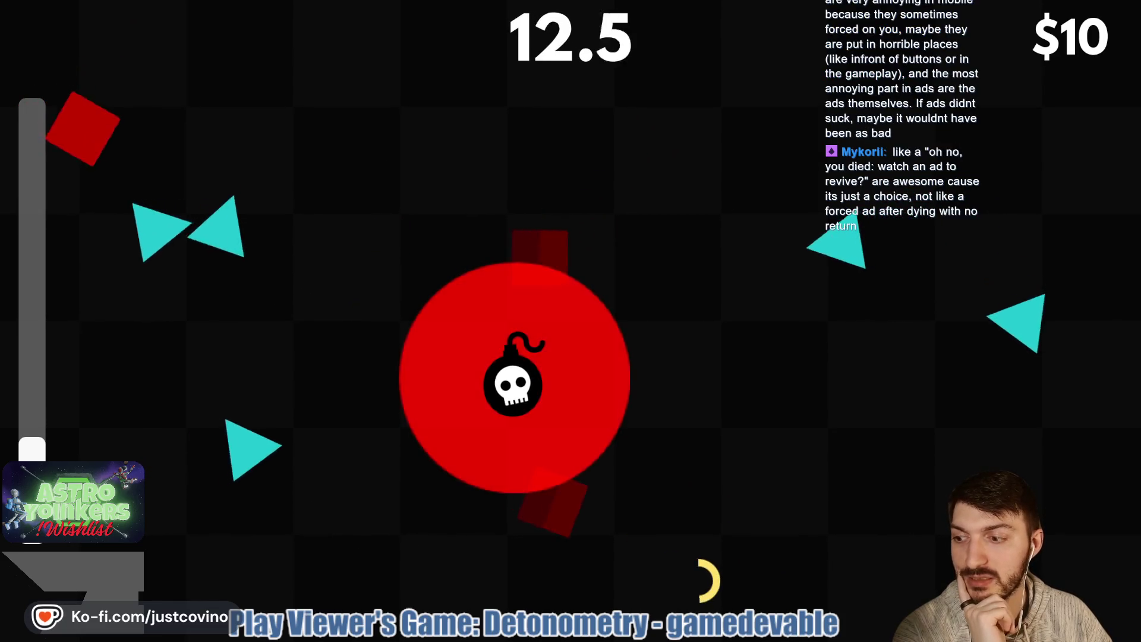
left_click(648, 324)
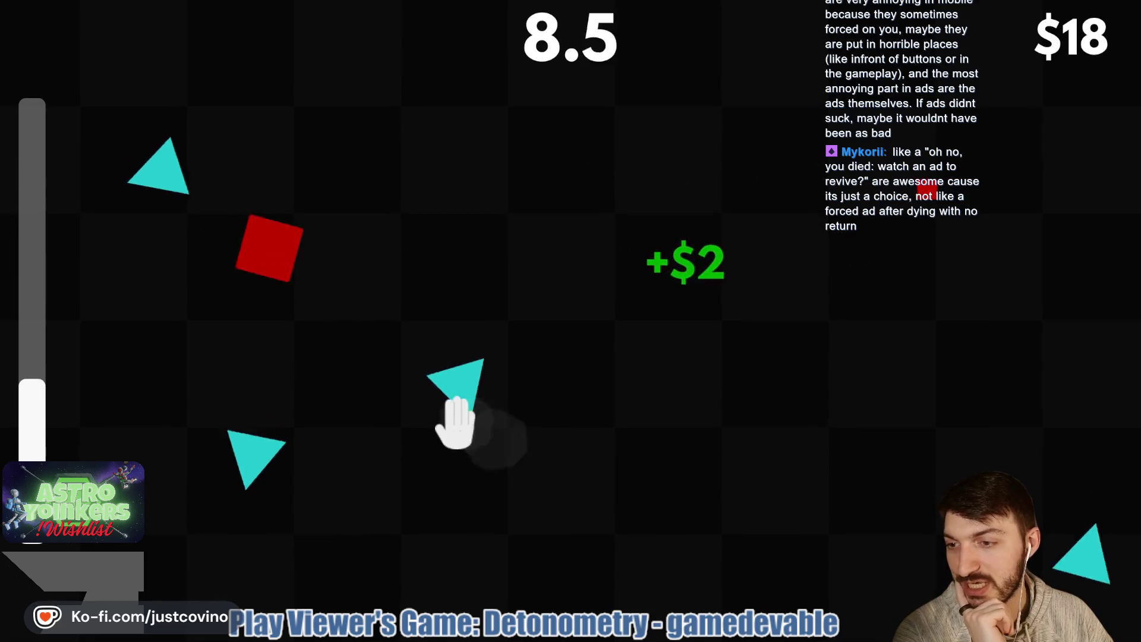
left_click(410, 321)
left_click(409, 324)
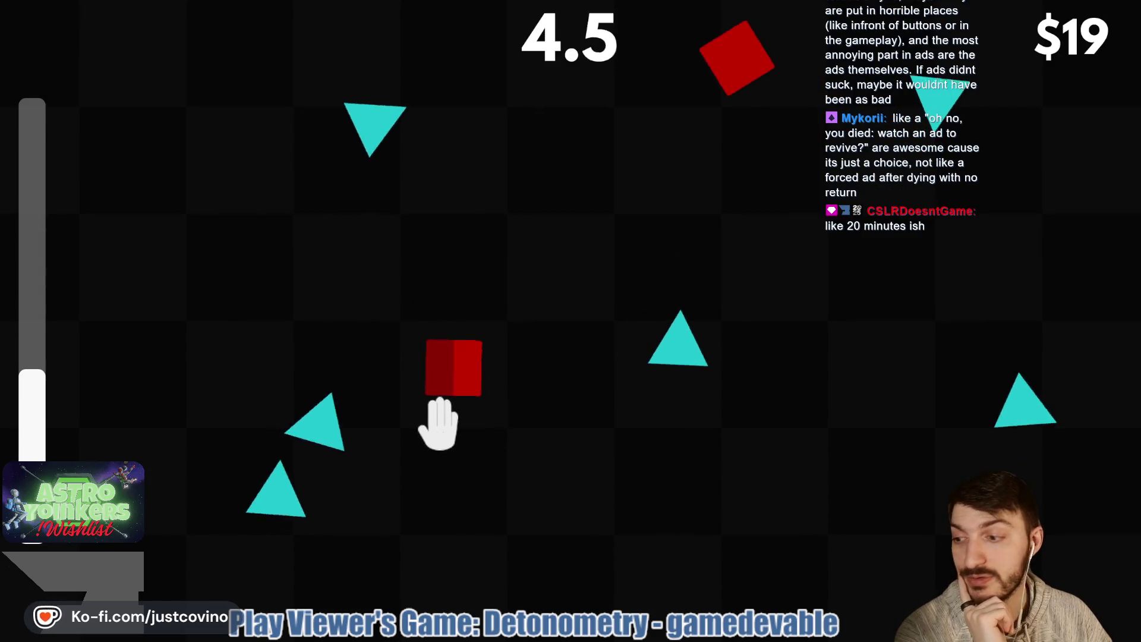
left_click(421, 395)
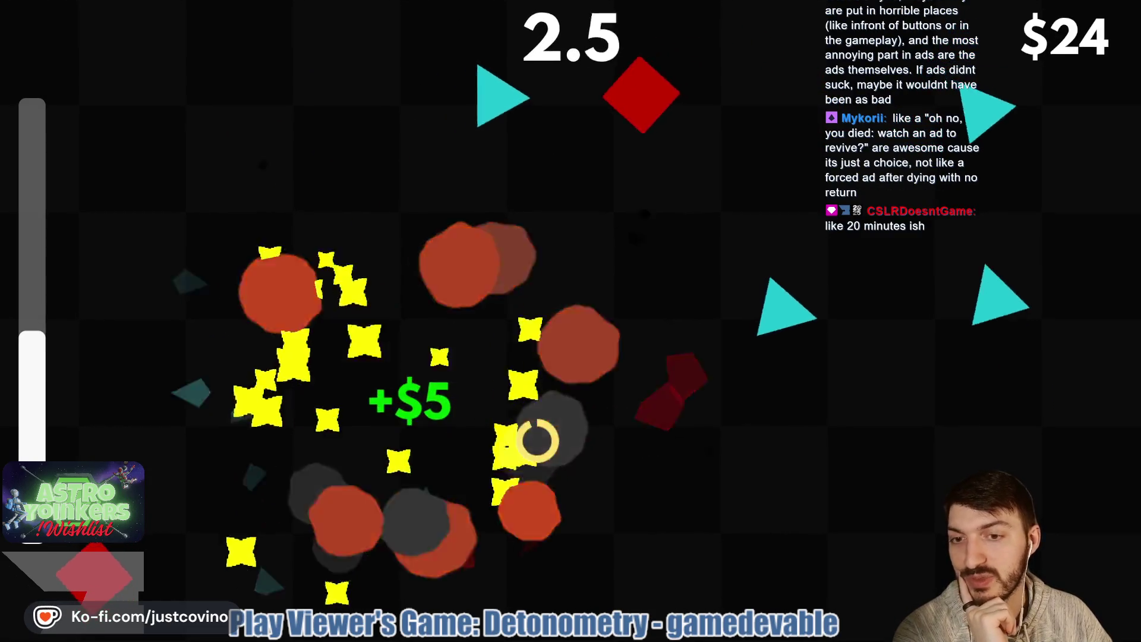
left_click(895, 211)
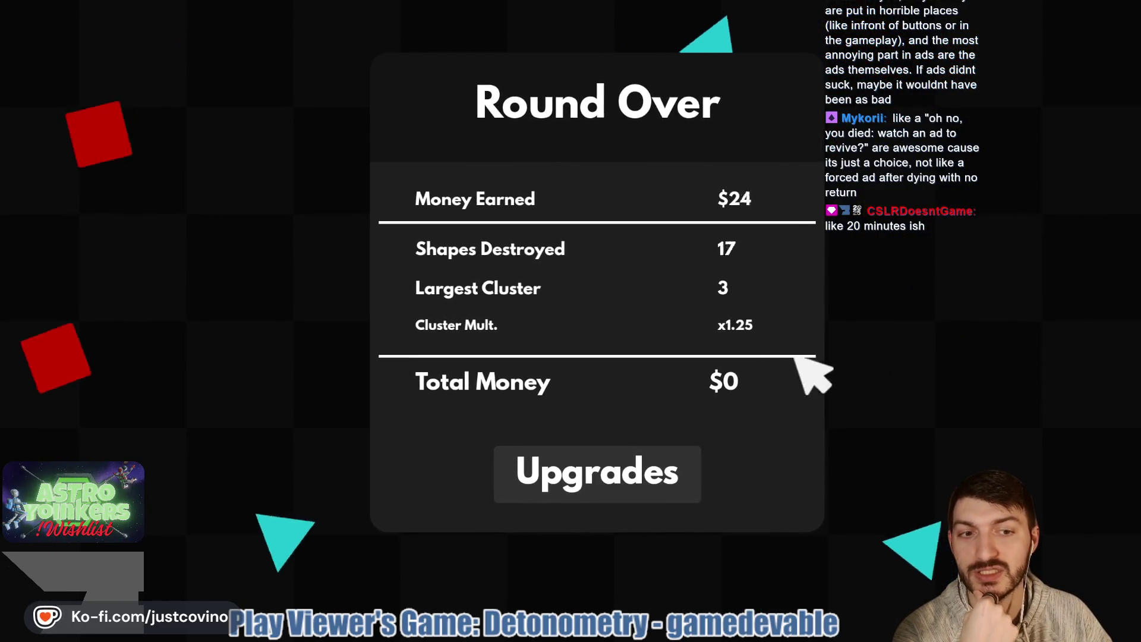
Pan the upgrade tree with $29 unspent, then exit fullscreen back to the itch.io page
left_click(700, 445)
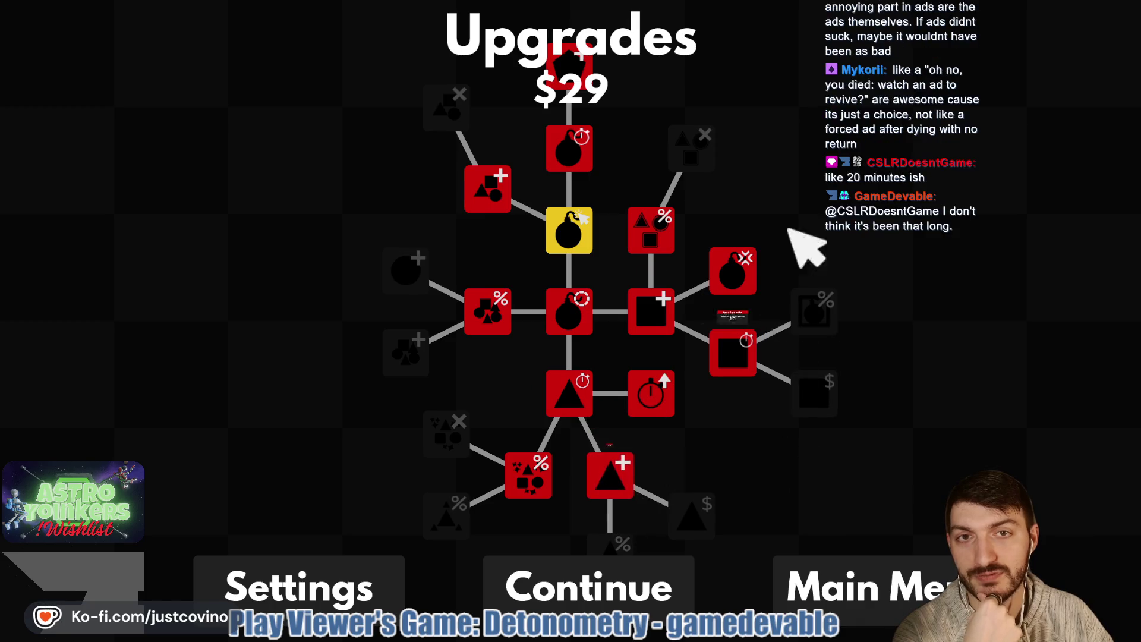
mouse_move(962, 327)
left_mouse_down()
mouse_move(874, 466)
mouse_move(871, 300)
left_mouse_up()
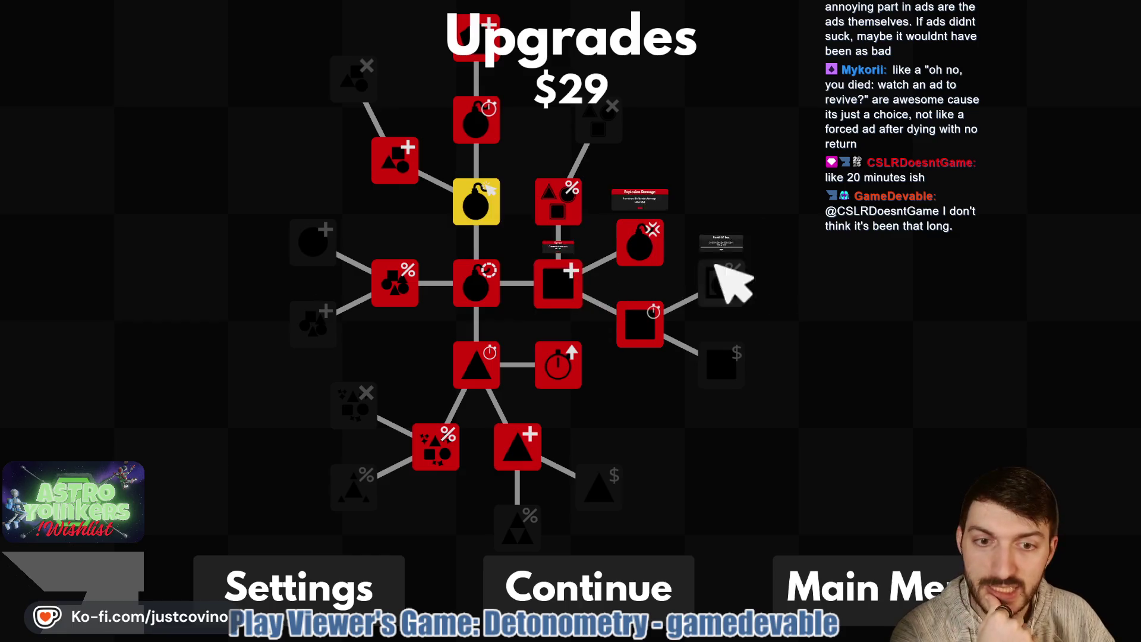
key("Escape")
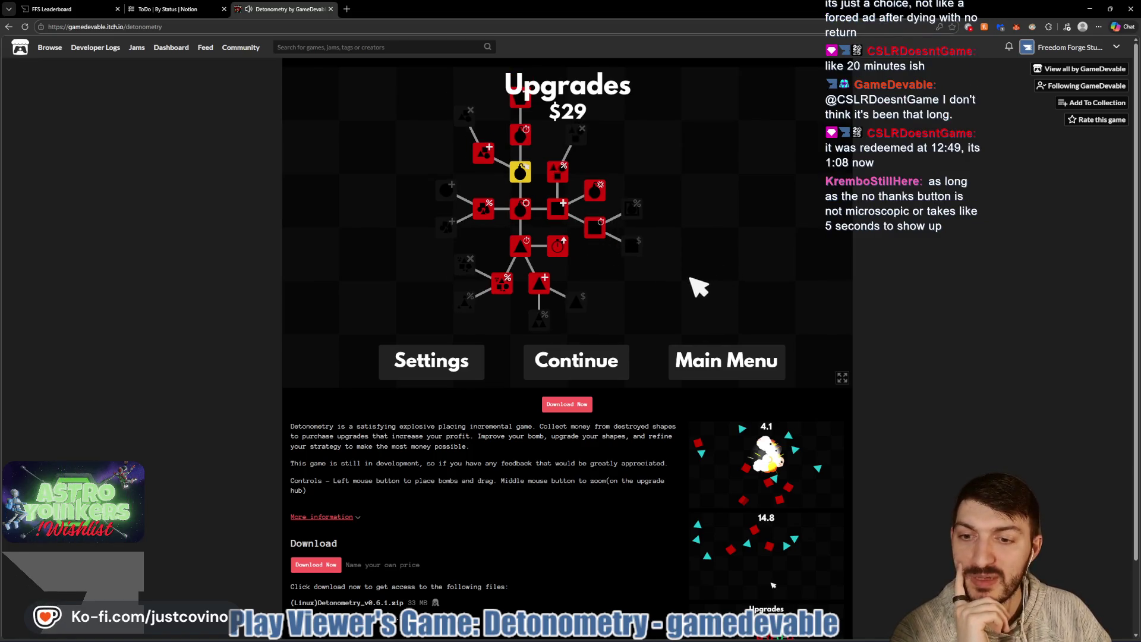
Look over the upgrade tree, pause the game, and close the Detonometry browser tab
scroll(588, 262, "up", 2)
scroll(629, 291, "down", 2)
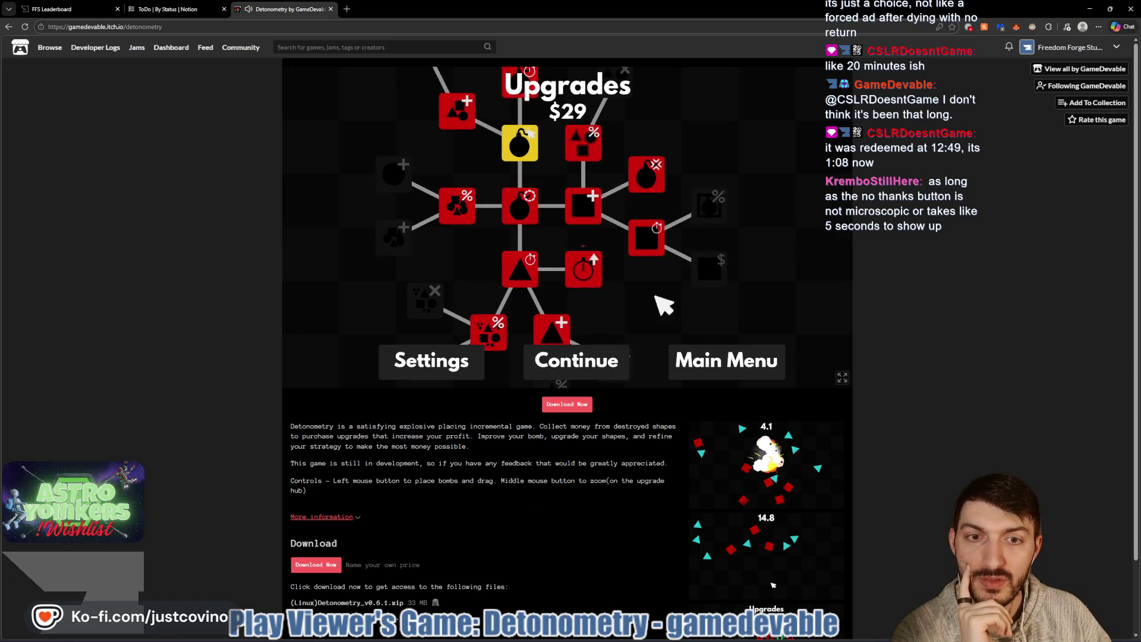
scroll(743, 321, "up", 2)
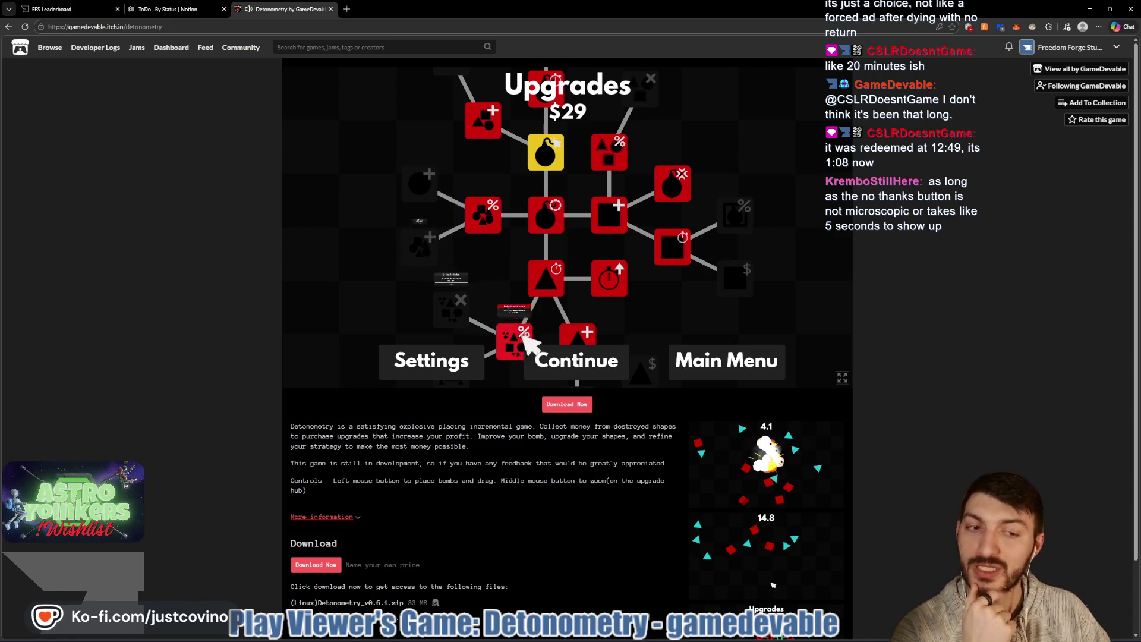
scroll(577, 409, "down", 1)
scroll(577, 409, "up", 1)
mouse_move(538, 305)
left_mouse_down()
mouse_move(568, 340)
mouse_move(444, 387)
mouse_move(560, 247)
mouse_move(523, 272)
left_mouse_up()
key("Escape")
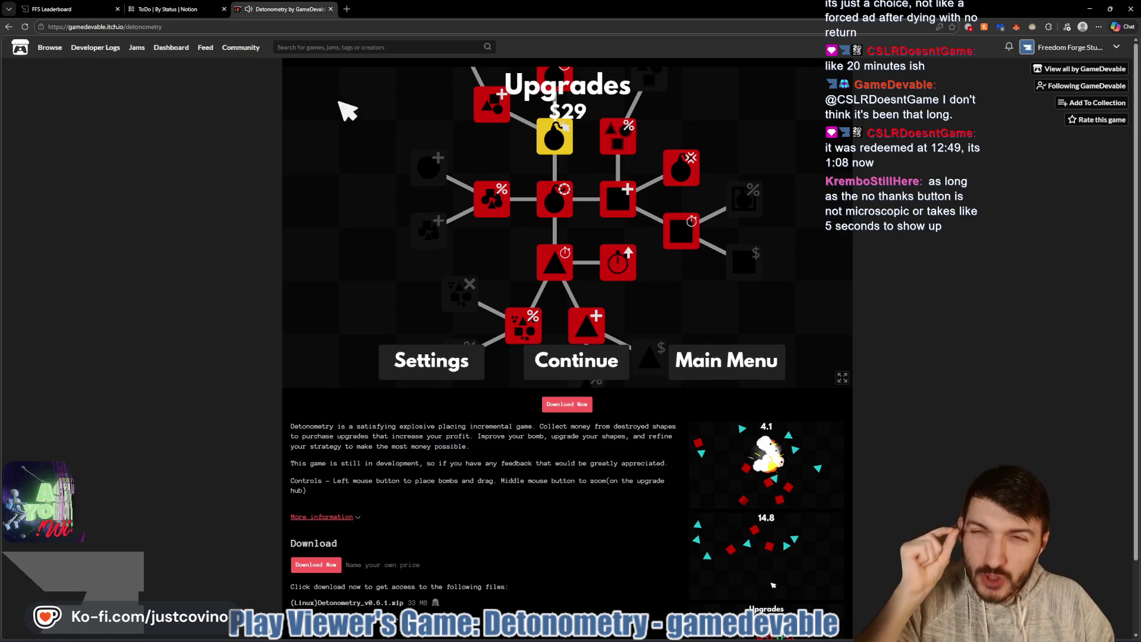
left_click(331, 10)
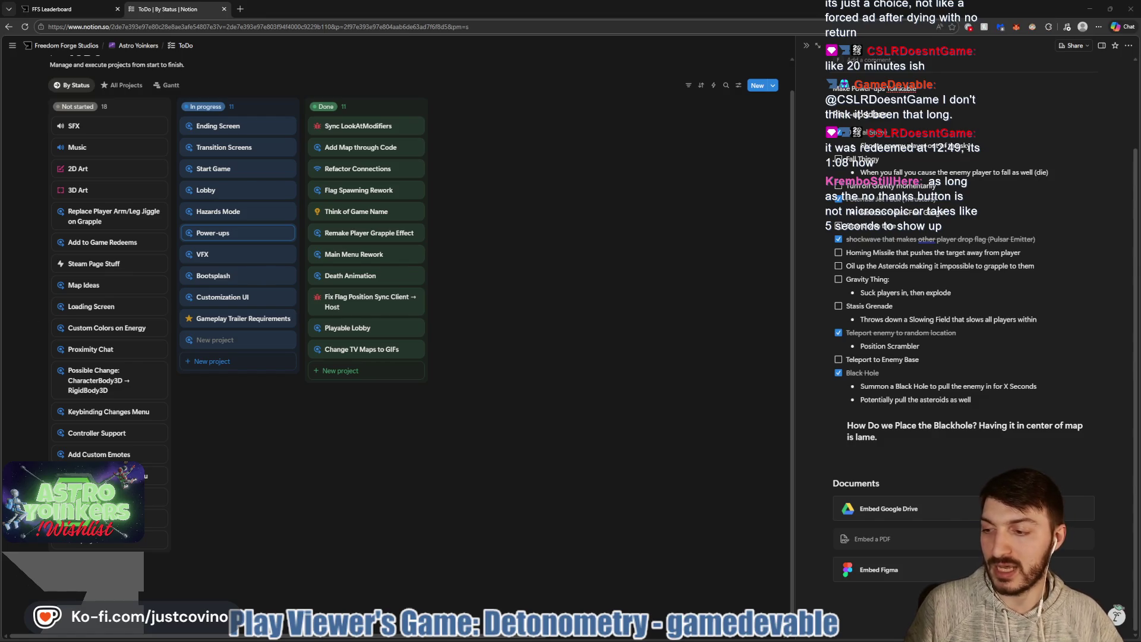
Un-maximise the browser window to reveal the Godot editor behind it
left_click(1115, 7)
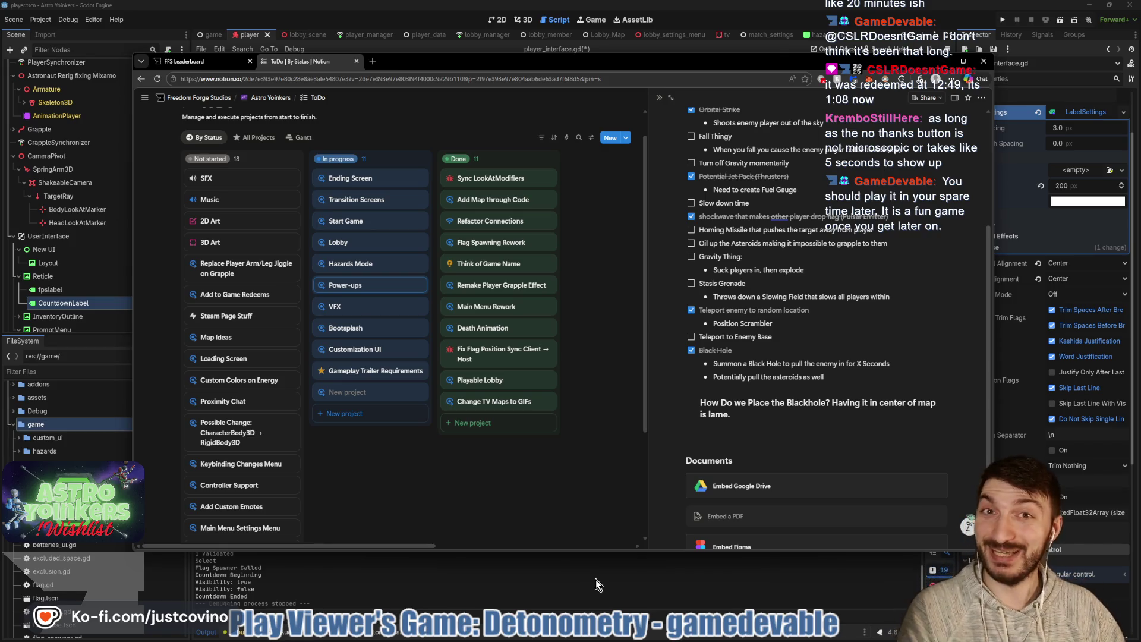
Save player_interface.gd and insert tween.chain() on empty line 14
left_click(536, 579)
key("ctrl+s")
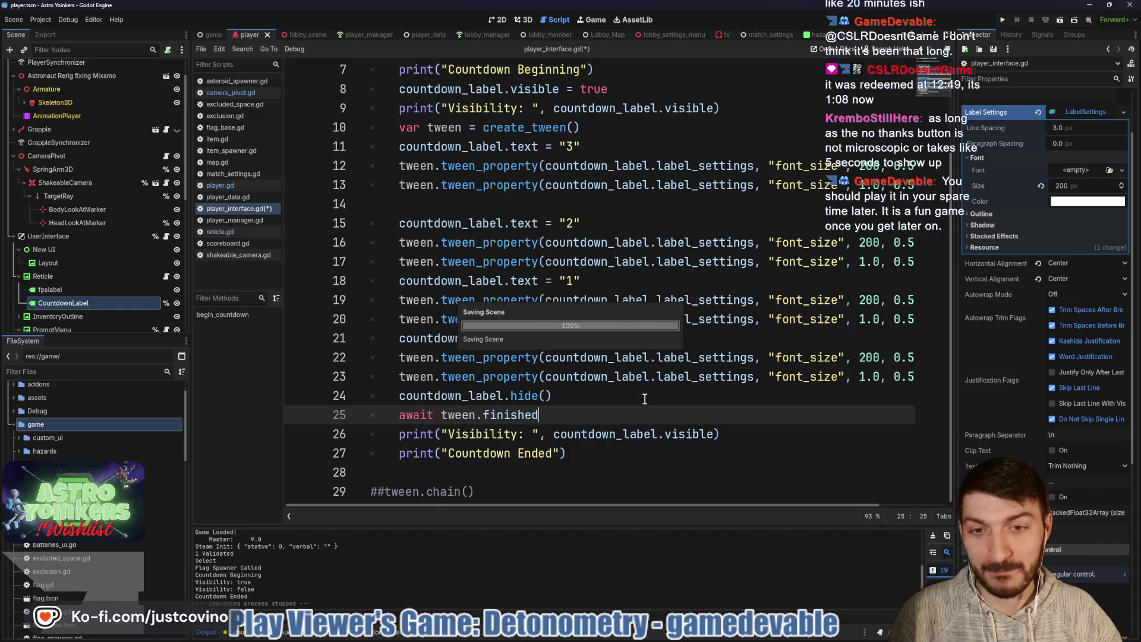
left_click(478, 200)
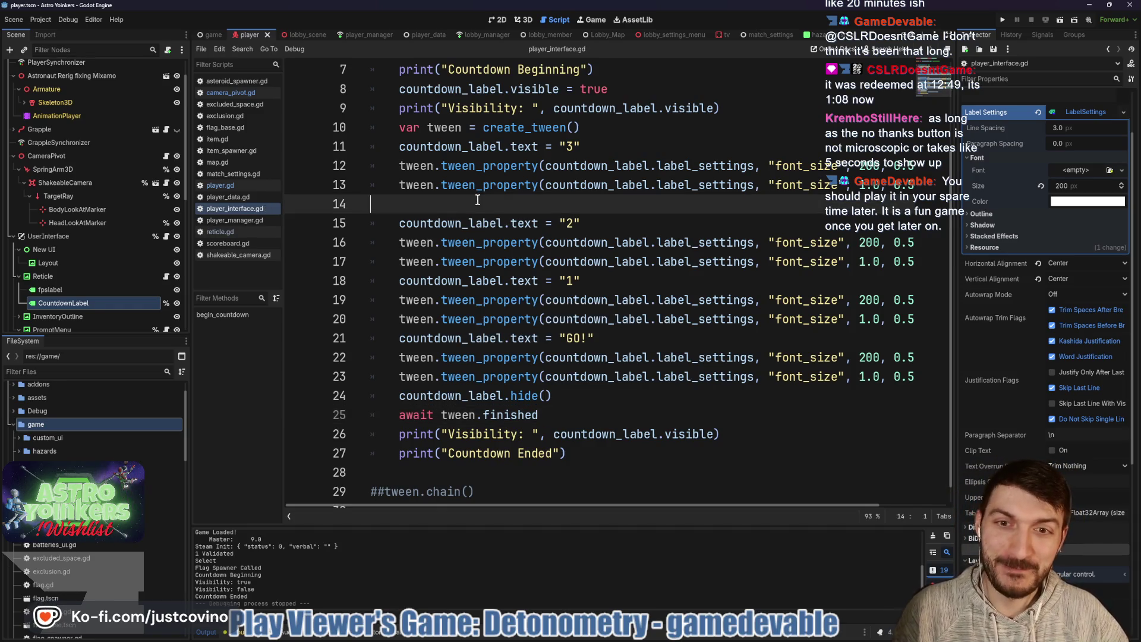
type("tween.ch")
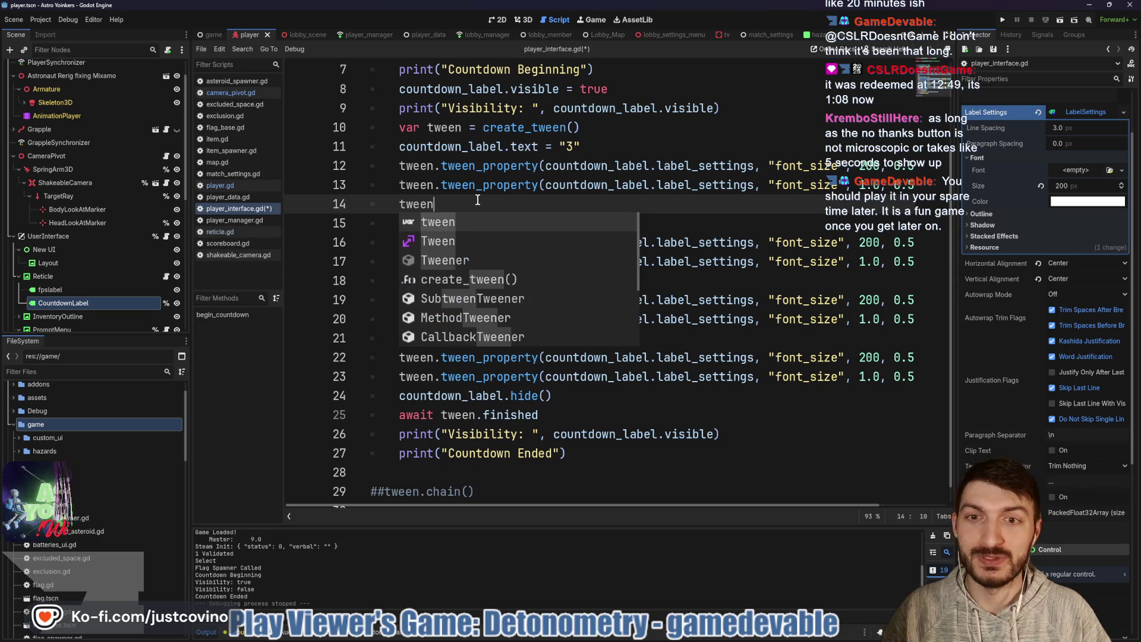
key("Return")
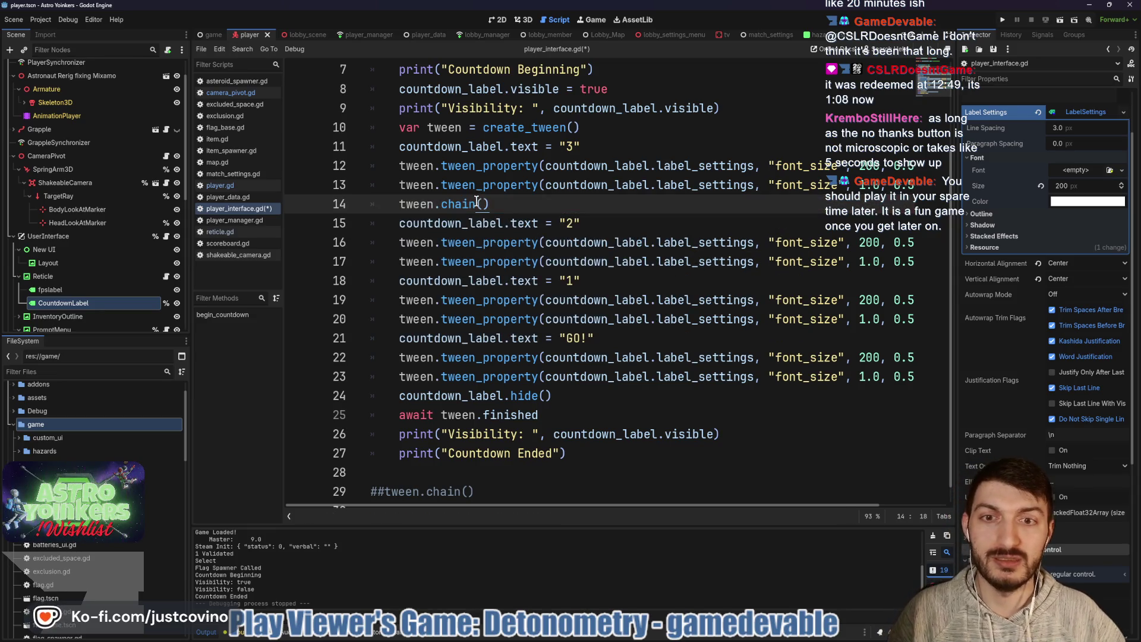
Delete the tween.chain() line again and select the commented-out line 28
mouse_move(474, 204)
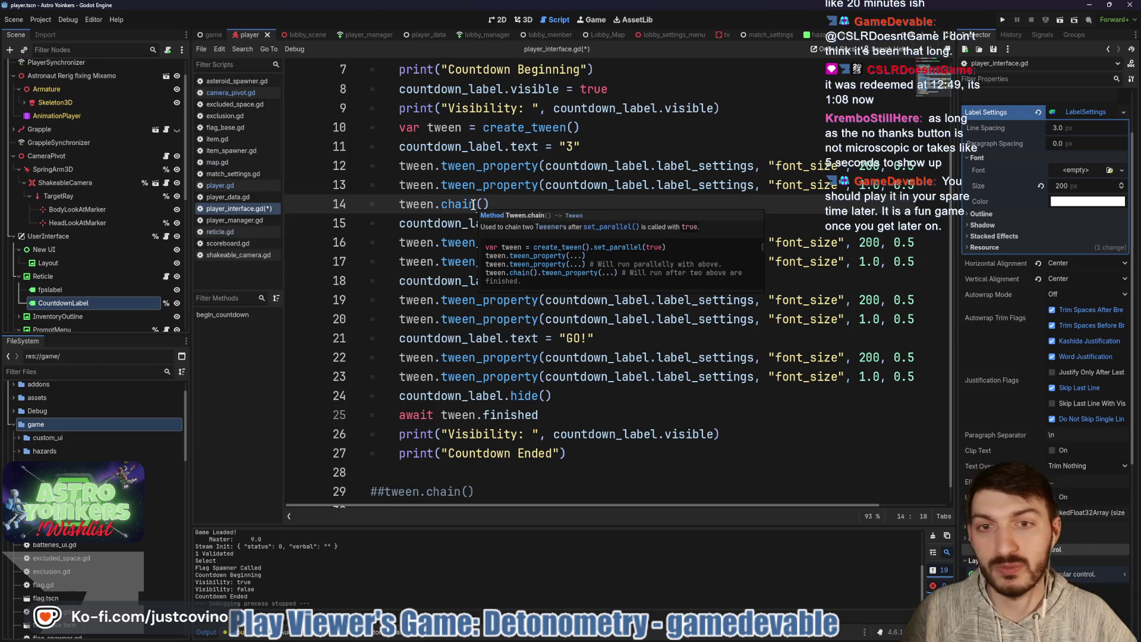
key("BackSpace")
key("BackSpace")
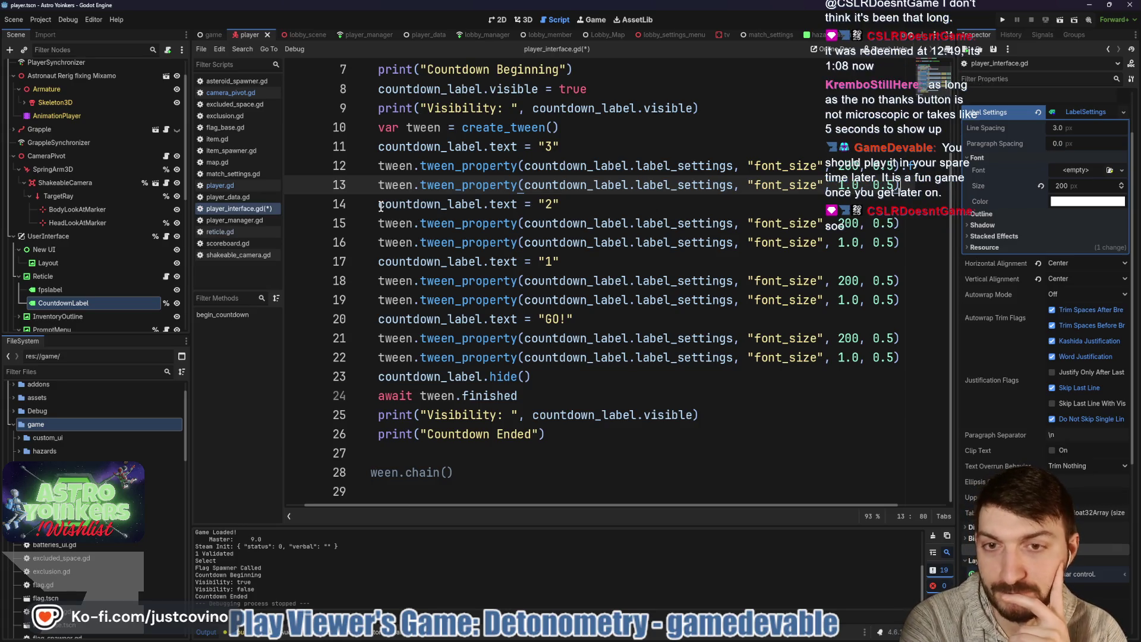
scroll(537, 383, "left", 2)
left_click(309, 472)
Delete the ##tween.chain() comment on line 28 and return the caret to line 19
key("BackSpace")
key("BackSpace")
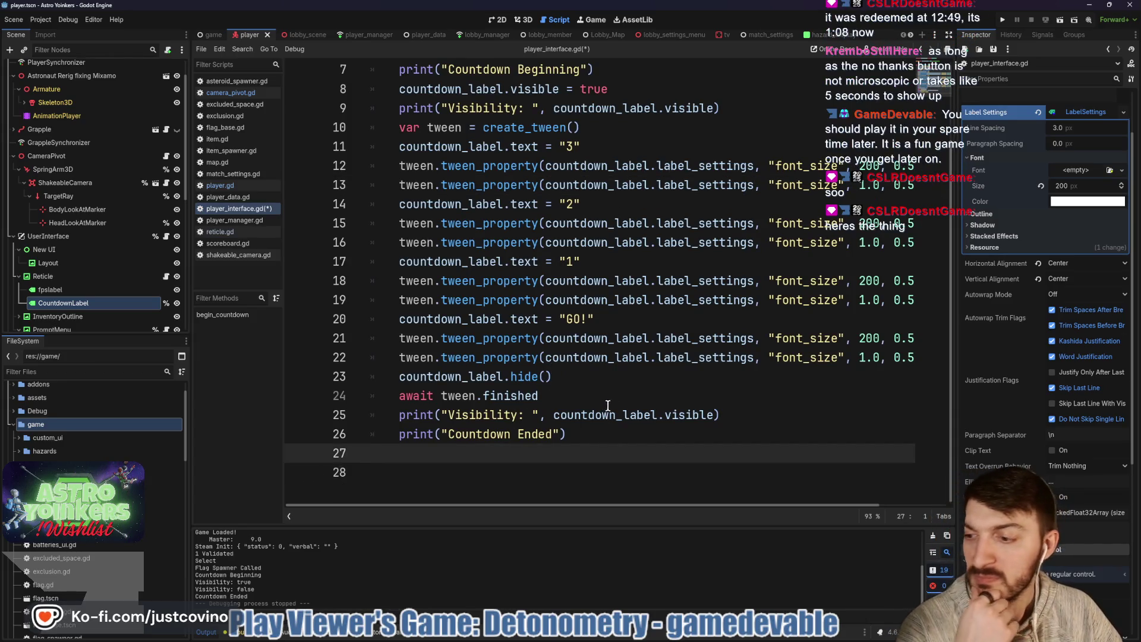
scroll(618, 411, "up", 2)
scroll(619, 412, "down", 1)
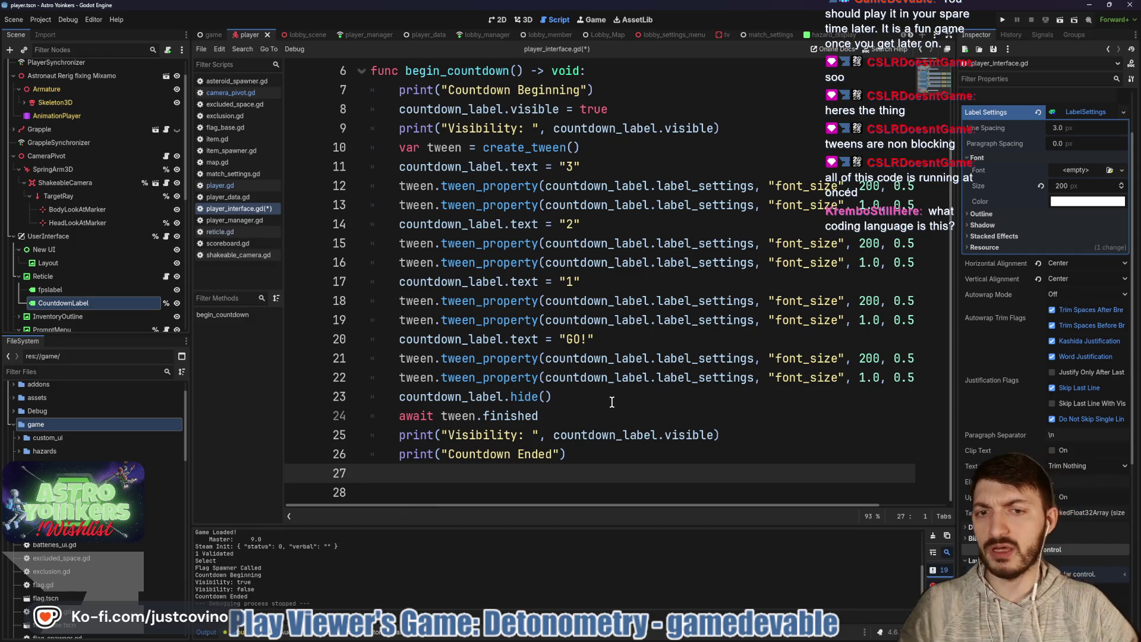
left_click(515, 319)
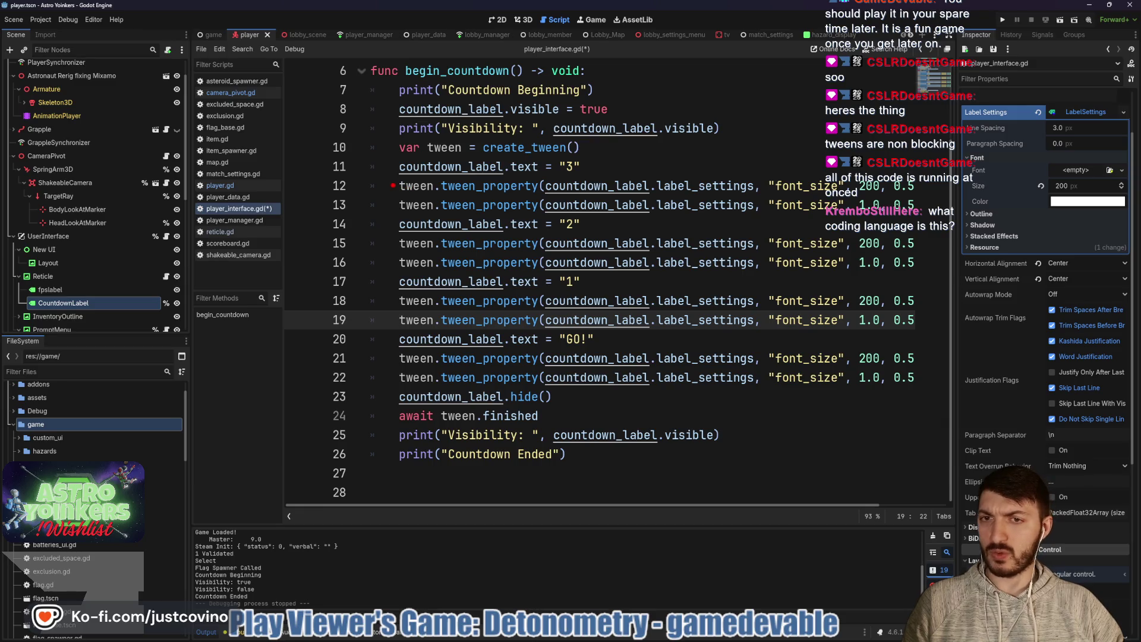
left_click_drag(392, 178, 424, 162)
left_click_drag(385, 202, 438, 186)
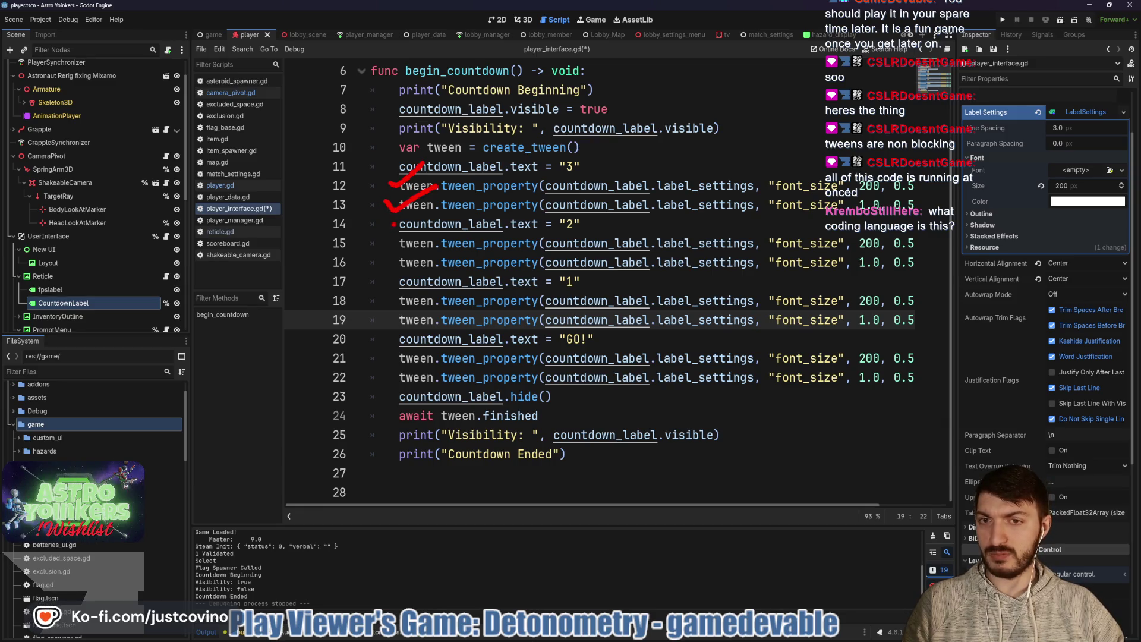
left_click_drag(369, 278, 408, 283)
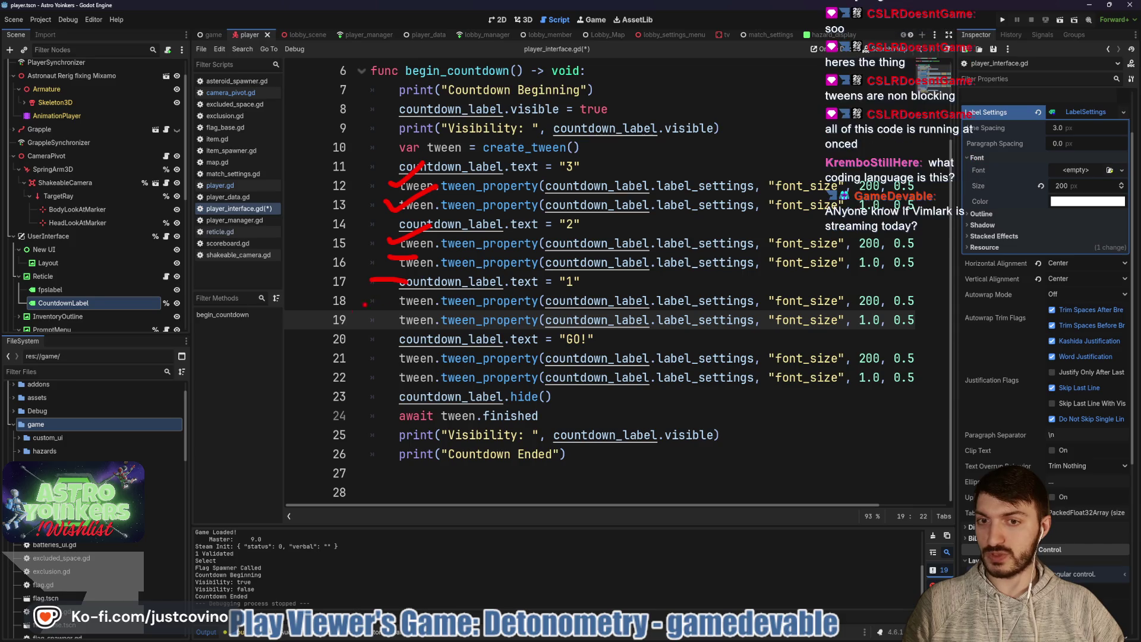
key("Escape")
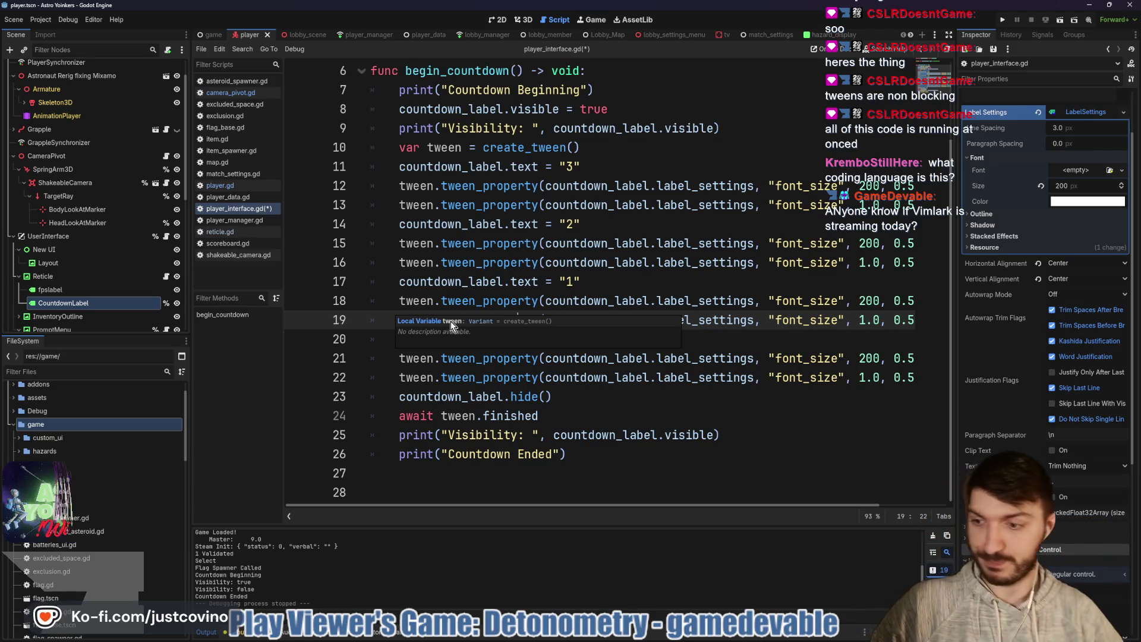
left_click(596, 280)
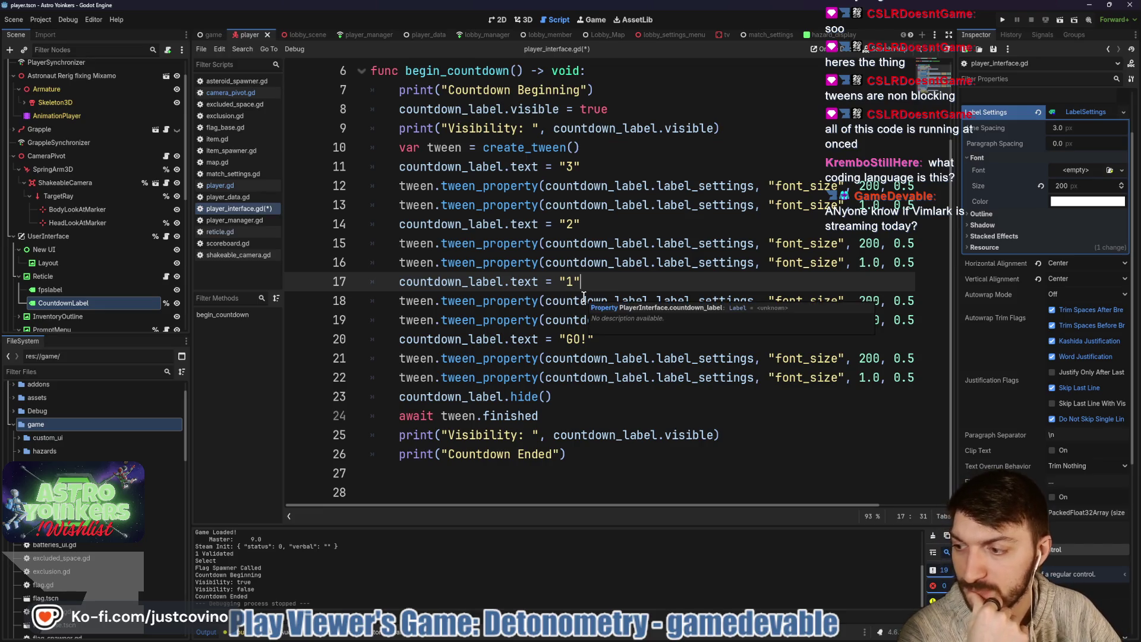
Save player_interface.gd from the top of the script
scroll(607, 286, "up", 2)
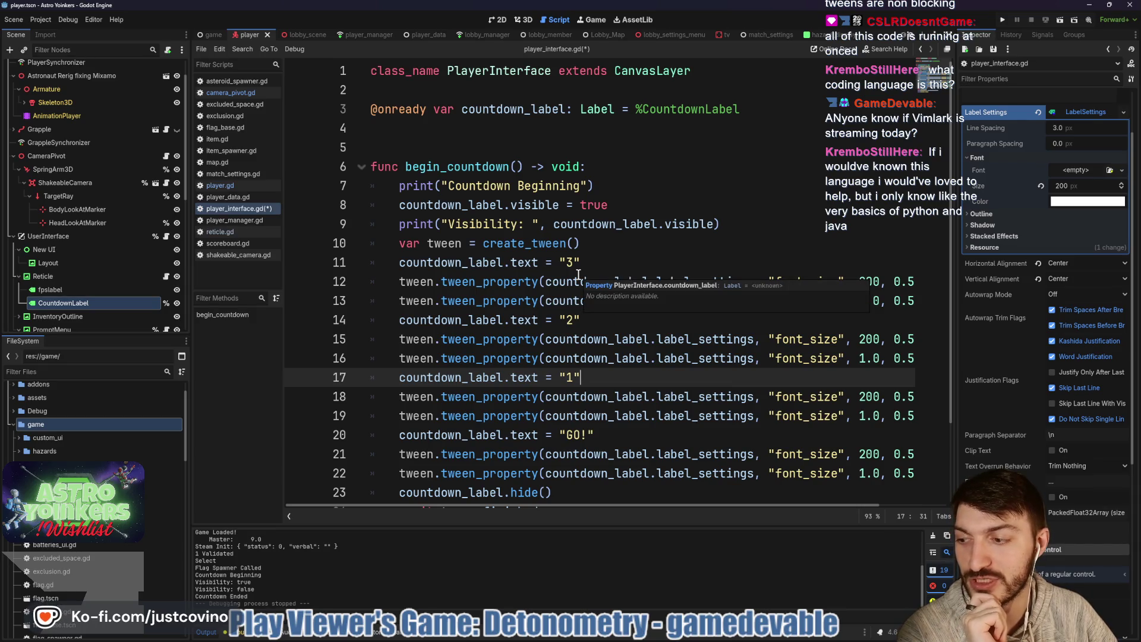
scroll(585, 297, "down", 2)
scroll(587, 304, "up", 2)
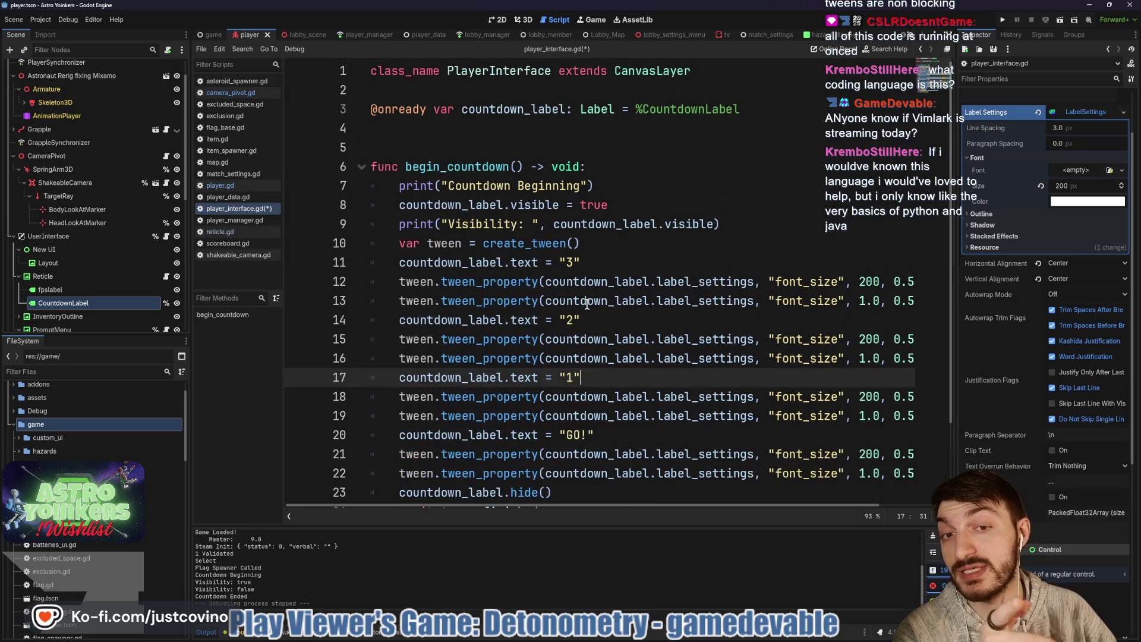
left_click(640, 191)
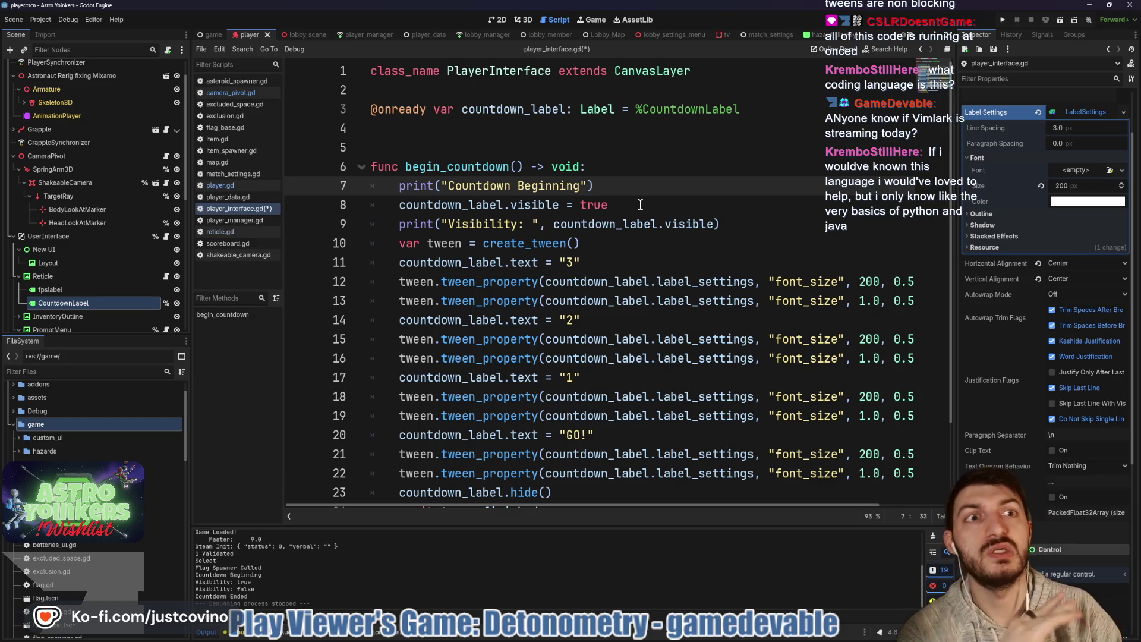
left_click(464, 148)
key("ctrl+s")
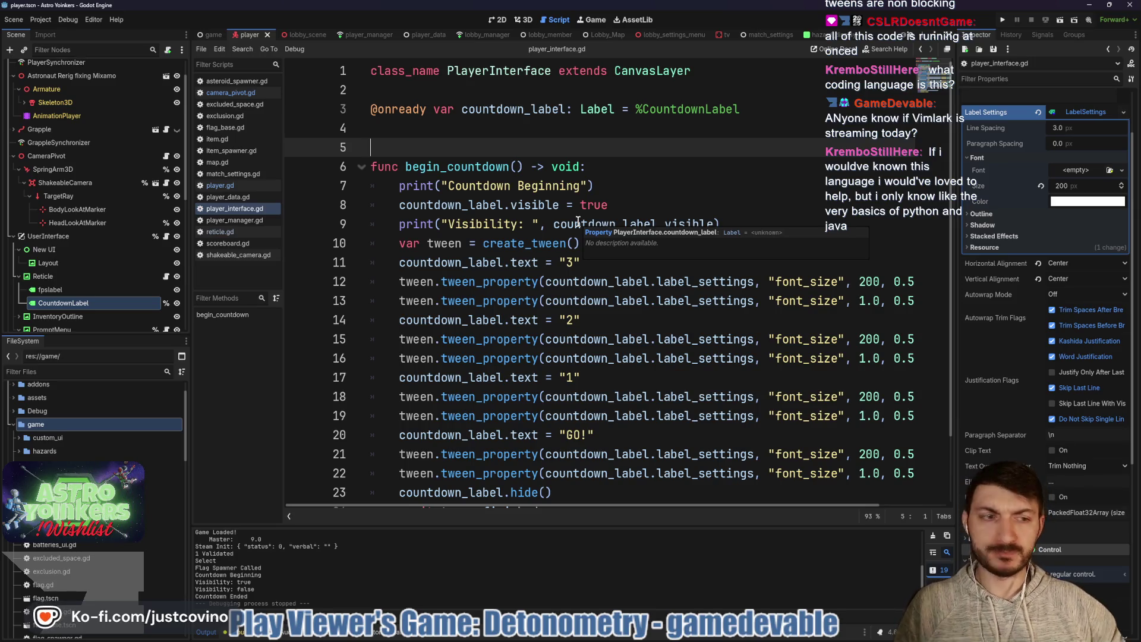
Select the line break at the end of line 9
left_click(470, 262)
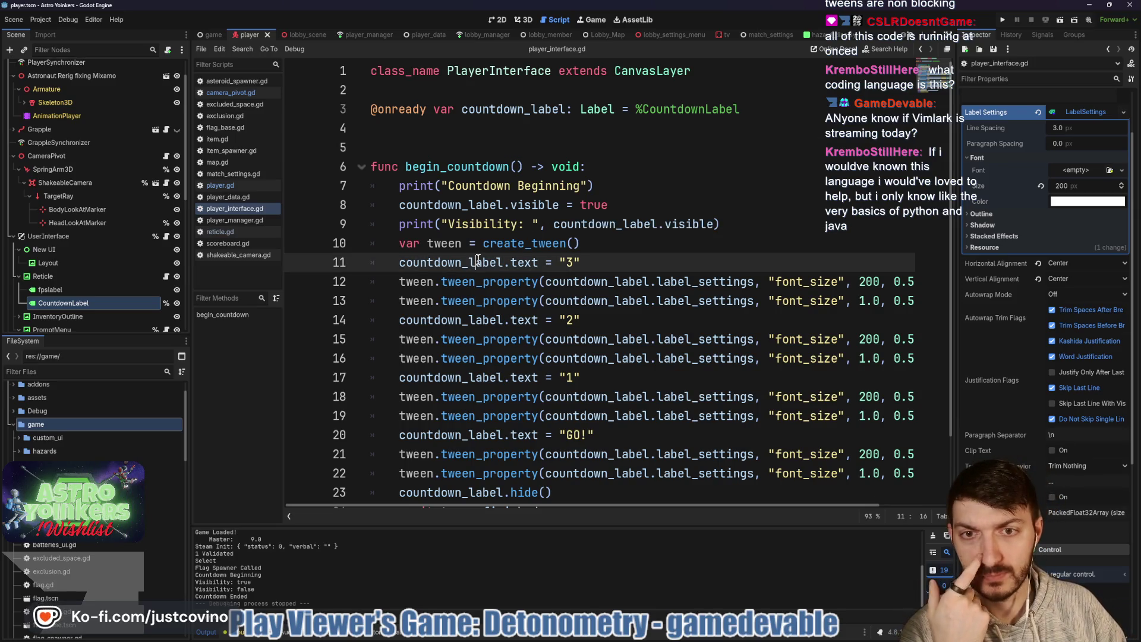
left_click_drag(719, 218, 371, 243)
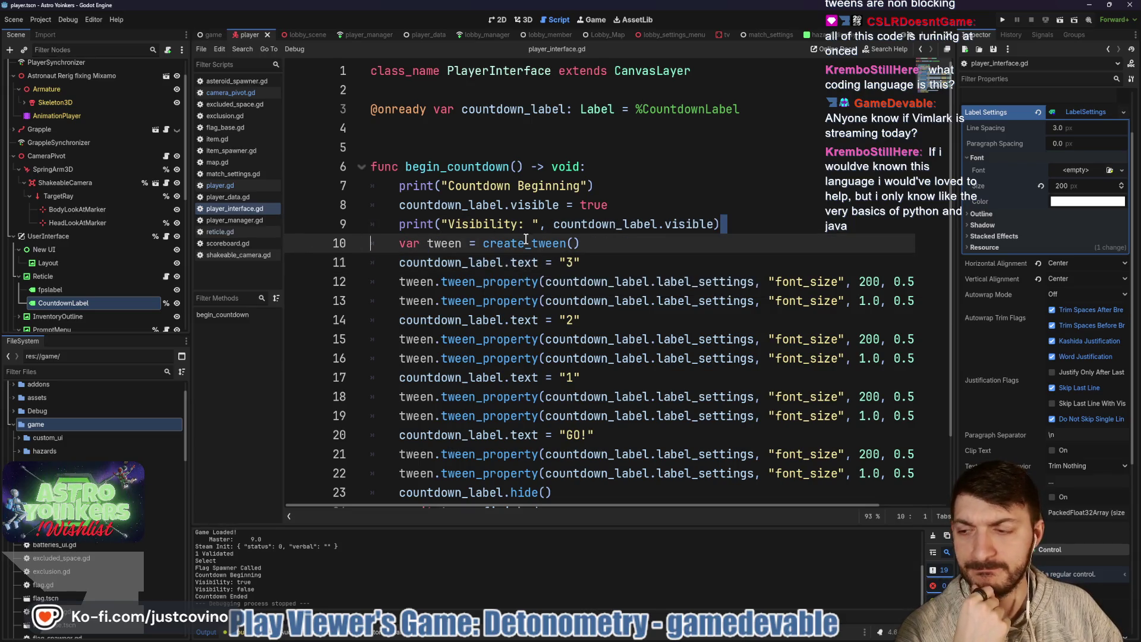
scroll(657, 288, "down", 2)
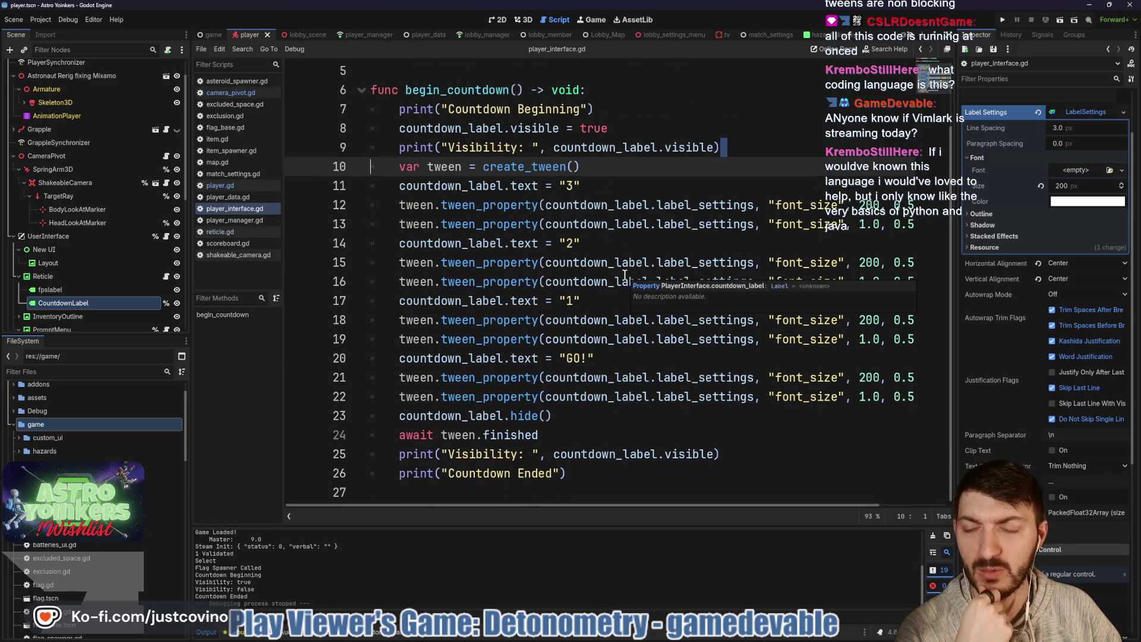
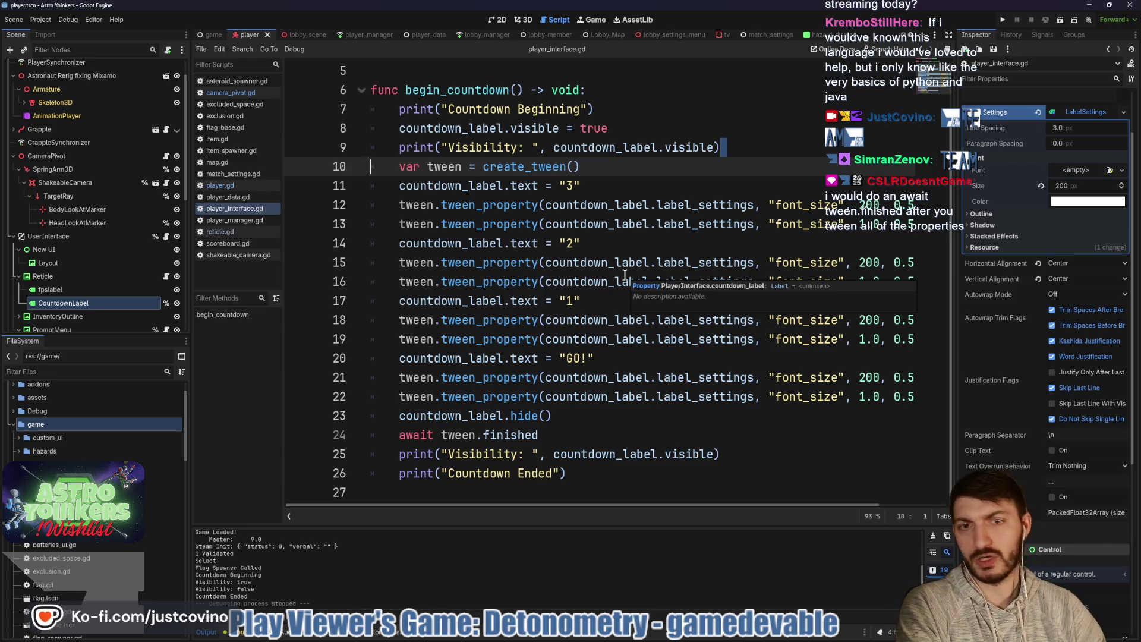
Highlight the font_size tween lines for the numbers 3, 2 and 1, then clear the selection
left_click(404, 224)
left_click(414, 205)
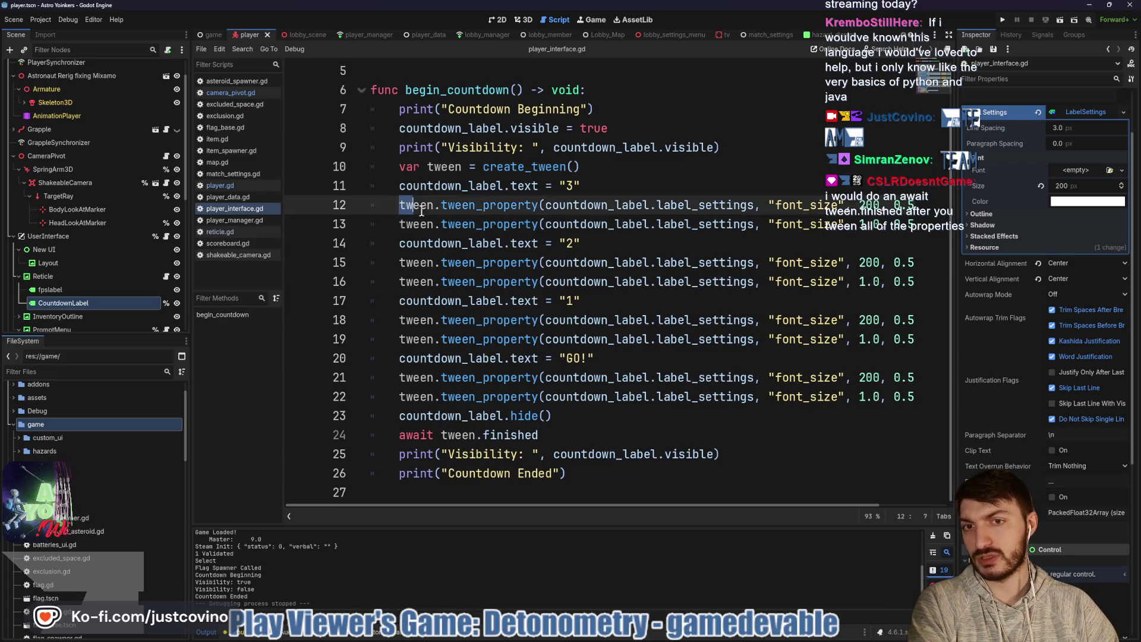
left_click(595, 217, "shift")
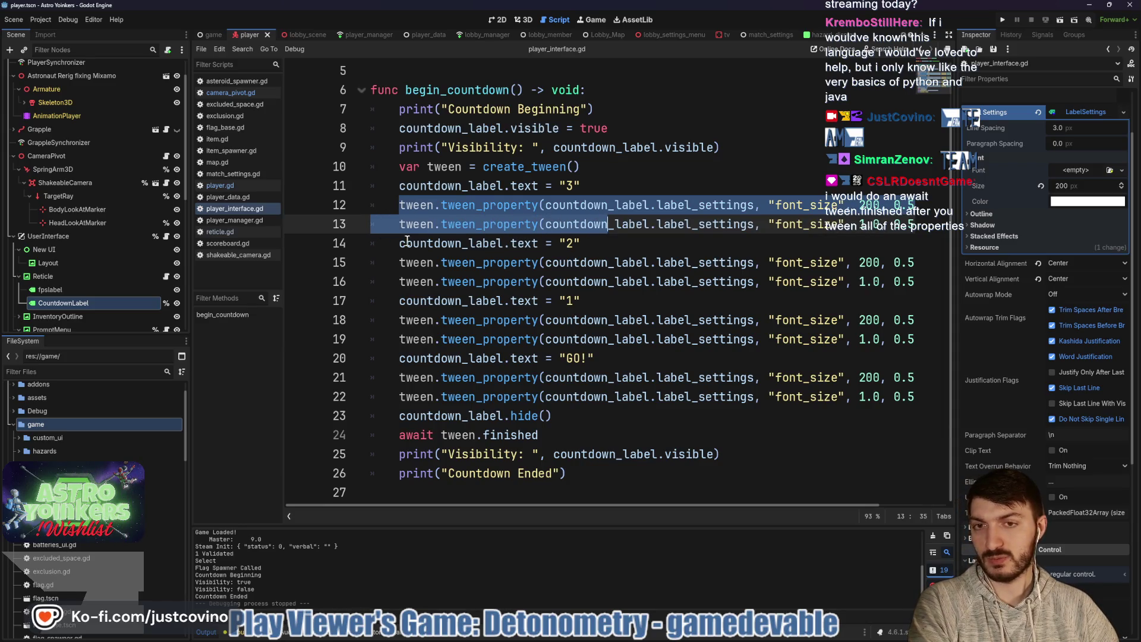
mouse_move(392, 242)
left_mouse_down()
mouse_move(588, 301)
mouse_move(608, 284)
left_mouse_up()
mouse_move(381, 302)
left_mouse_down()
mouse_move(523, 357)
mouse_move(580, 357)
left_mouse_up()
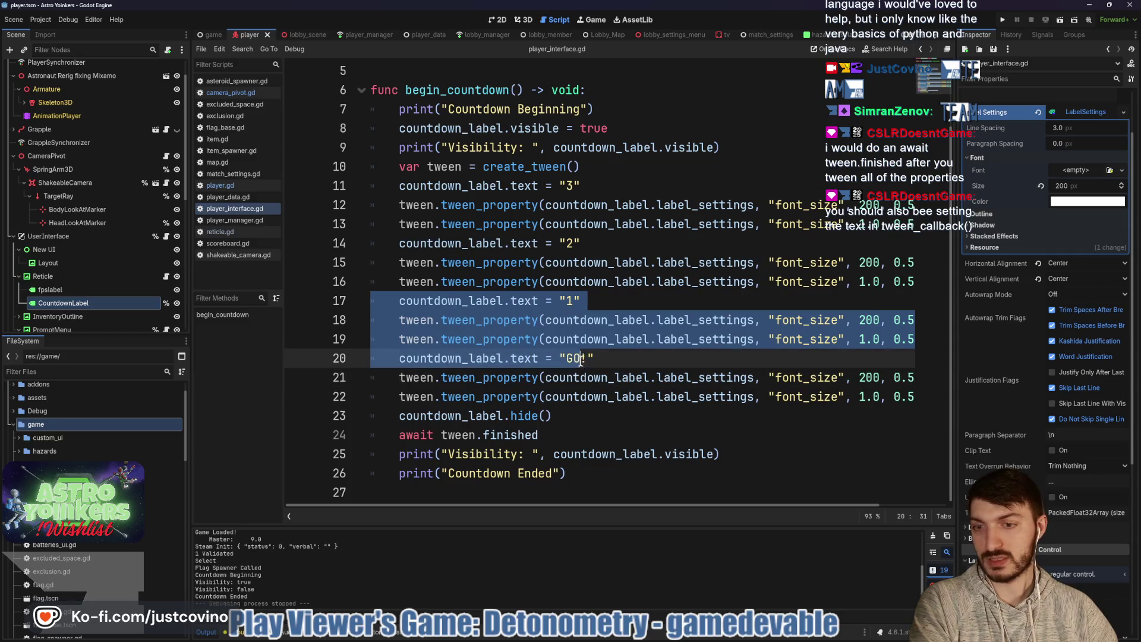
left_click(638, 356)
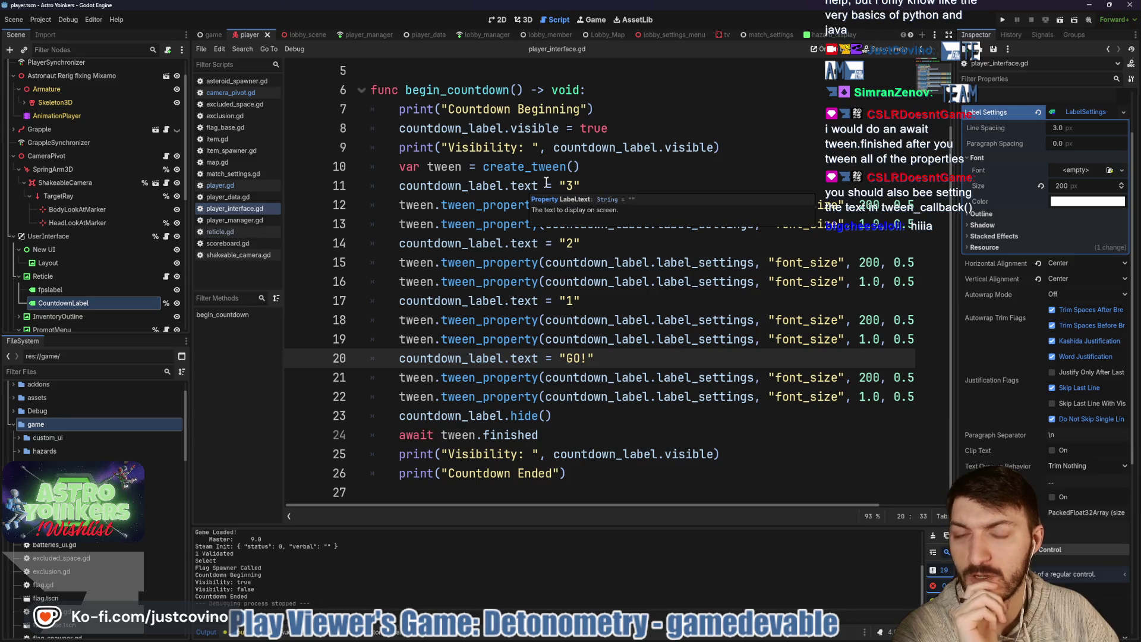
left_click(397, 185)
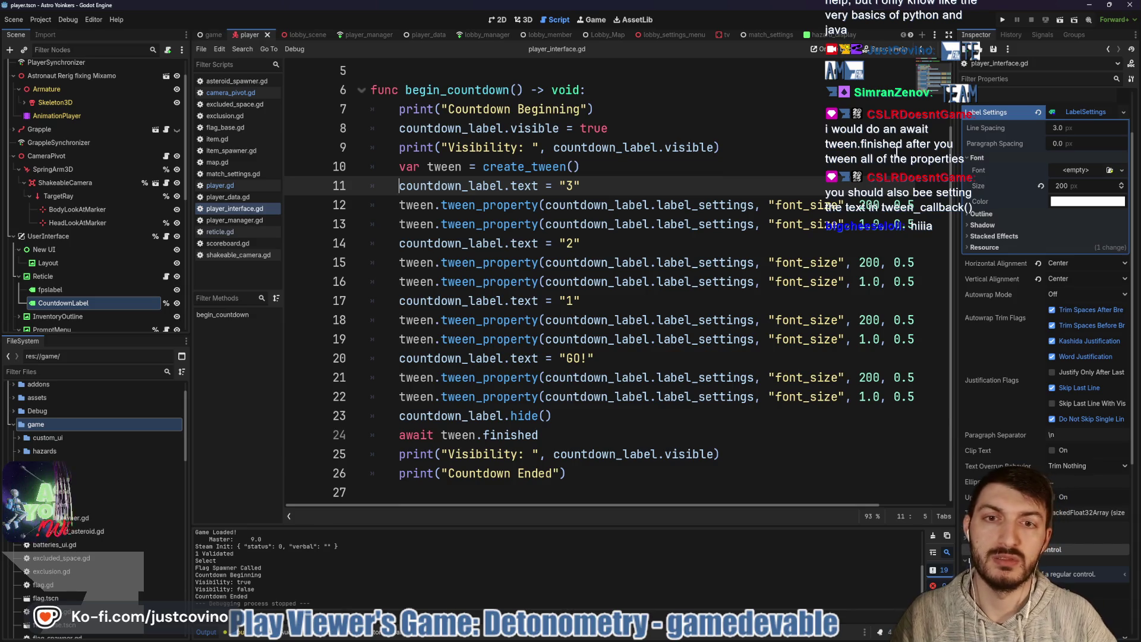
Insert an empty tween.tween_callback() line right after create_tween
left_click(620, 161)
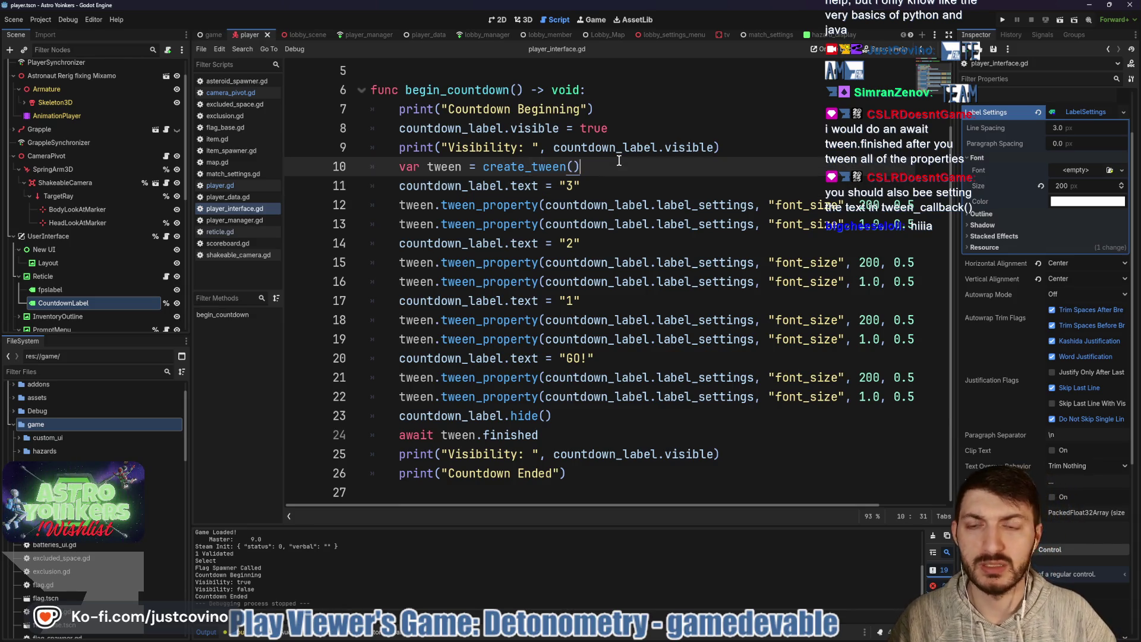
key("Return")
type("tween.callb")
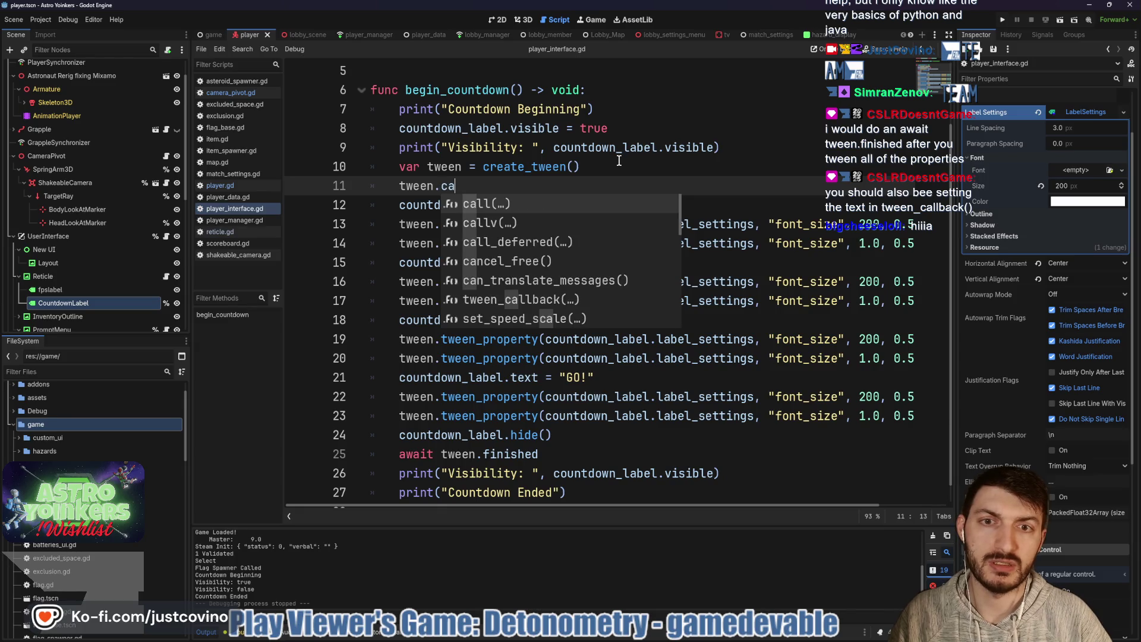
key("Return")
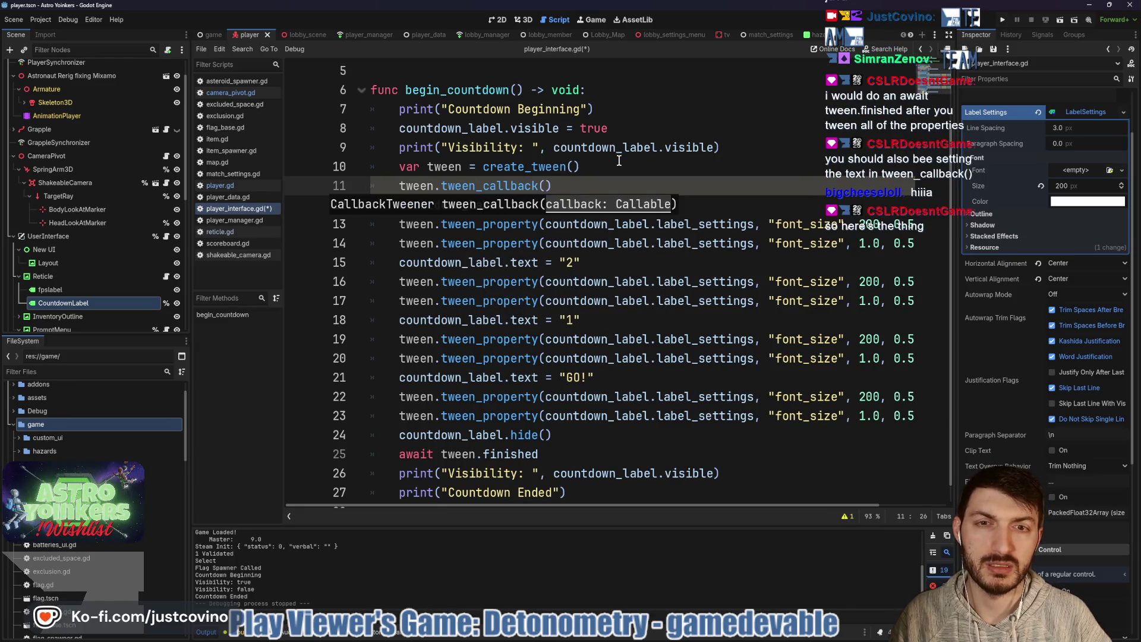
mouse_move(496, 188)
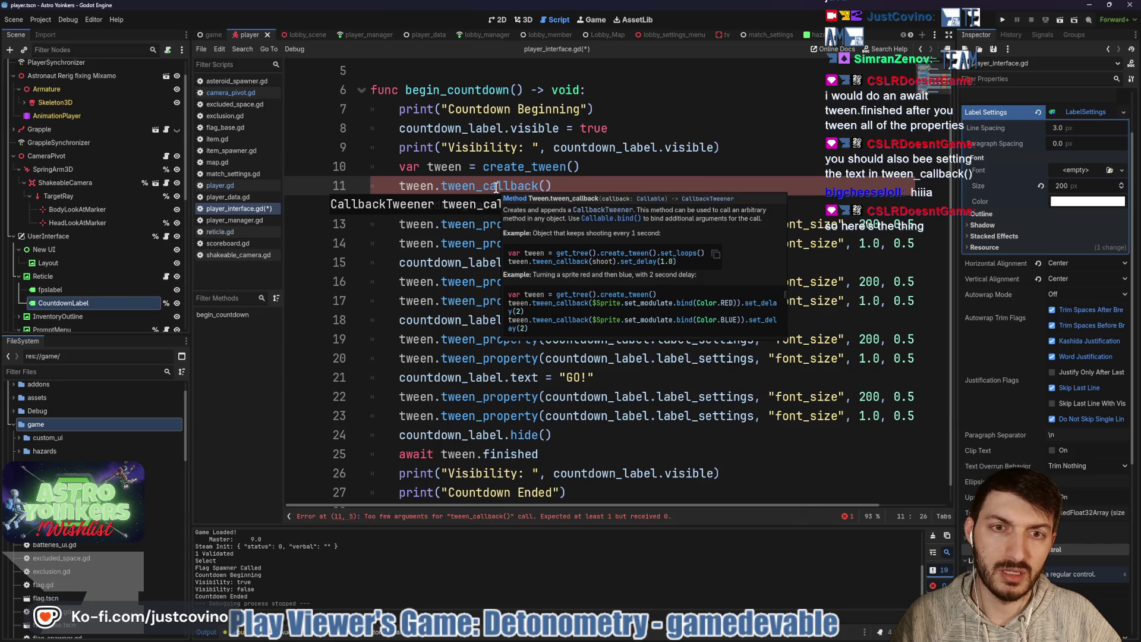
scroll(579, 176, "down", 1)
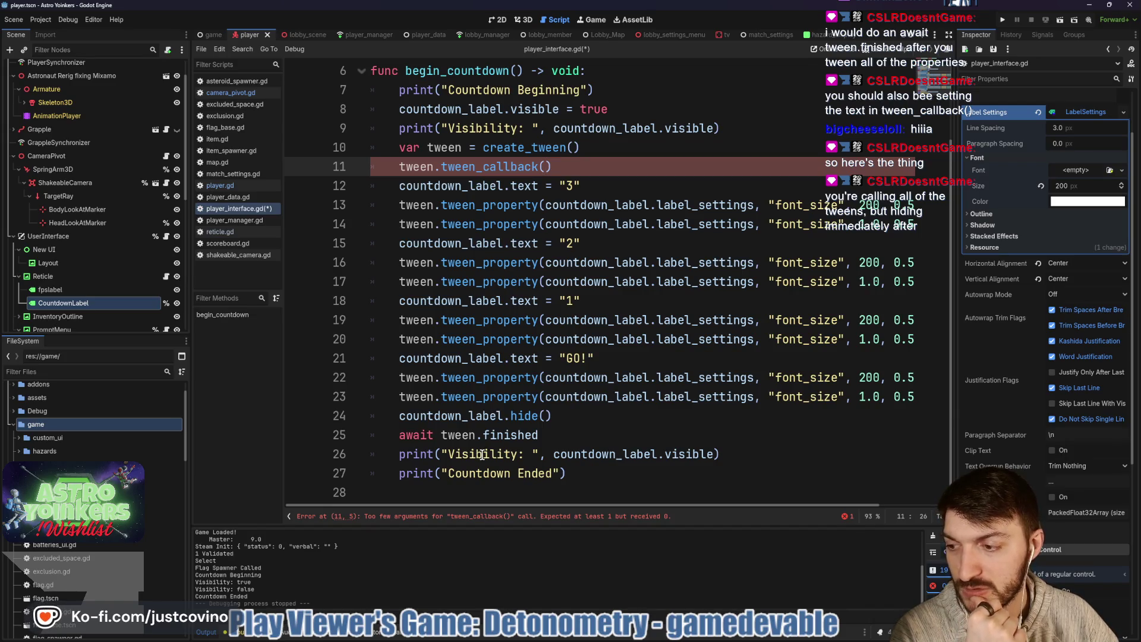
Move countdown_label.hide() below await tween.finished with Alt+Down
left_click_drag(564, 416, 356, 415)
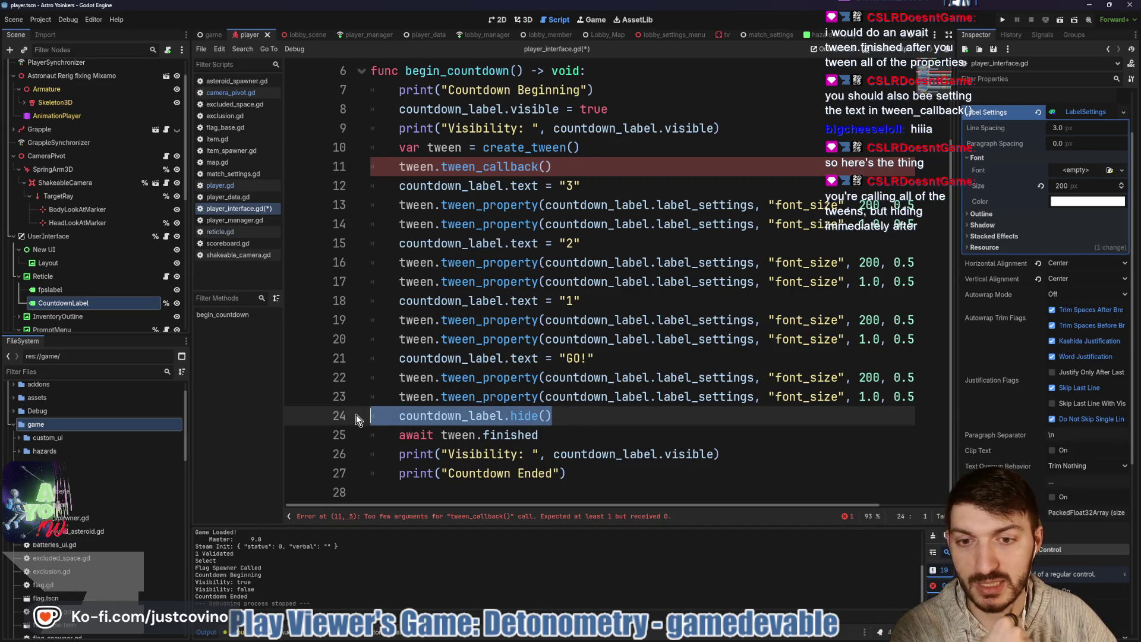
key("alt+Down")
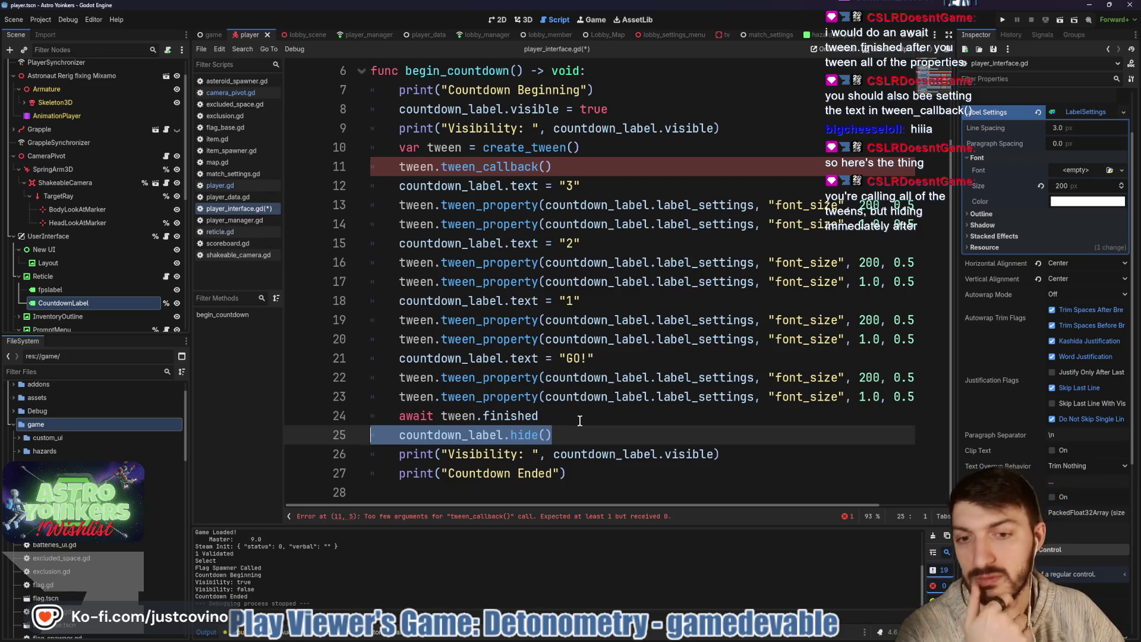
left_click(547, 437)
key("shift+Up")
key("shift+Home")
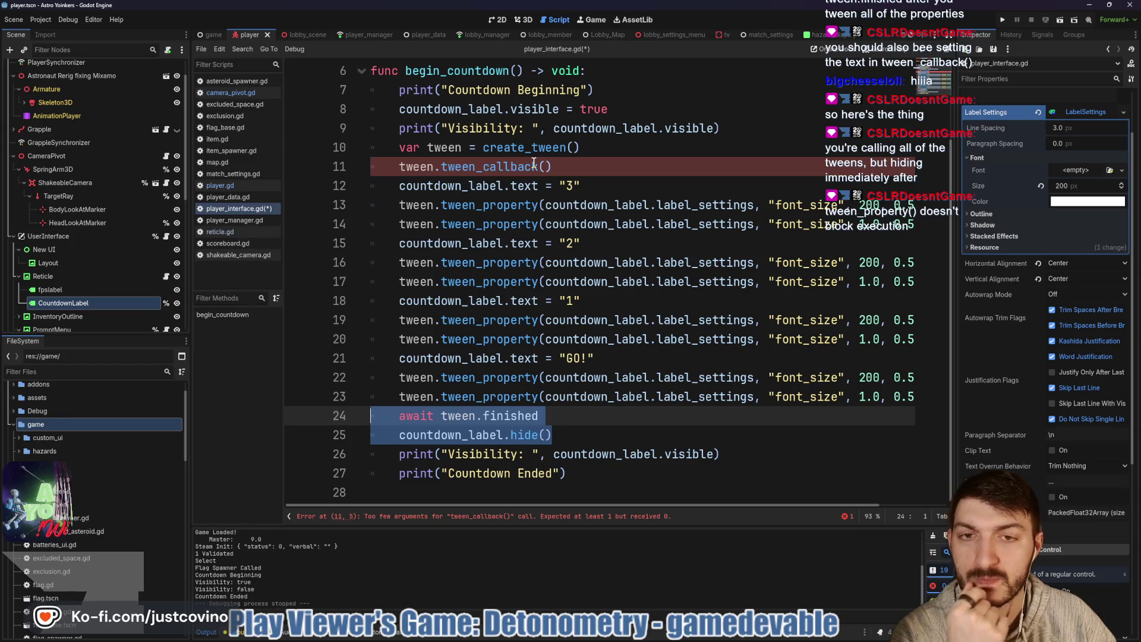
mouse_move(534, 163)
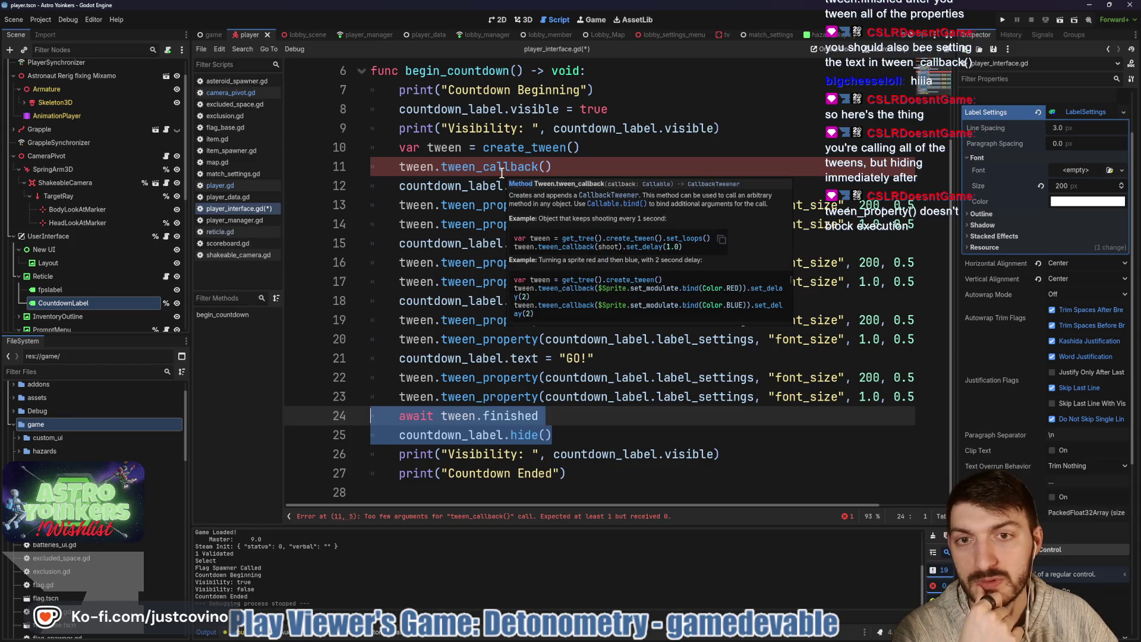
left_click(426, 493)
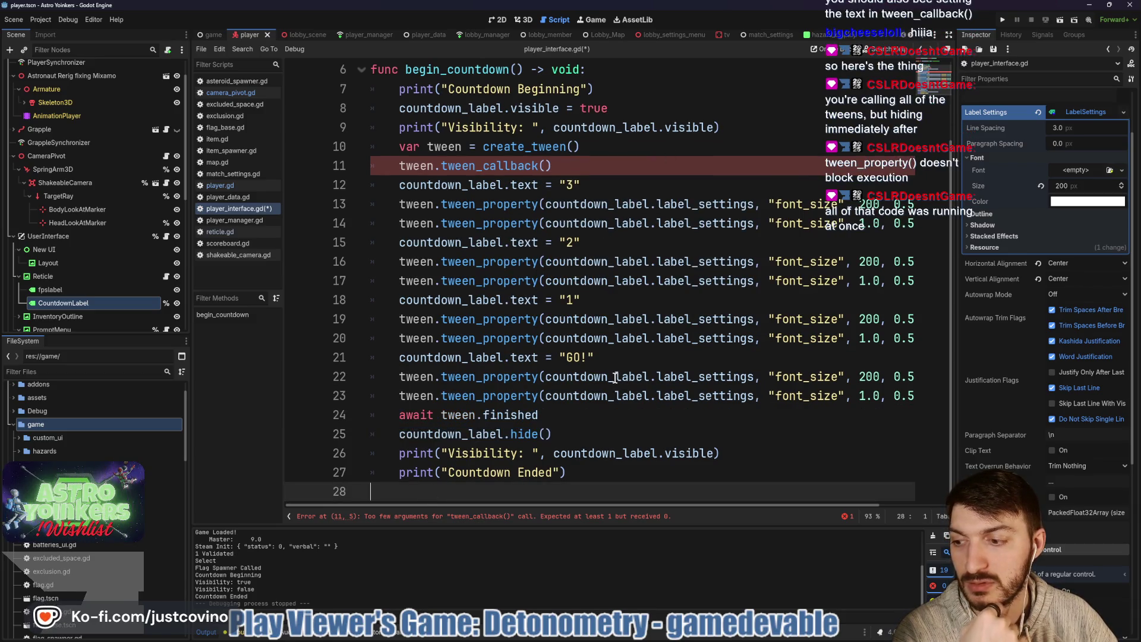
Write func set_countdown_label(text: String) -> void: with body countdown_label.text = text at the script's end
scroll(612, 378, "down", 1)
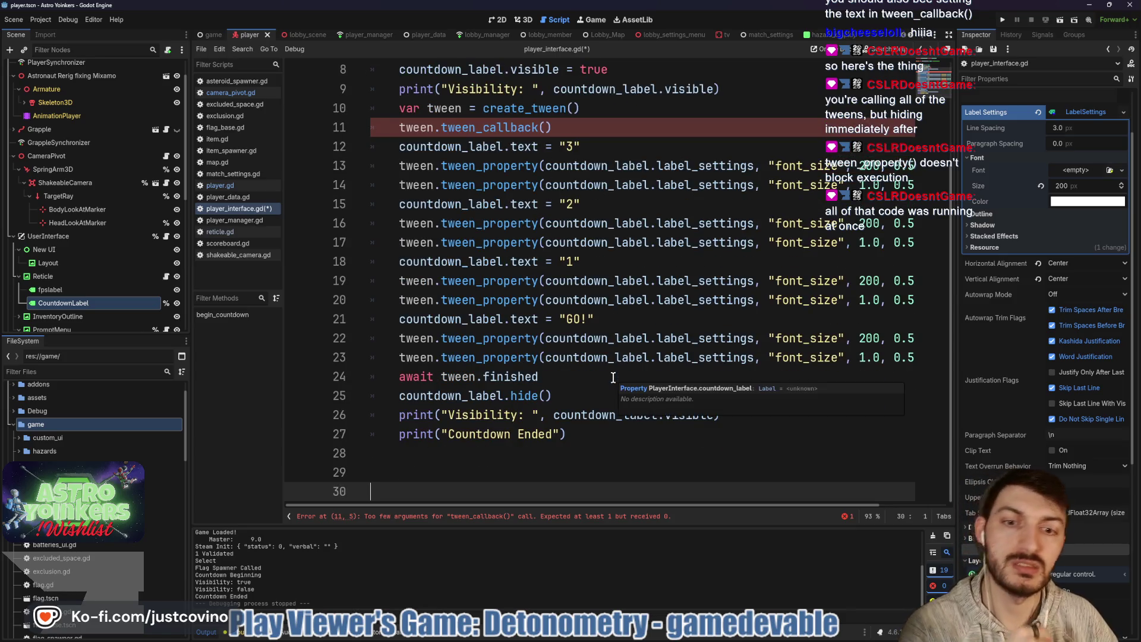
key("Return")
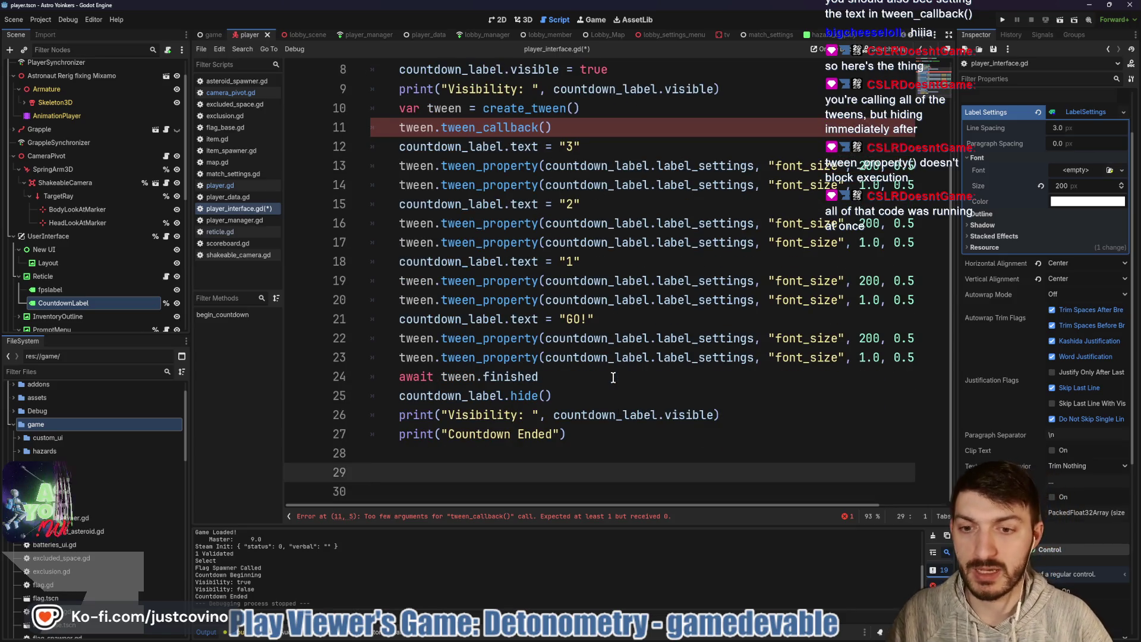
type("func set_countdo")
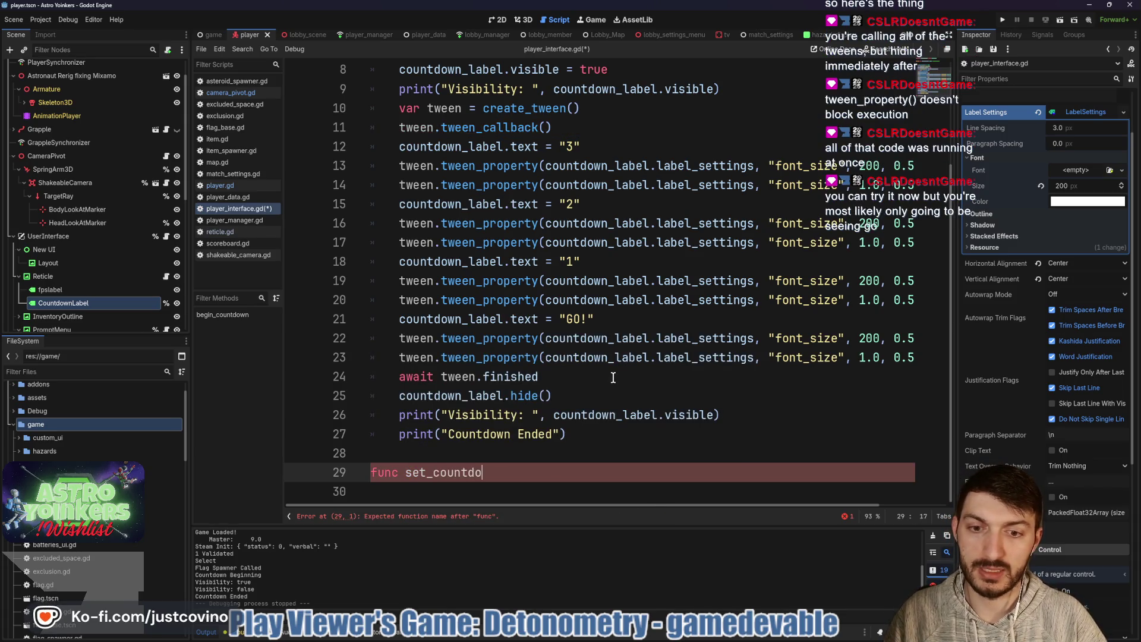
type("wn_label(")
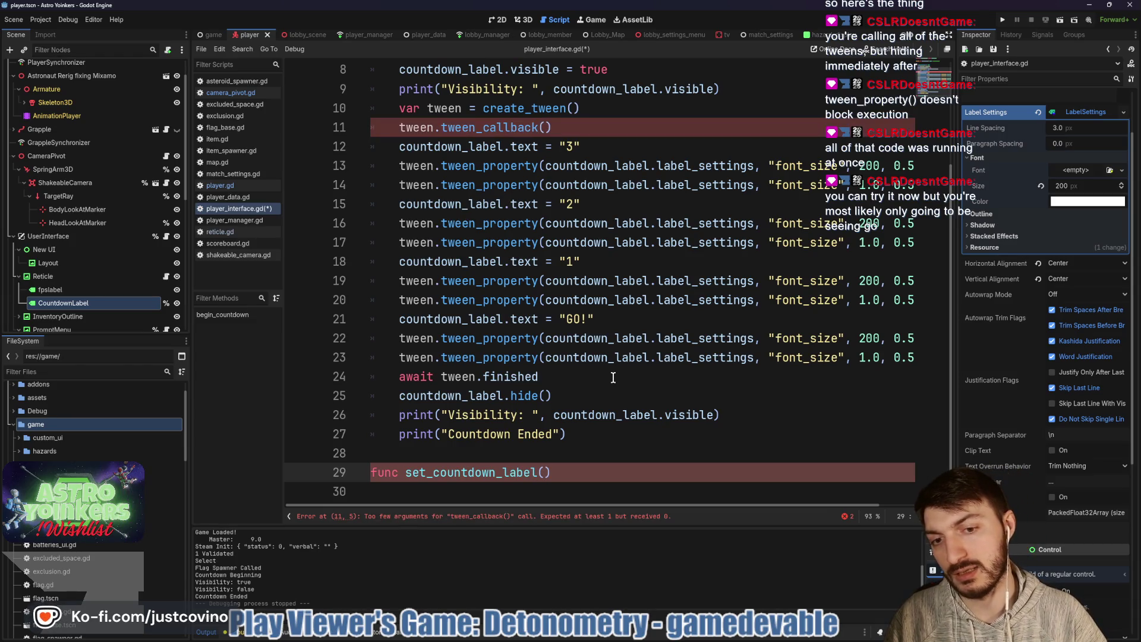
type(": strin")
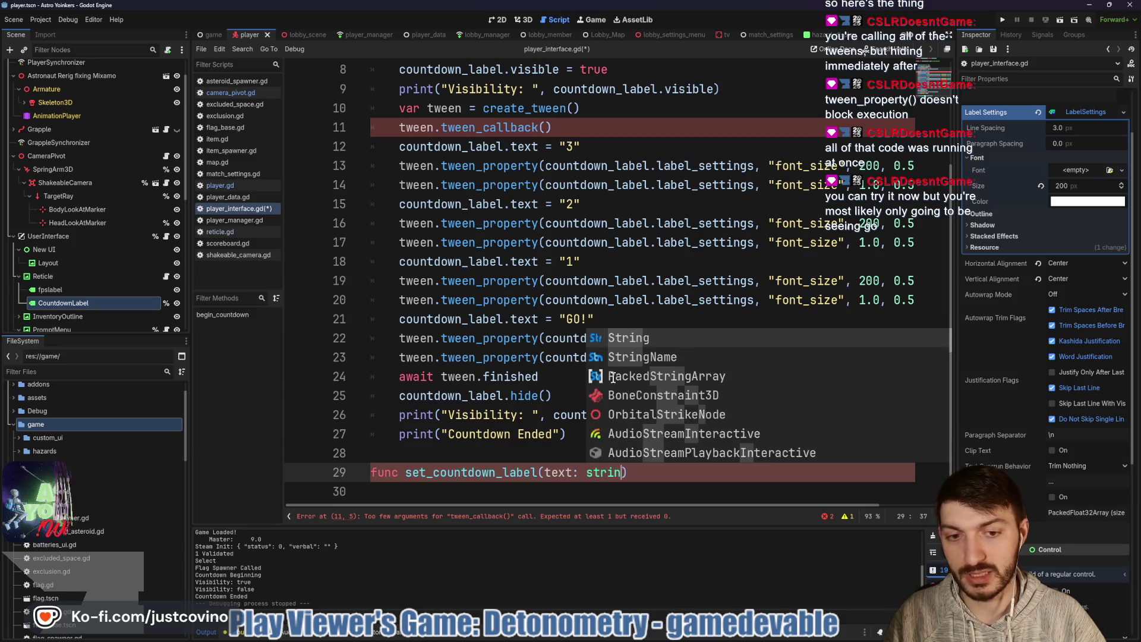
key("Return")
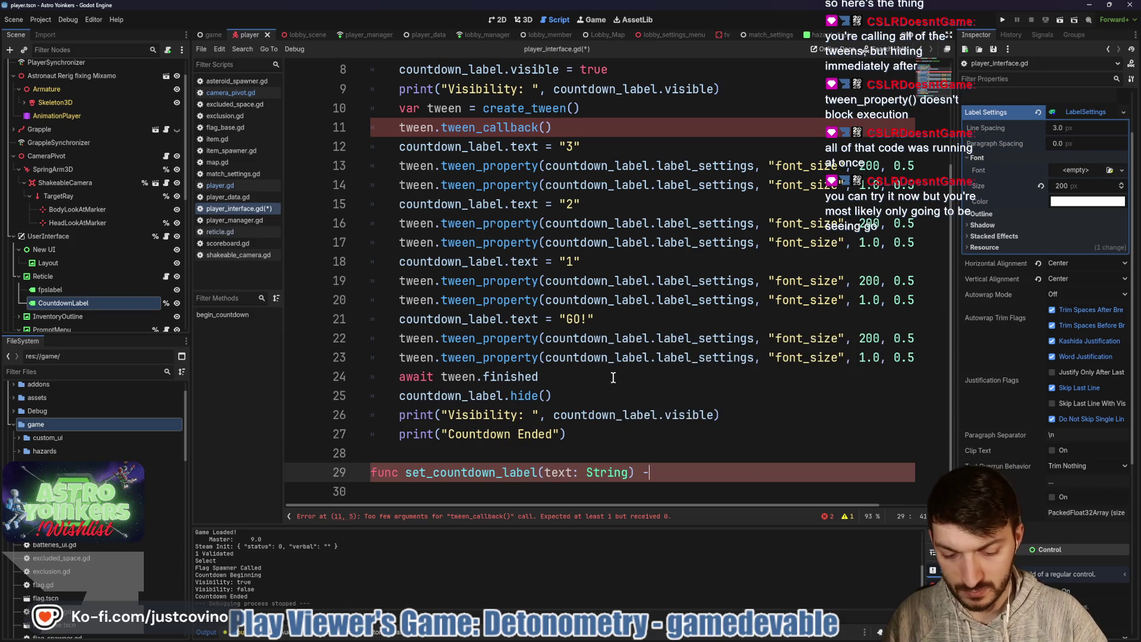
type("d:")
key("Return")
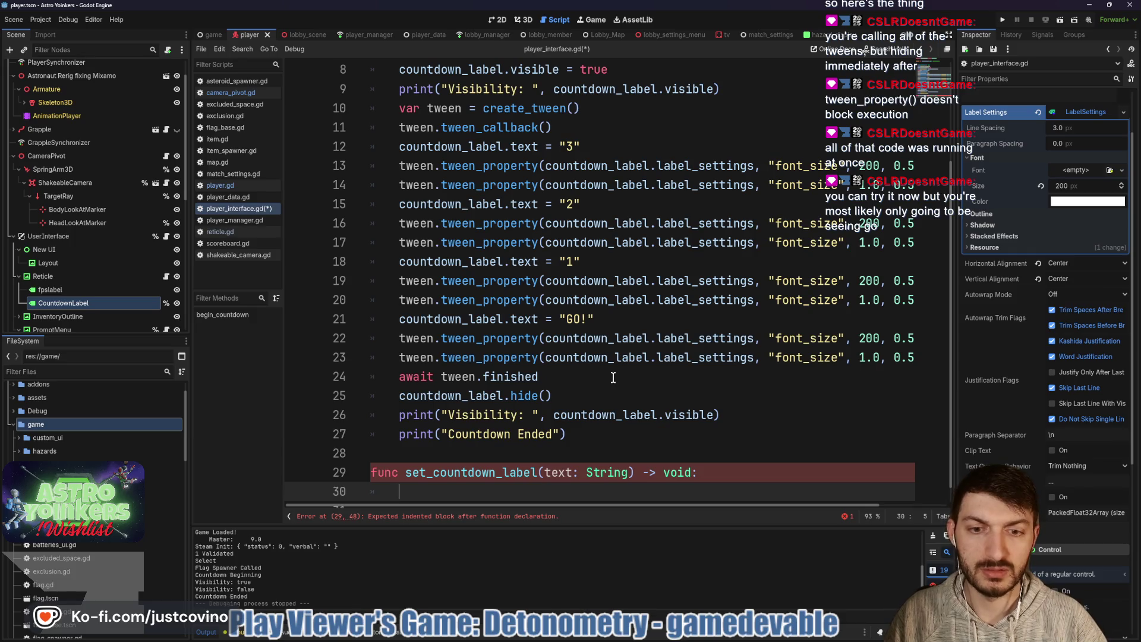
type("count")
key("Return")
type(".text =")
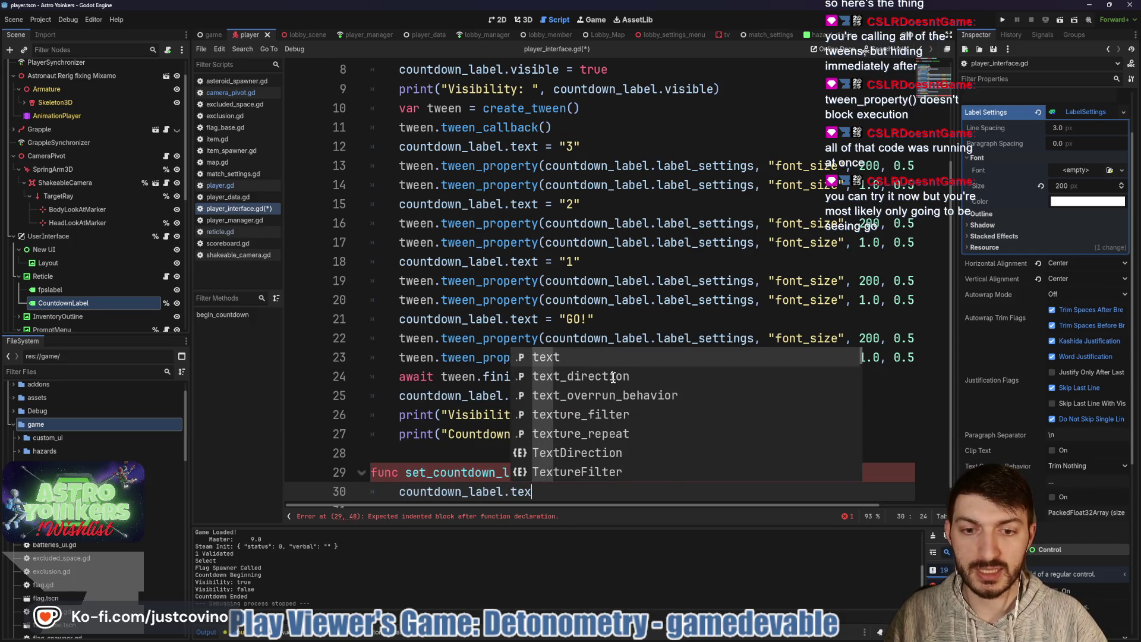
type(" text")
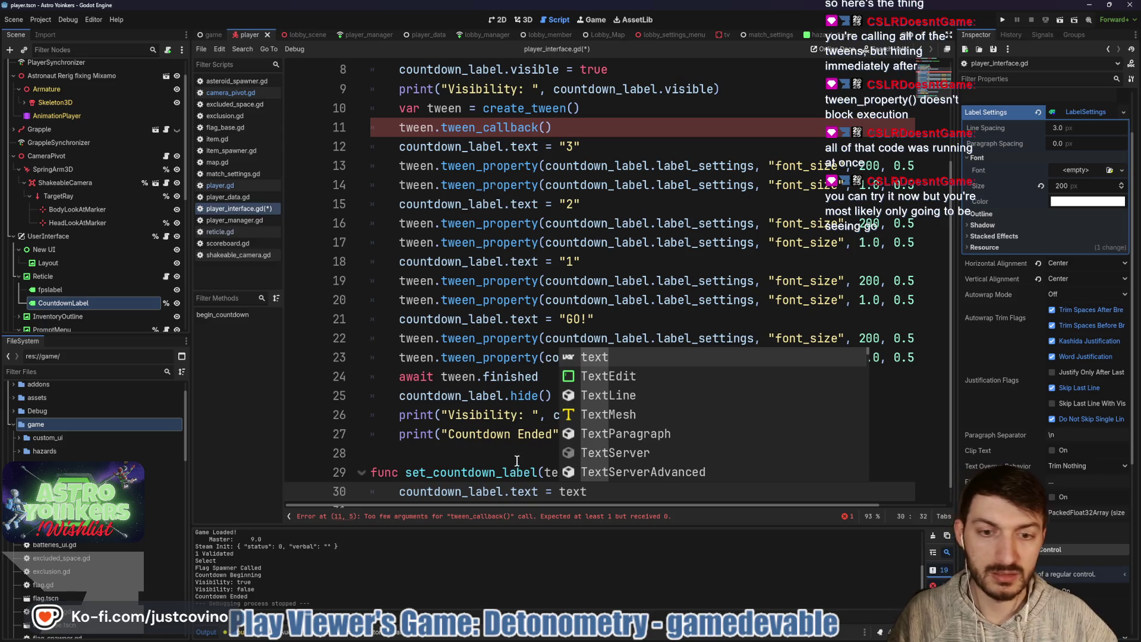
key("Escape")
key("Up")
key("Up")
left_click(541, 128)
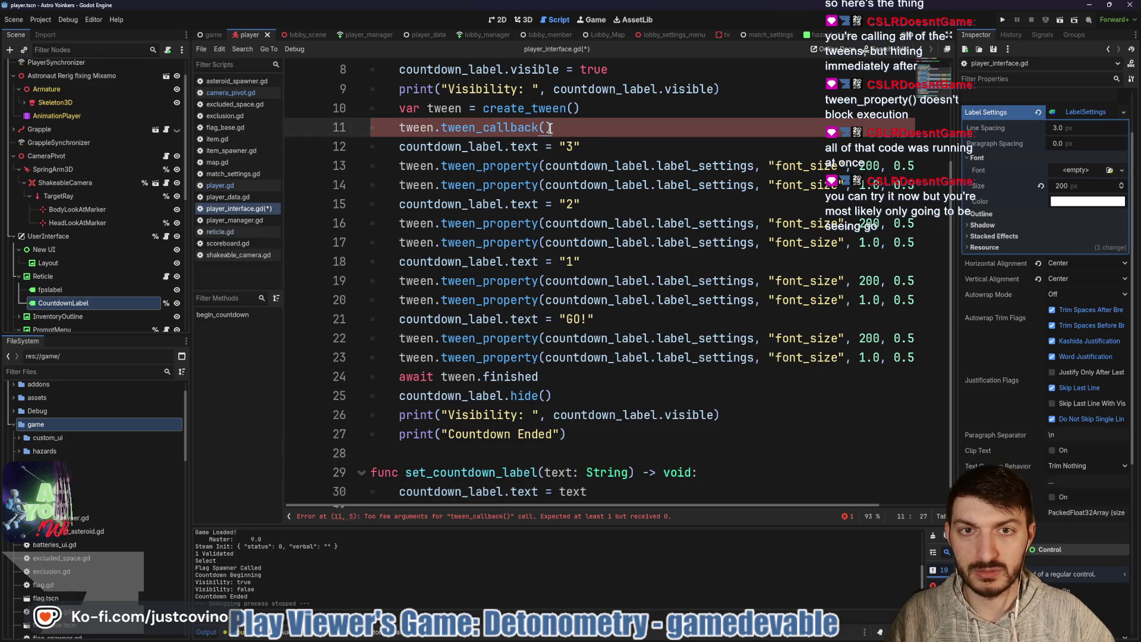
Make the callback call set_countdown_label.bind("3") and delete the old line setting text to 3
key("Return")
type(".bind")
key("Return")
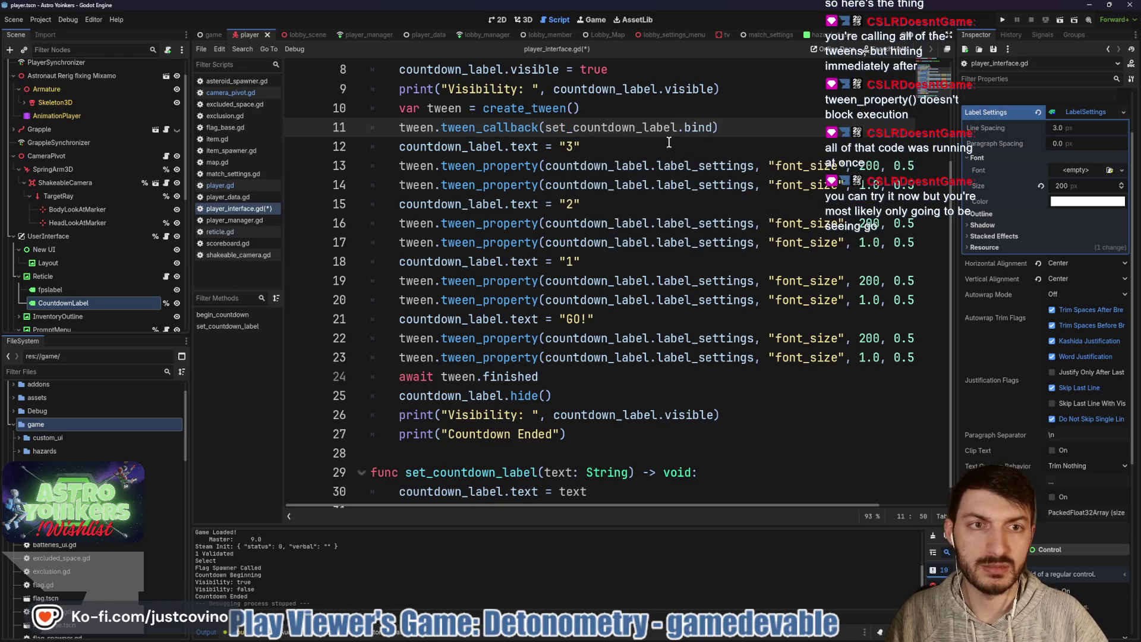
type("\"")
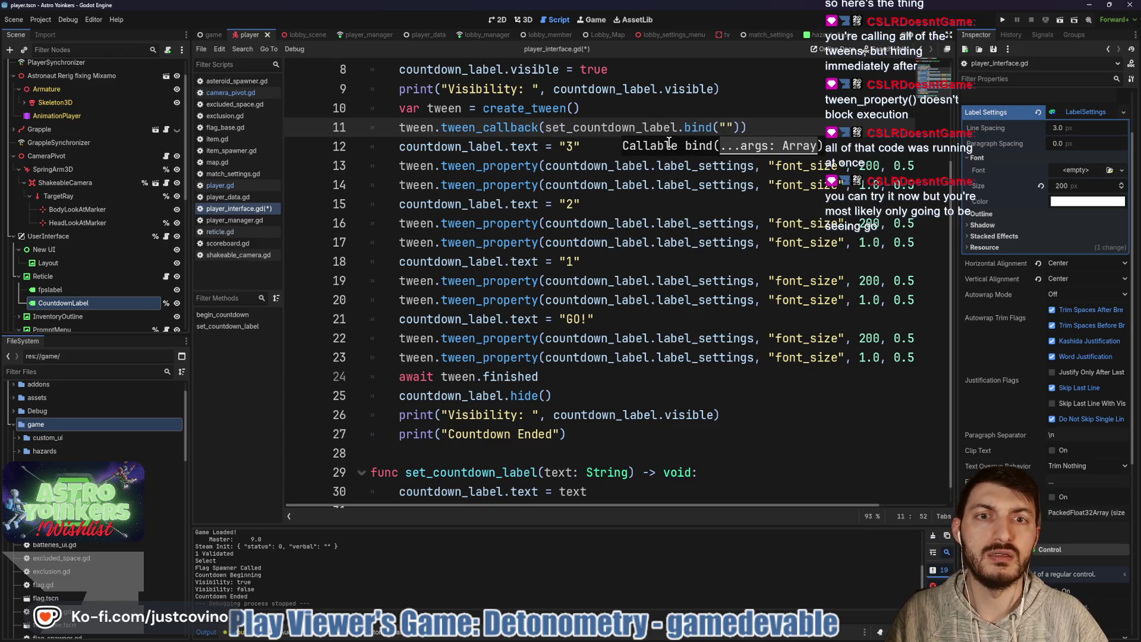
left_click_drag(581, 145, 366, 147)
key("BackSpace")
key("BackSpace")
Replace the text lines for 2 and 1 with callback lines bound to "2" and "1"
left_click_drag(754, 127, 374, 129)
key("ctrl+c")
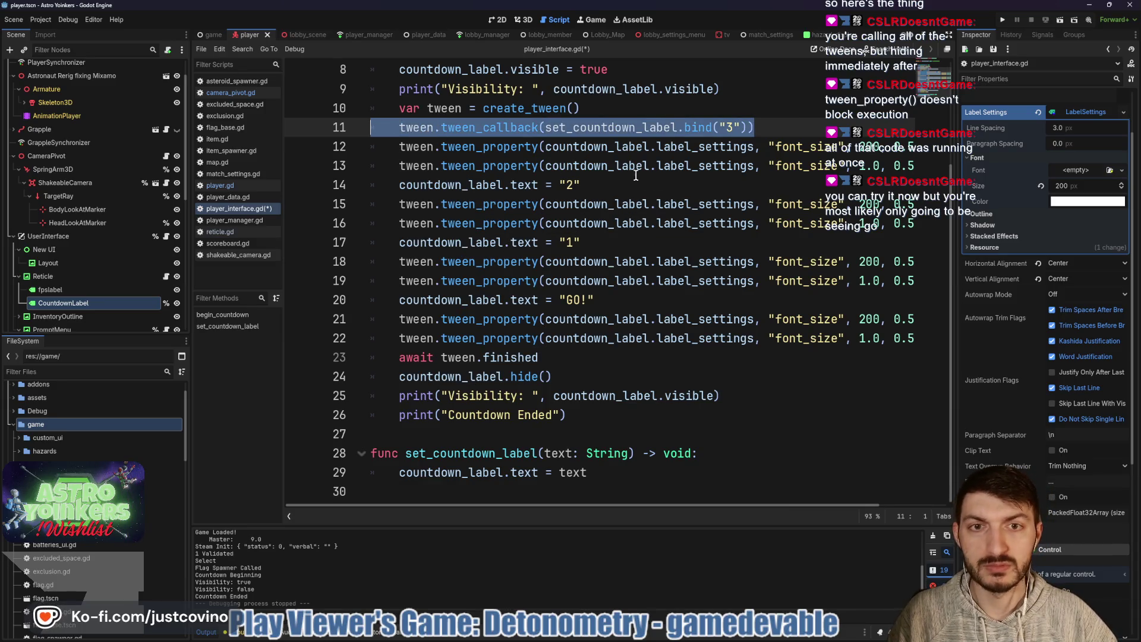
left_click_drag(581, 184, 327, 187)
key("ctrl+v")
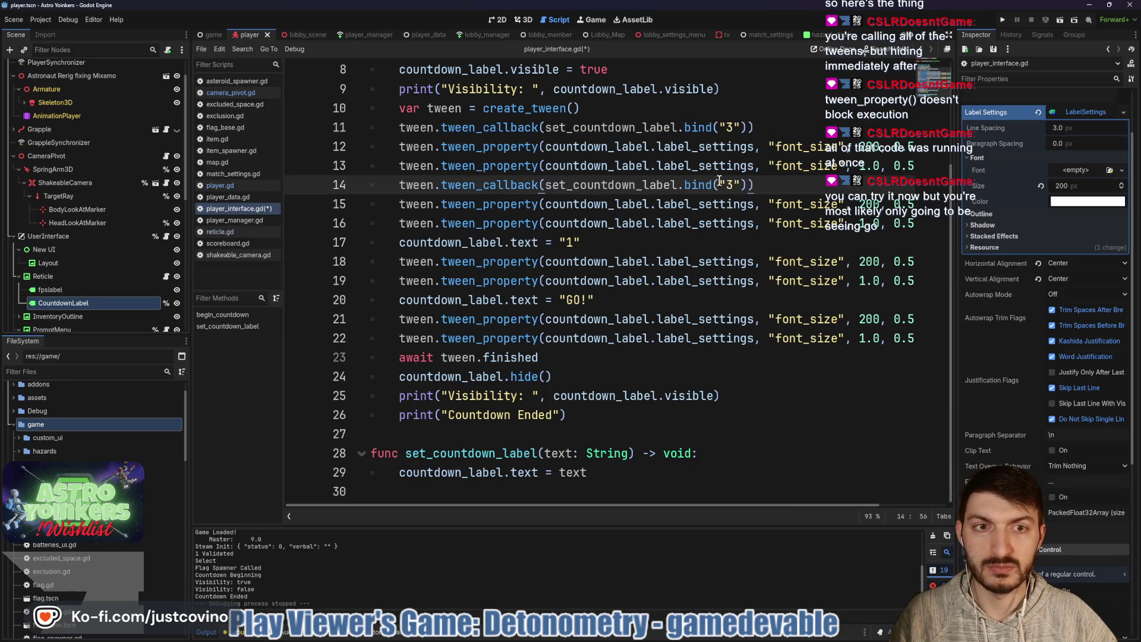
double_click(732, 185)
type("2")
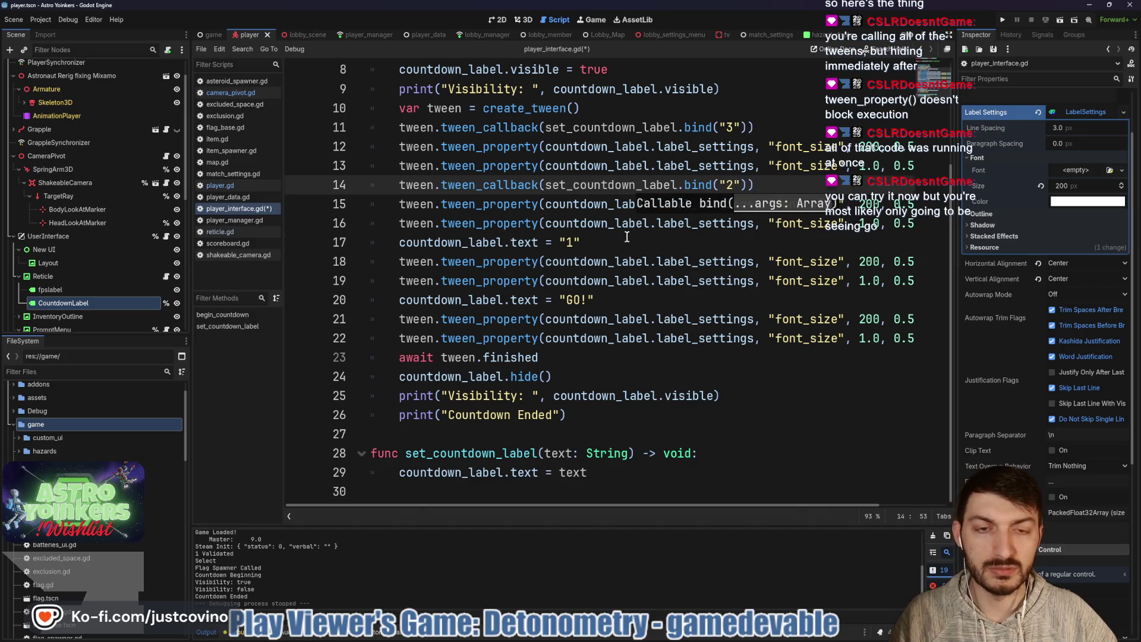
left_click_drag(581, 243, 339, 244)
key("ctrl+v")
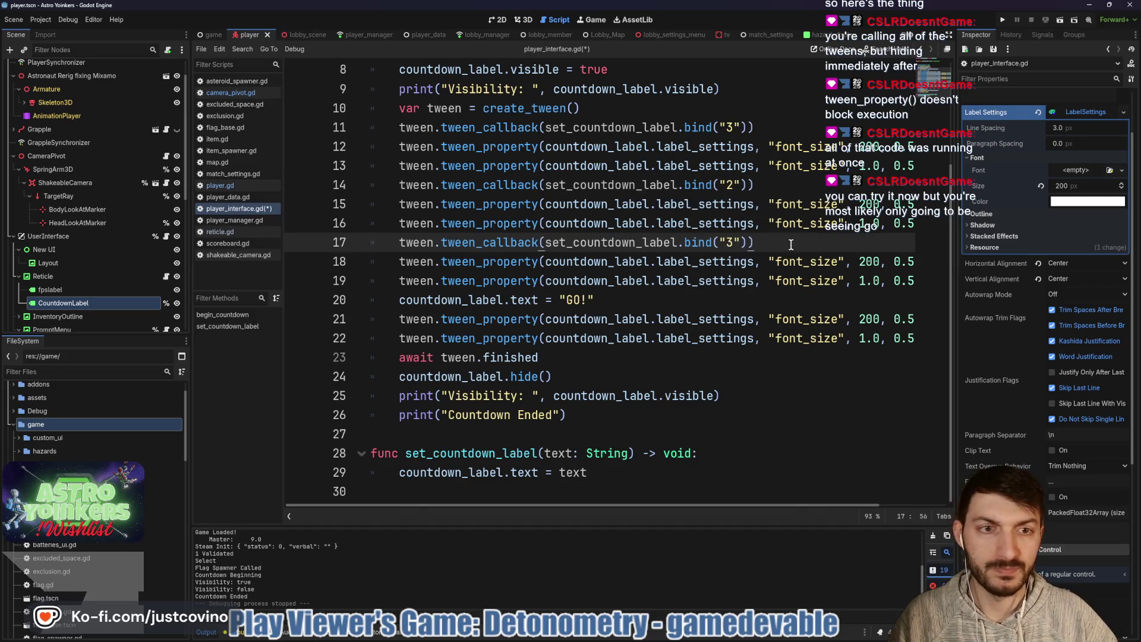
key("BackSpace")
type("1")
Replace line 20's GO! assignment with a callback bound to "GO!" and save the script
left_click_drag(594, 300, 293, 310)
key("ctrl+v")
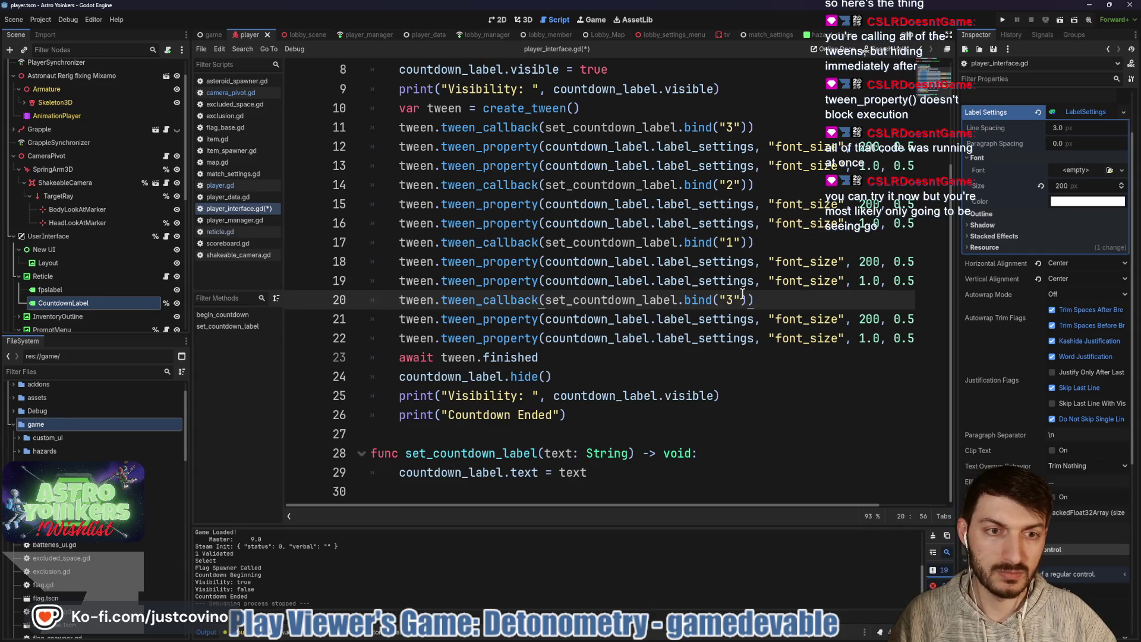
type("G")
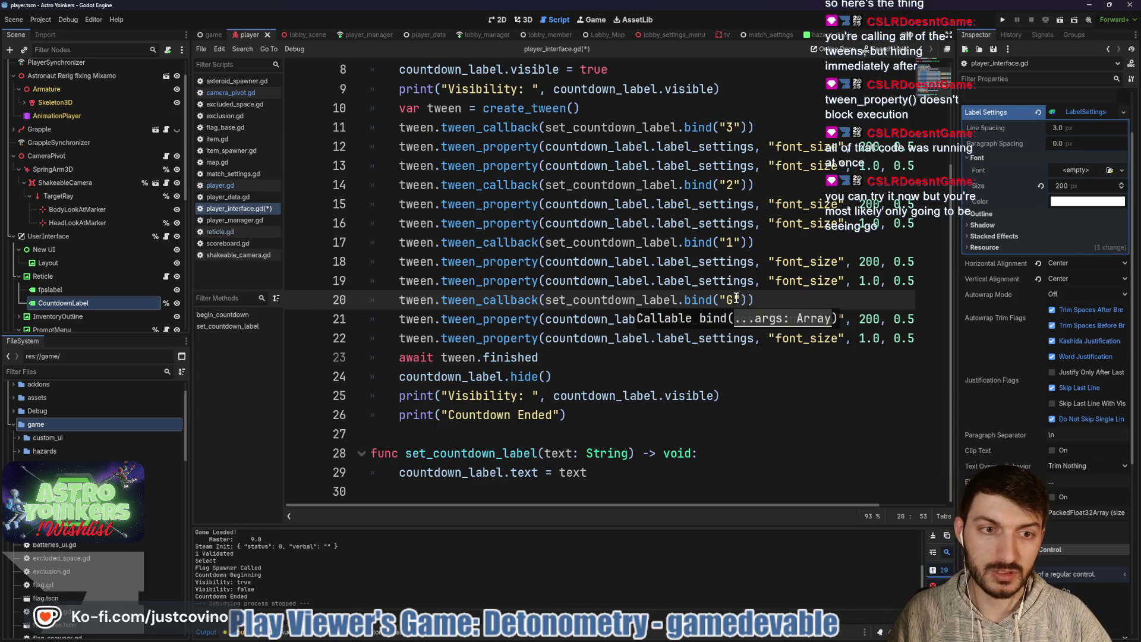
type("O!")
left_click(775, 303)
key("ctrl+s")
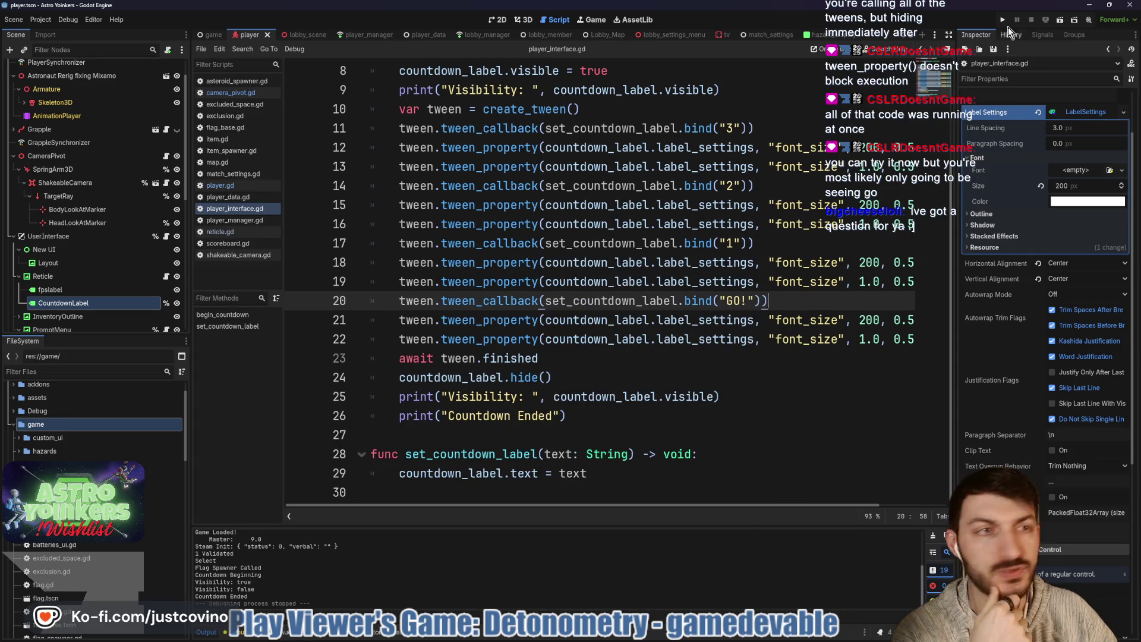
left_click(1004, 21)
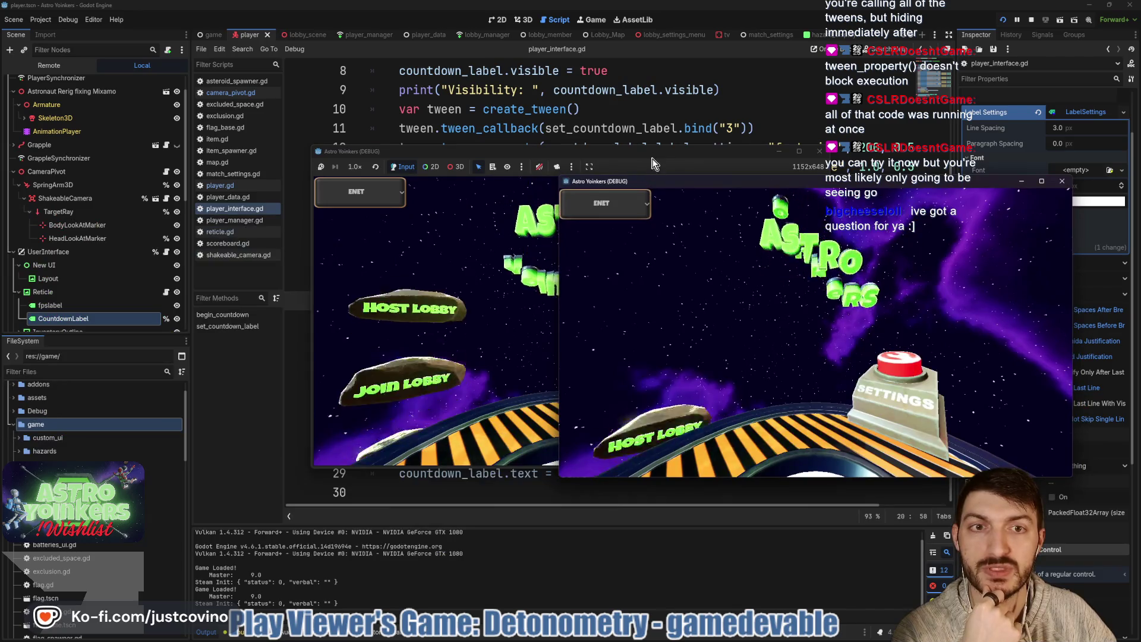
Host a lobby, start the game, run the 'countdown' console command, then stop both instances
left_click(201, 297)
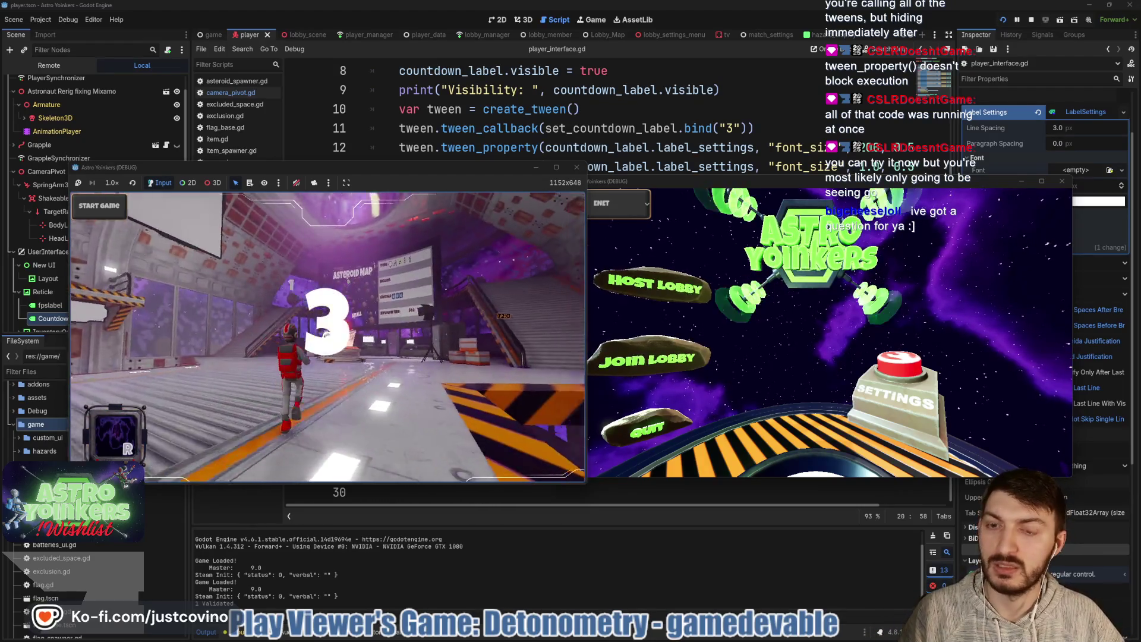
left_click(113, 205)
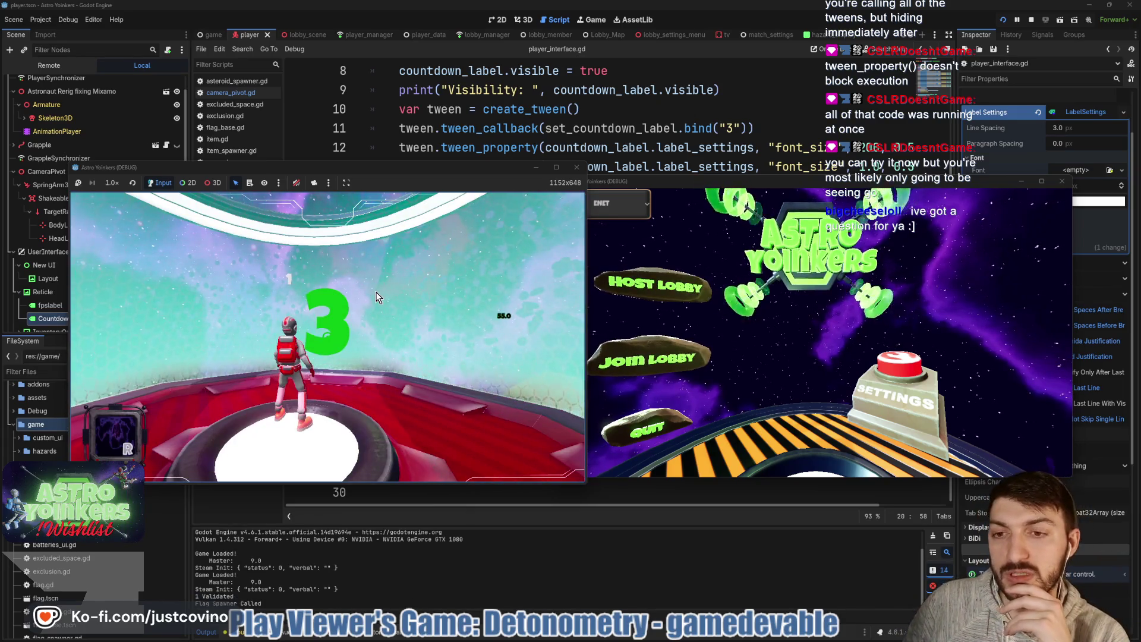
key("grave")
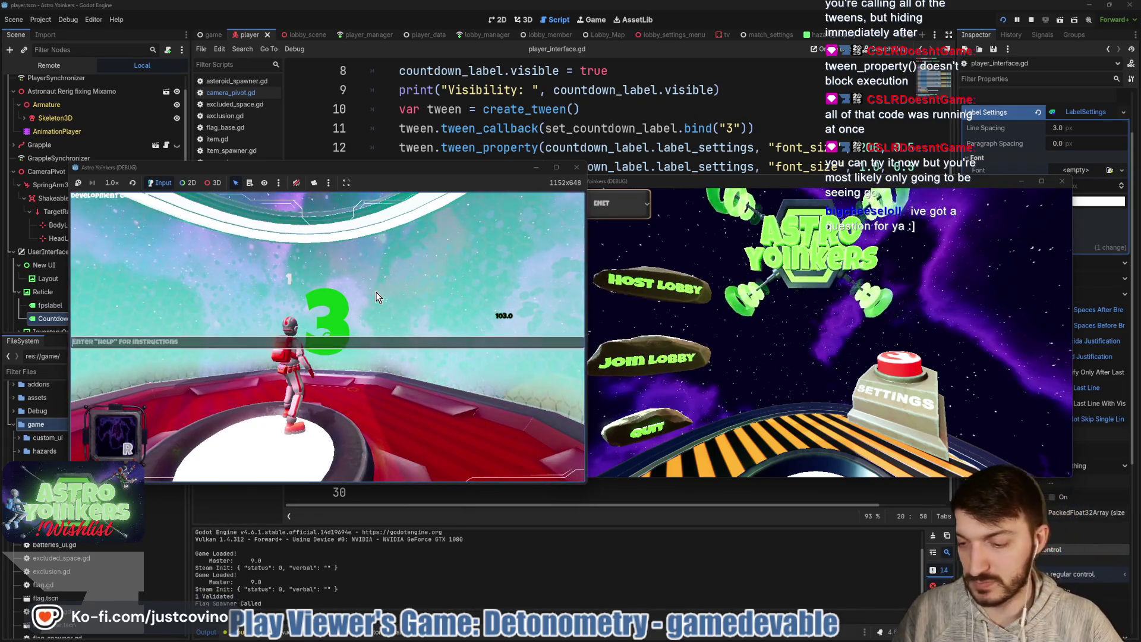
type("countdown")
key("Return")
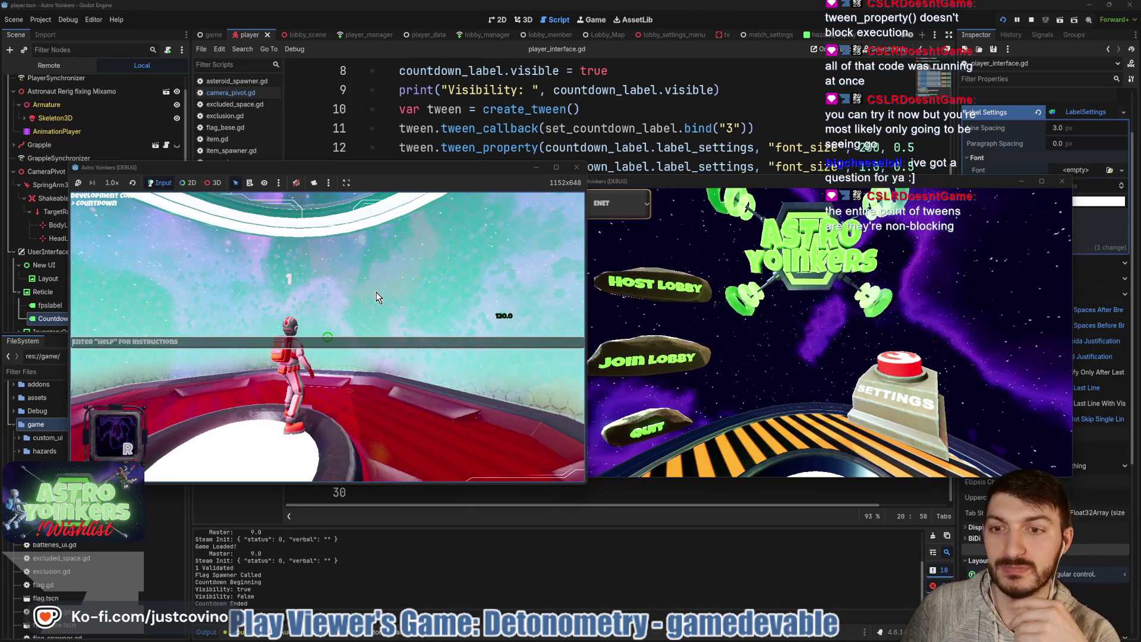
key("Escape")
key("Escape")
key("F8")
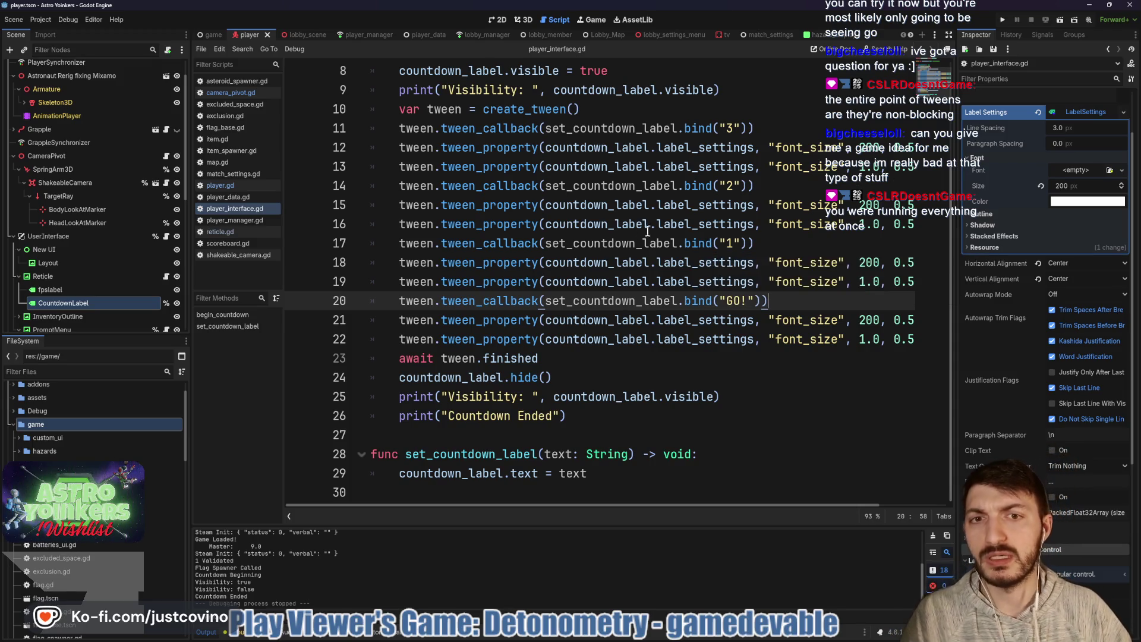
Delete the visibility and two trailing print lines, and drag CountdownLabel directly under UserInterface
left_click_drag(747, 91, 342, 84)
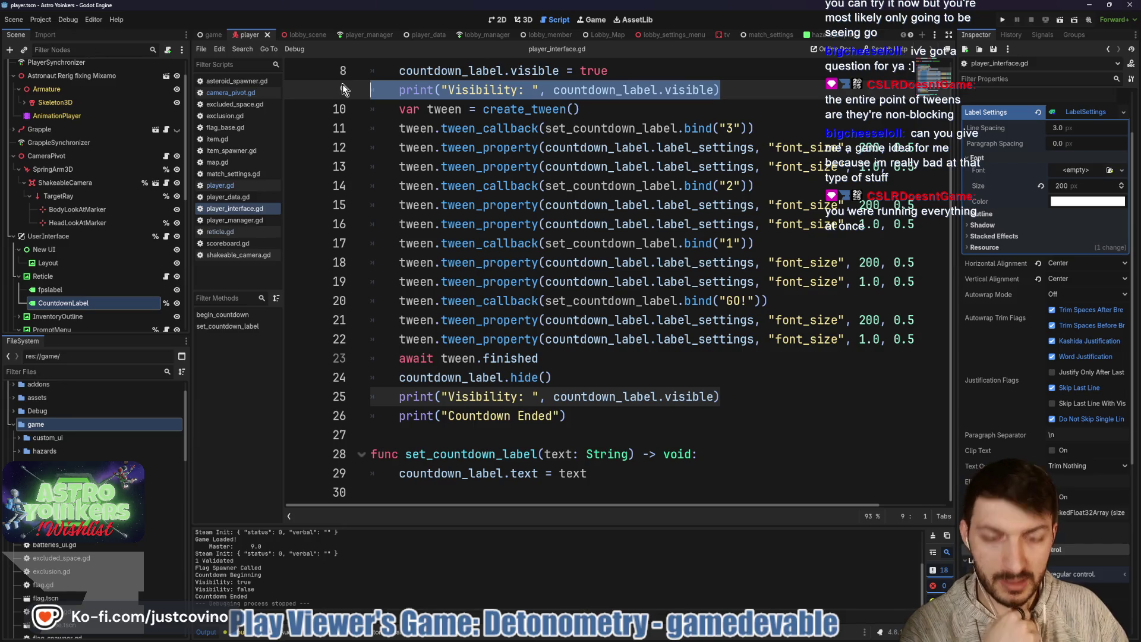
key("BackSpace")
key("BackSpace")
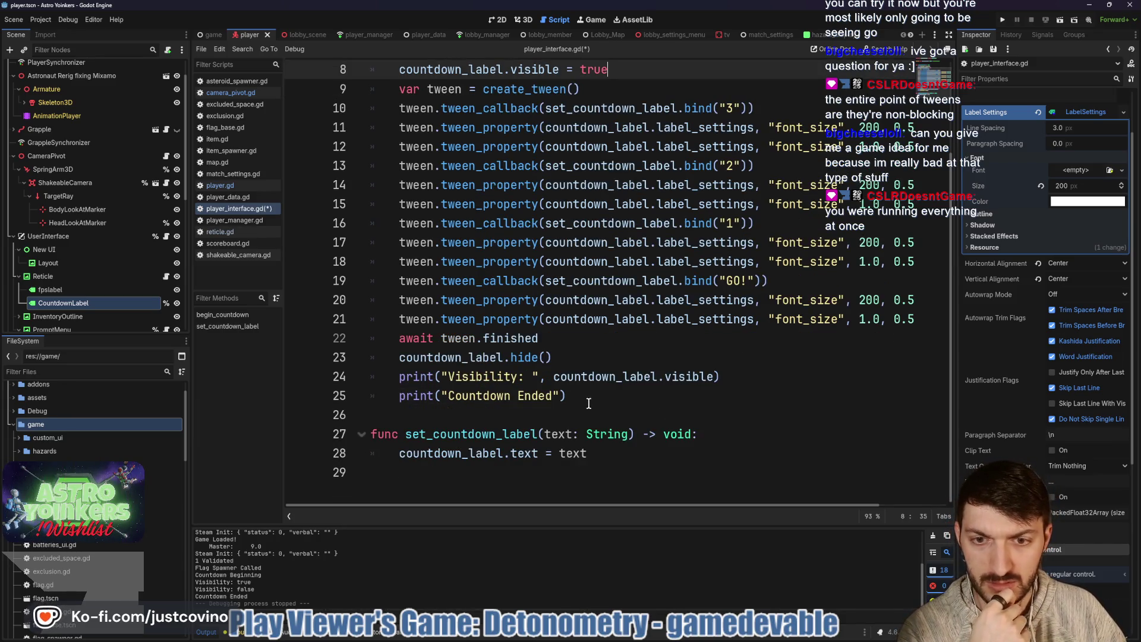
mouse_move(586, 400)
left_mouse_down()
mouse_move(369, 396)
mouse_move(310, 380)
left_mouse_up()
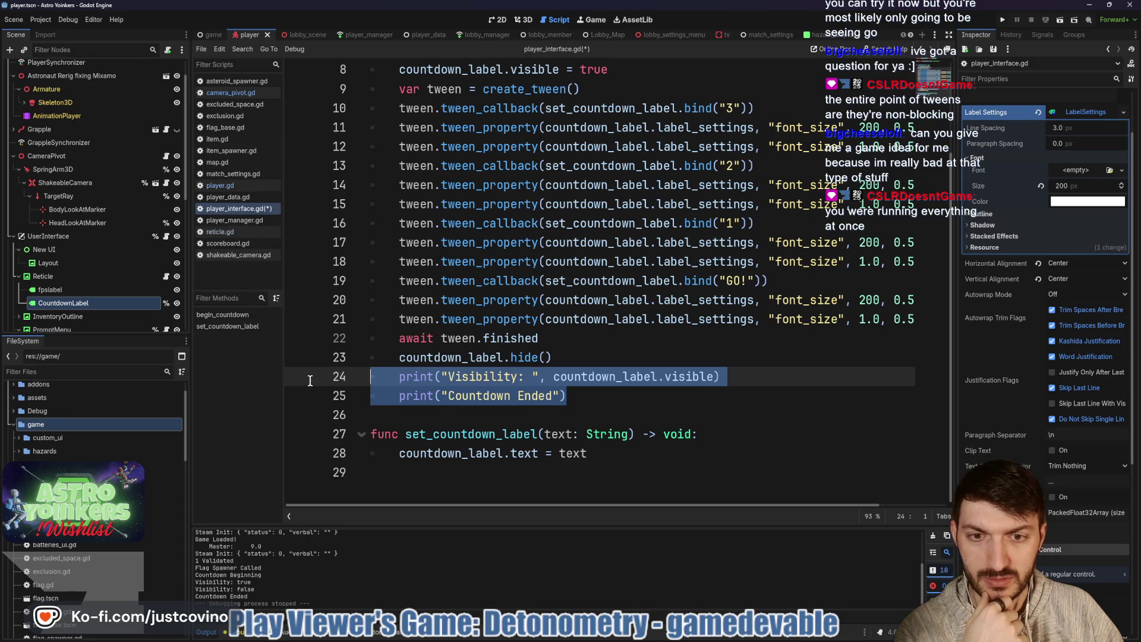
key("BackSpace")
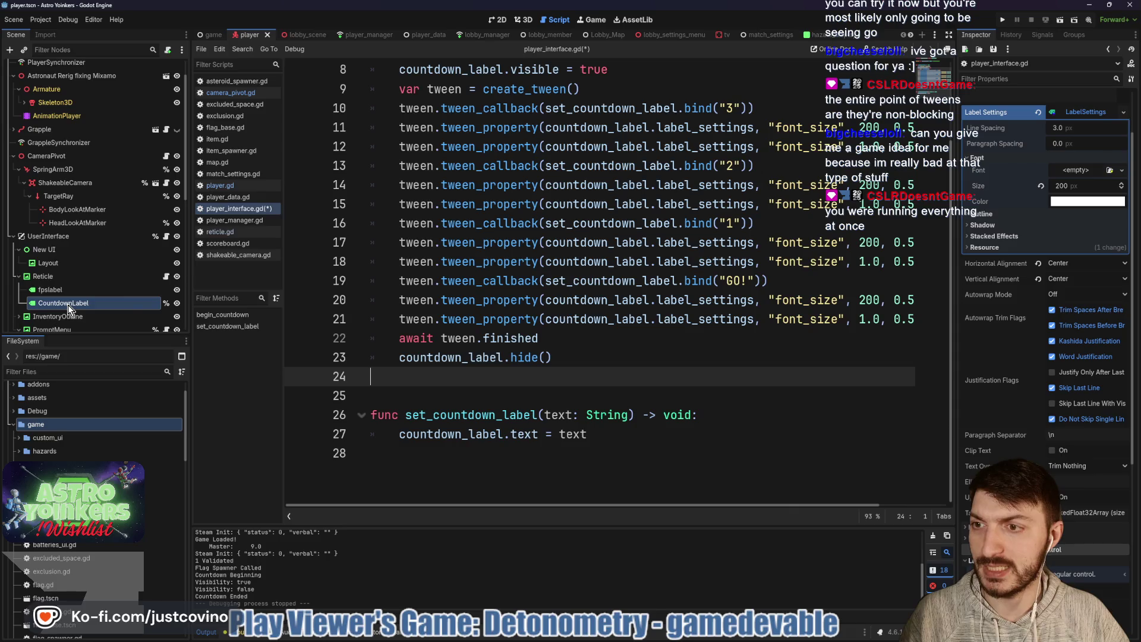
left_click_drag(27, 262, 31, 244)
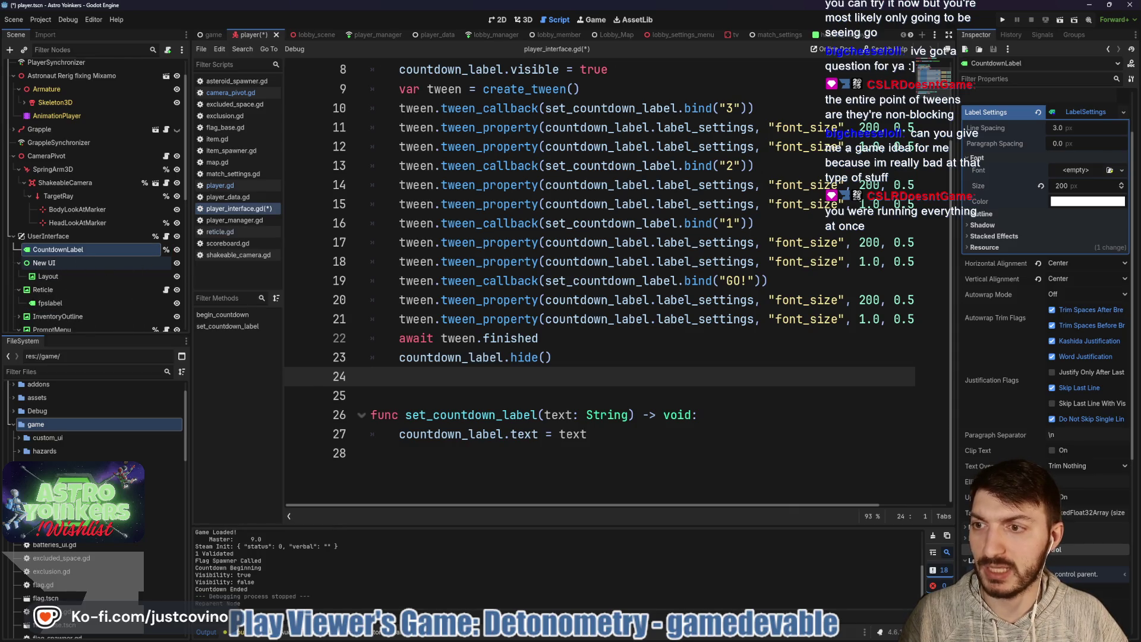
Hide CountdownLabel with its eye icon in the 2D view and save
left_click(493, 22)
left_click(176, 250)
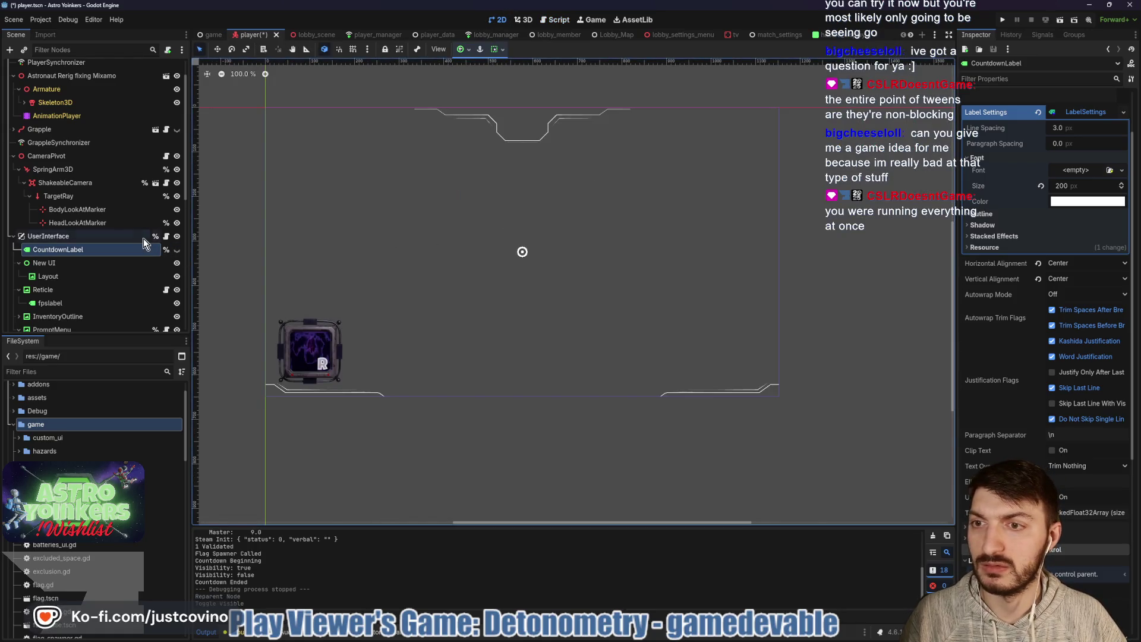
key("ctrl+F3")
left_click(606, 337)
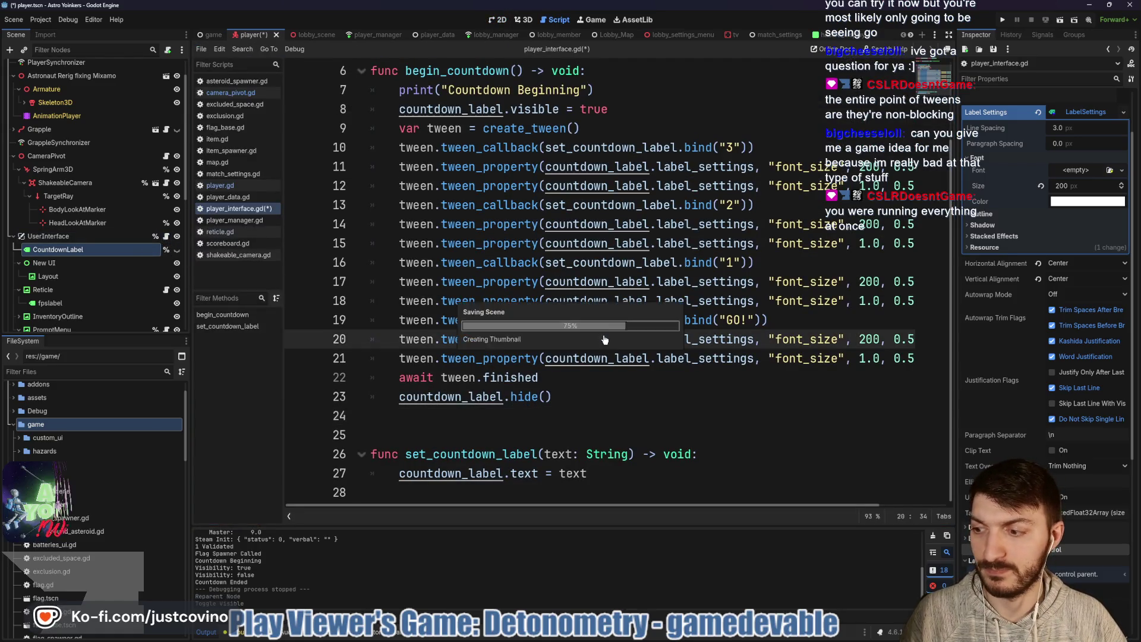
key("ctrl+s")
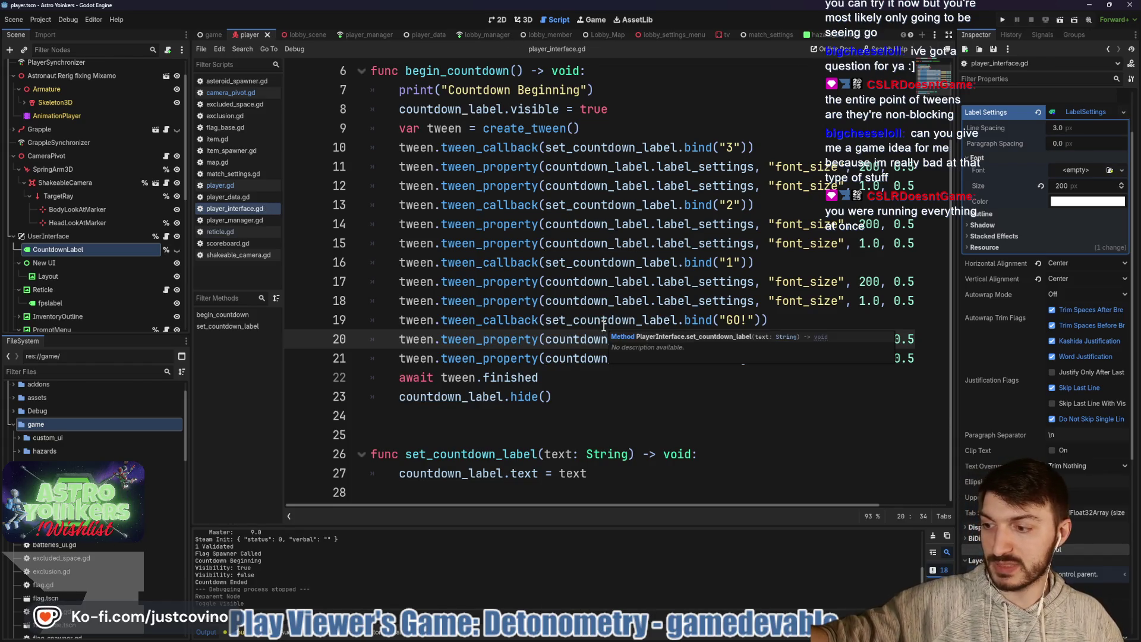
Delete the Countdown Beginning print line from begin_countdown
left_click(601, 378)
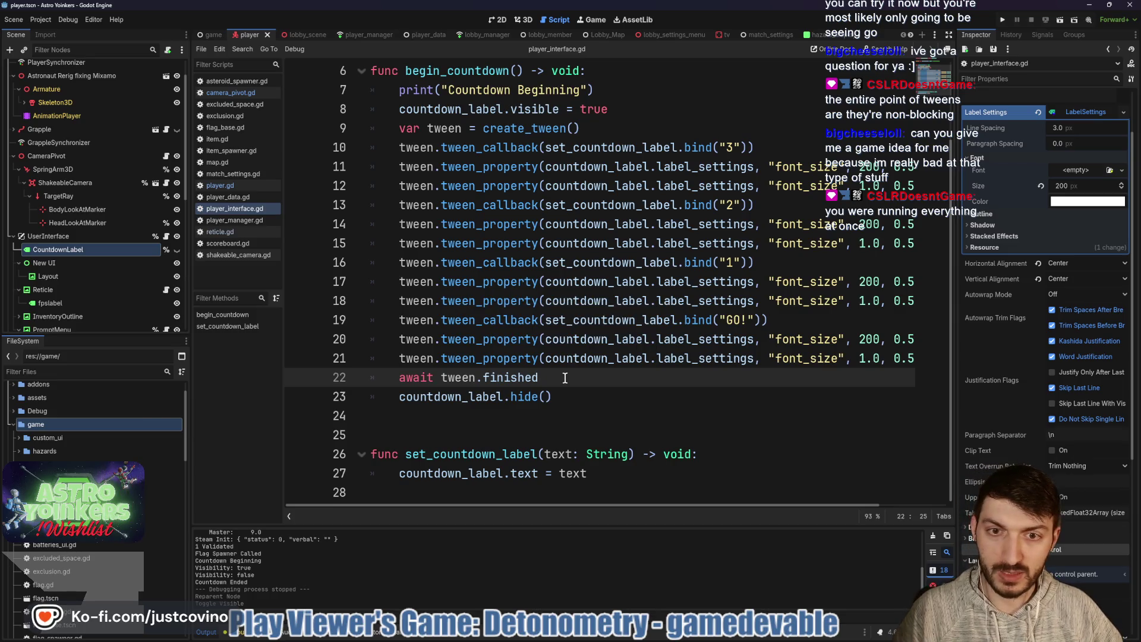
scroll(601, 313, "up", 2)
left_click(430, 143)
left_click_drag(621, 186, 323, 186)
key("BackSpace")
key("BackSpace")
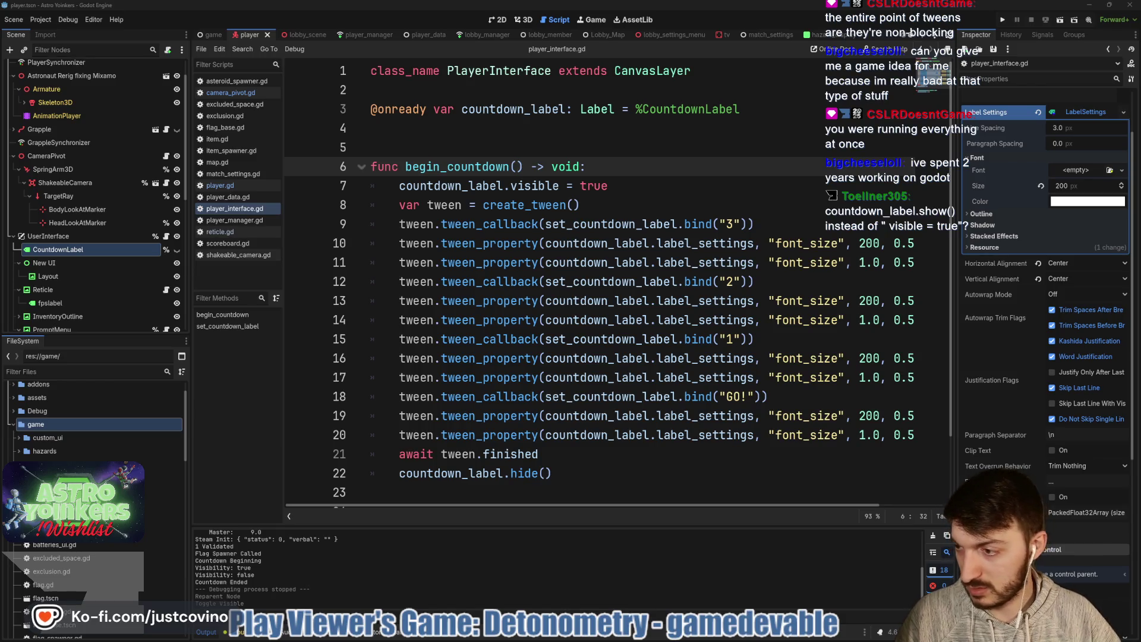
mouse_move(0, 149)
left_mouse_down()
mouse_move(462, 146)
mouse_move(369, 123)
left_mouse_up()
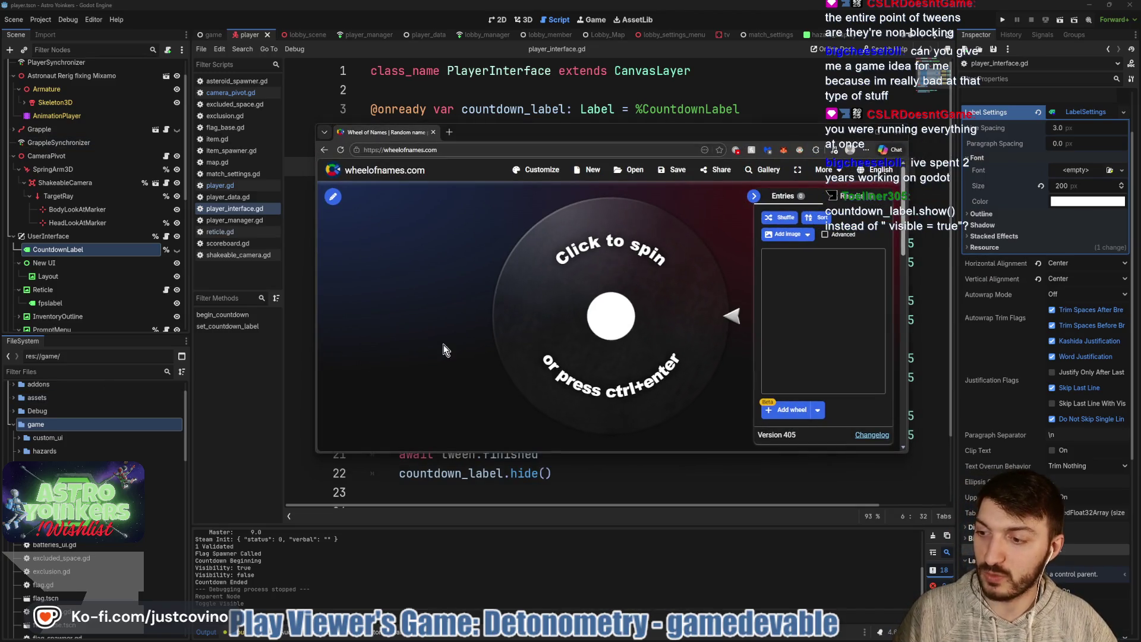
Enter Horror, Point and Click, Adventure and Pvp as wheel entries, then clear them all
left_click(804, 289)
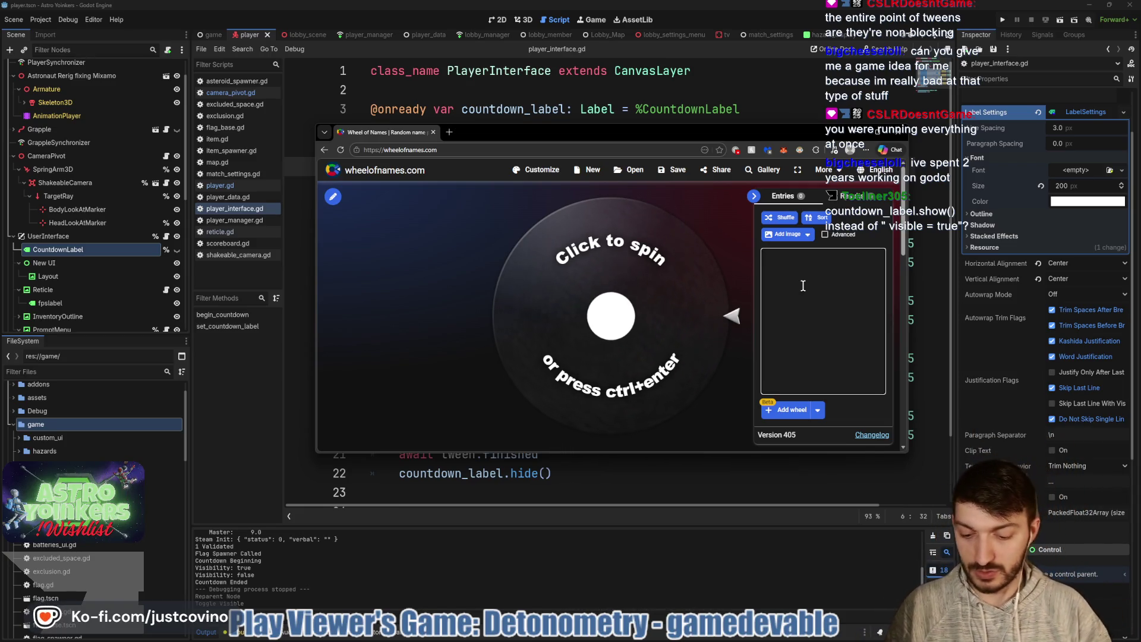
type("Horror")
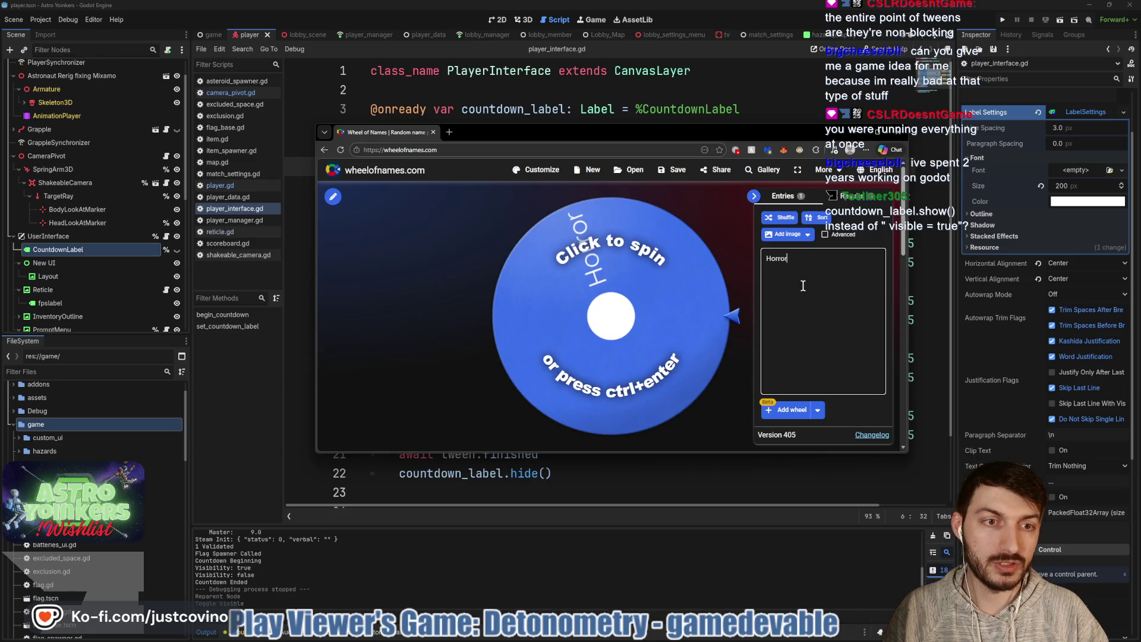
key("Return")
type("Point and Cli")
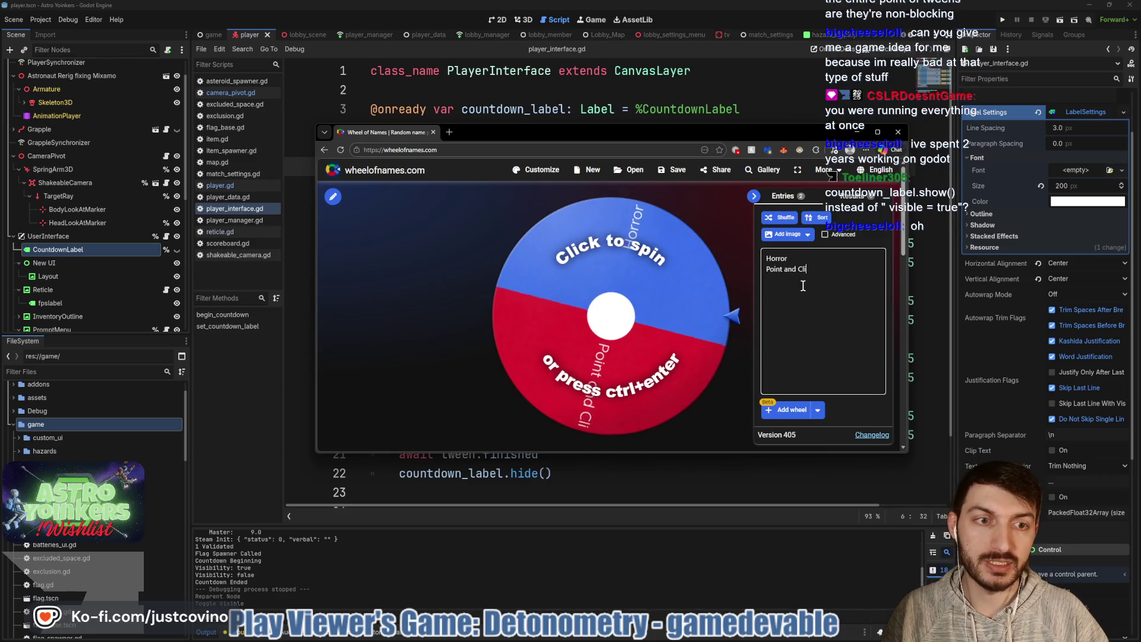
type("ck")
key("Return")
type("Adventure")
key("Return")
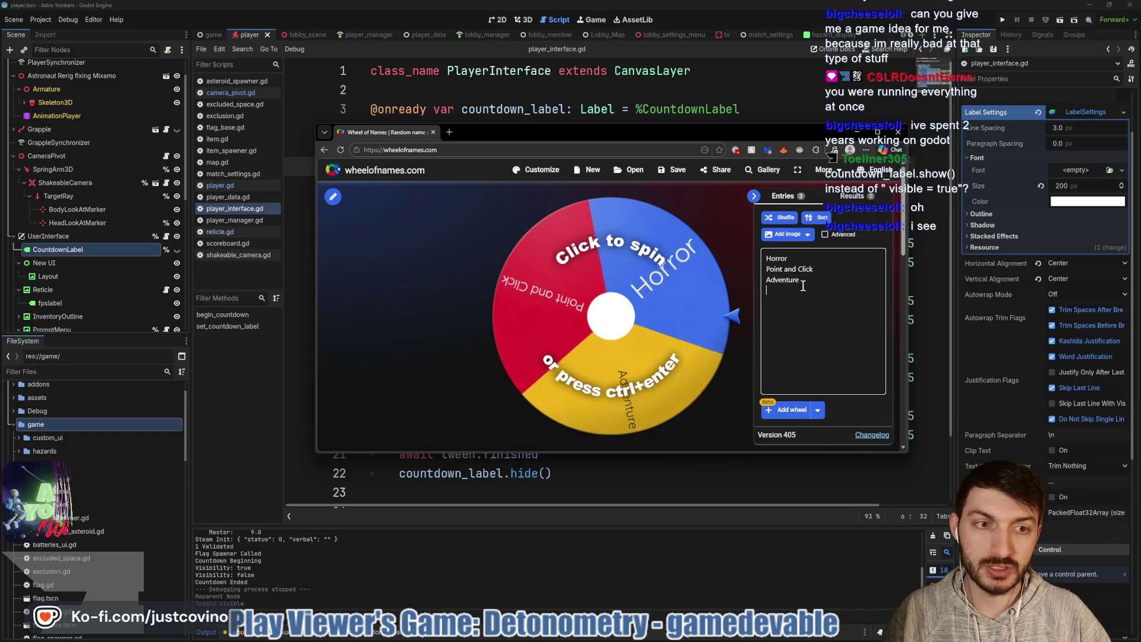
type("Pvp")
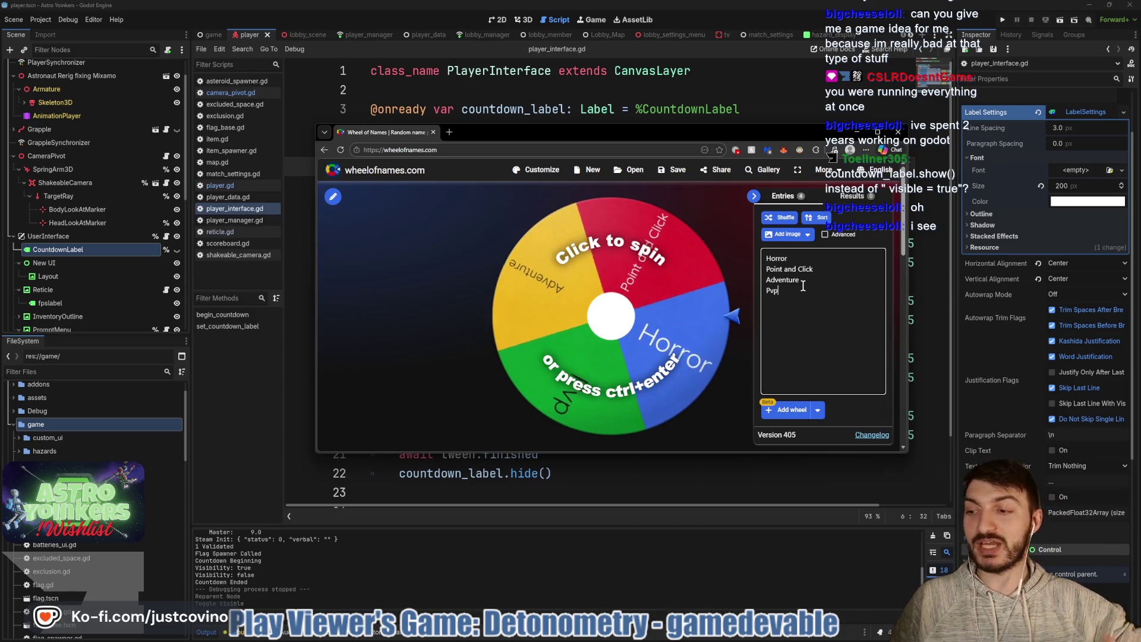
key("ctrl+a")
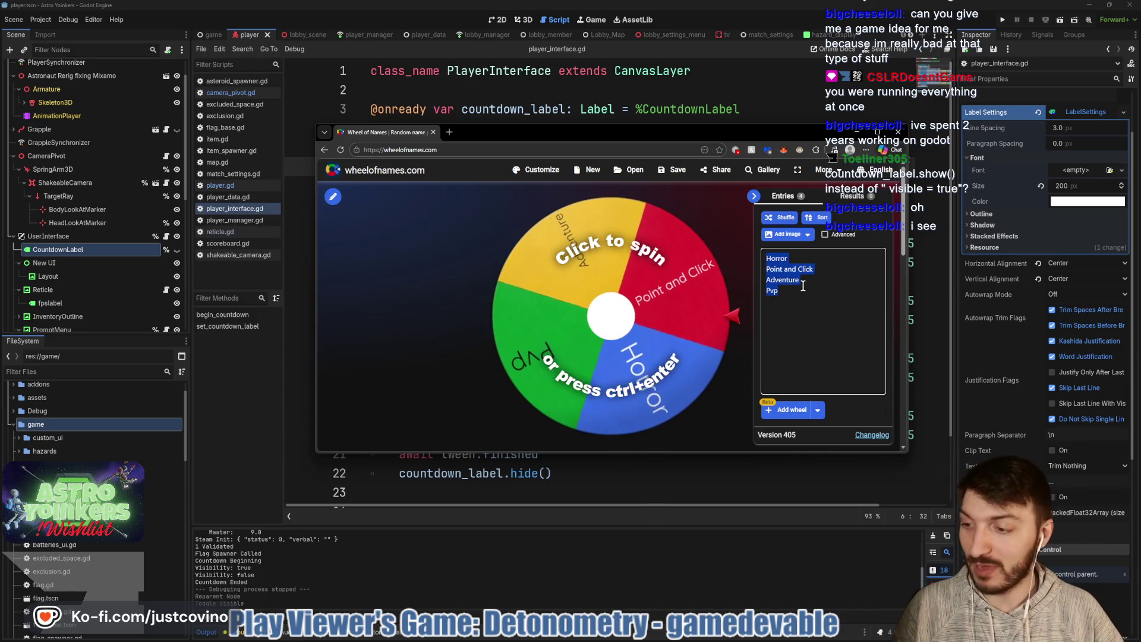
key("BackSpace")
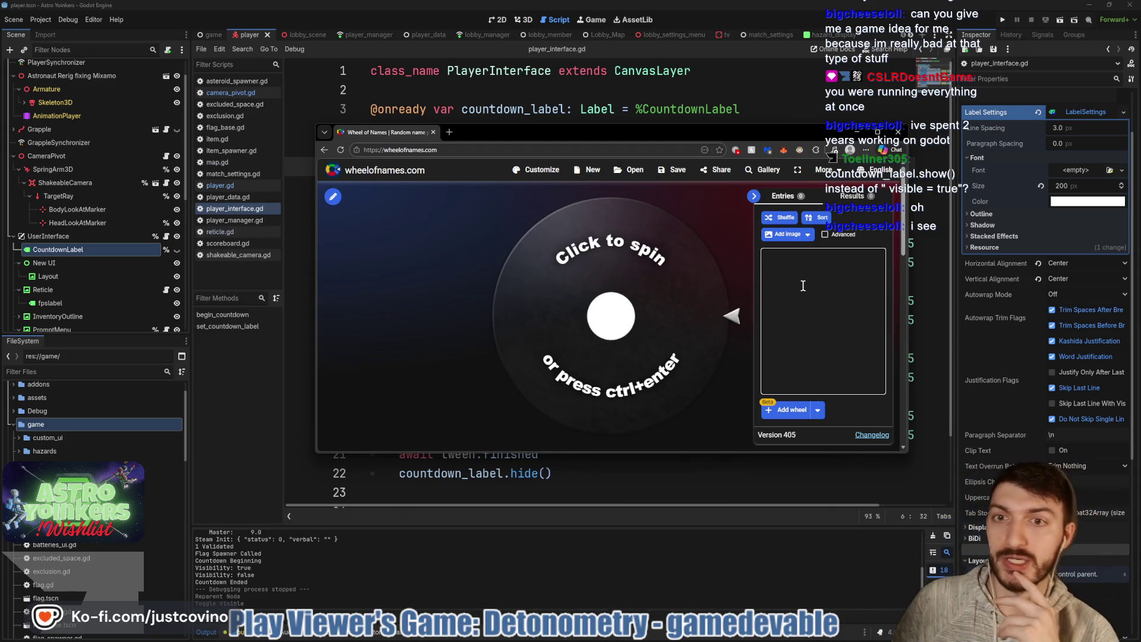
Enter Nature, Space and Food, clear the entries, and close the wheel window
type("Nature ")
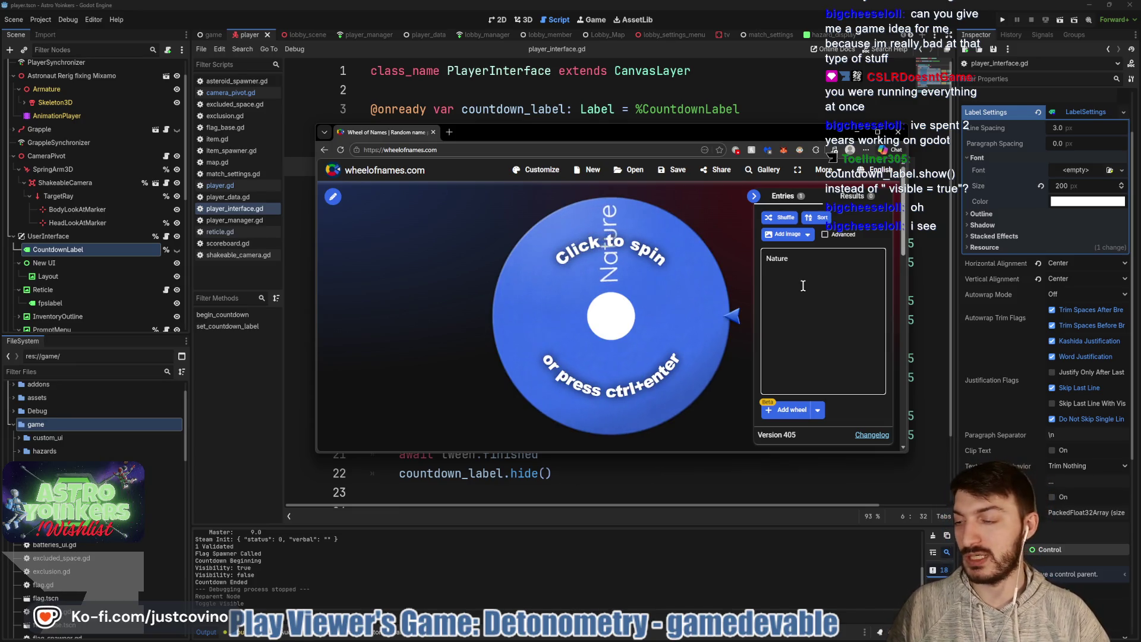
type("Space")
key("Return")
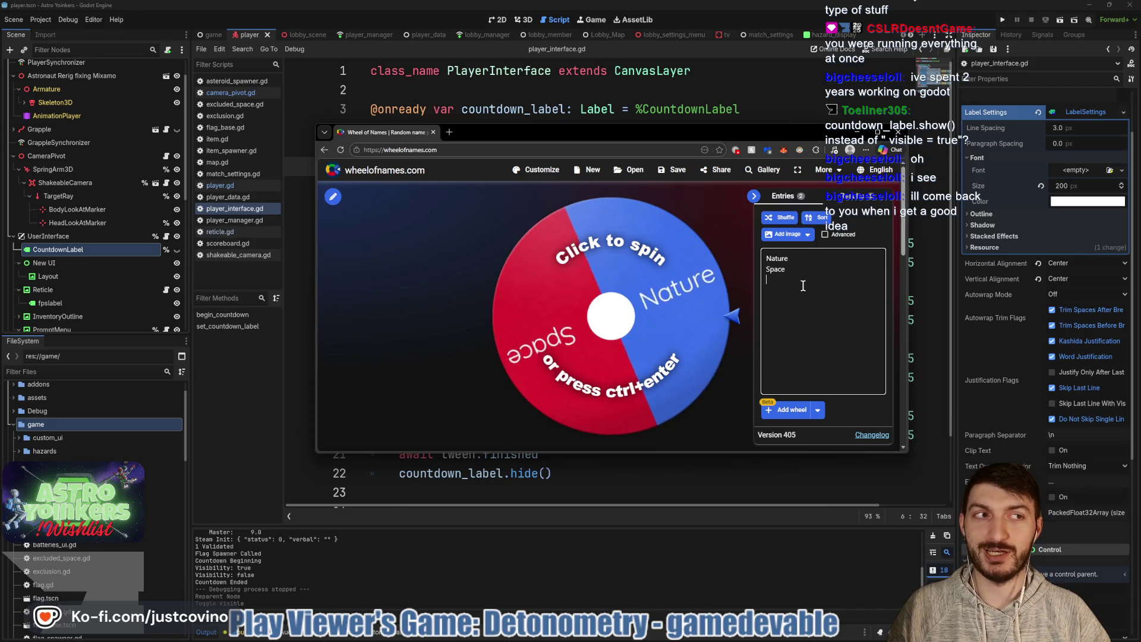
type("Food")
key("Return")
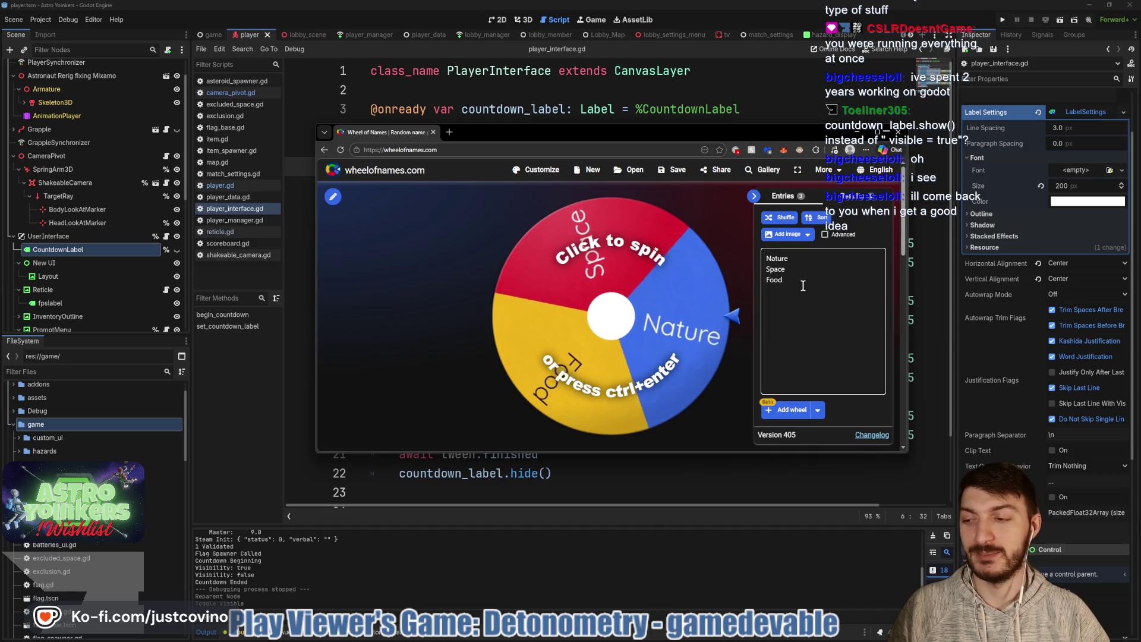
key("ctrl+a")
key("BackSpace")
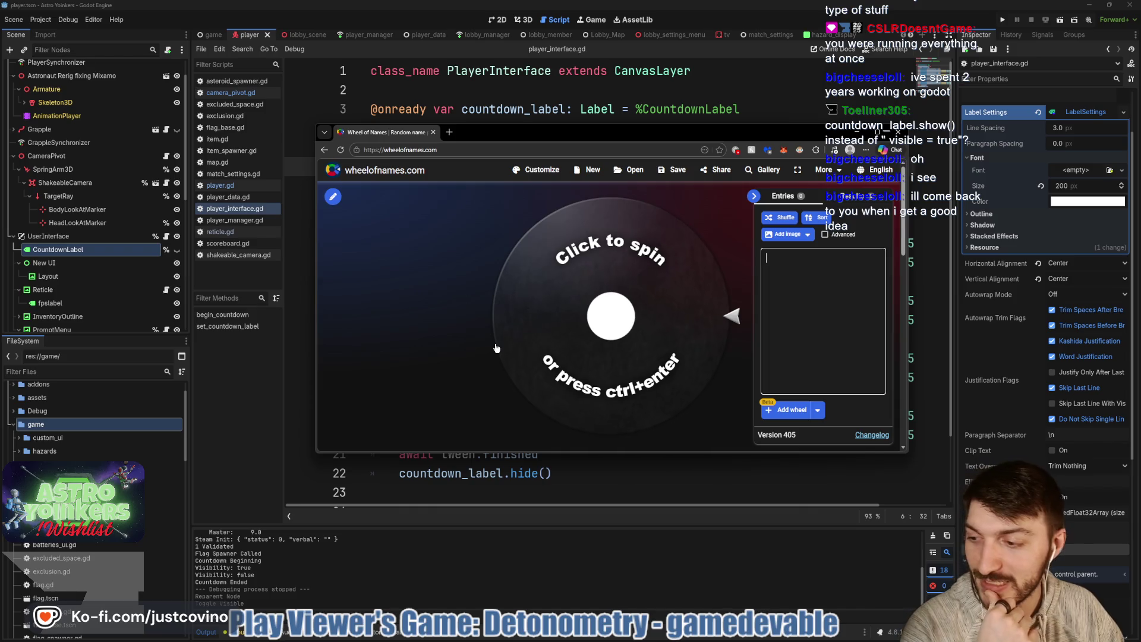
left_click(433, 132)
left_click(630, 281)
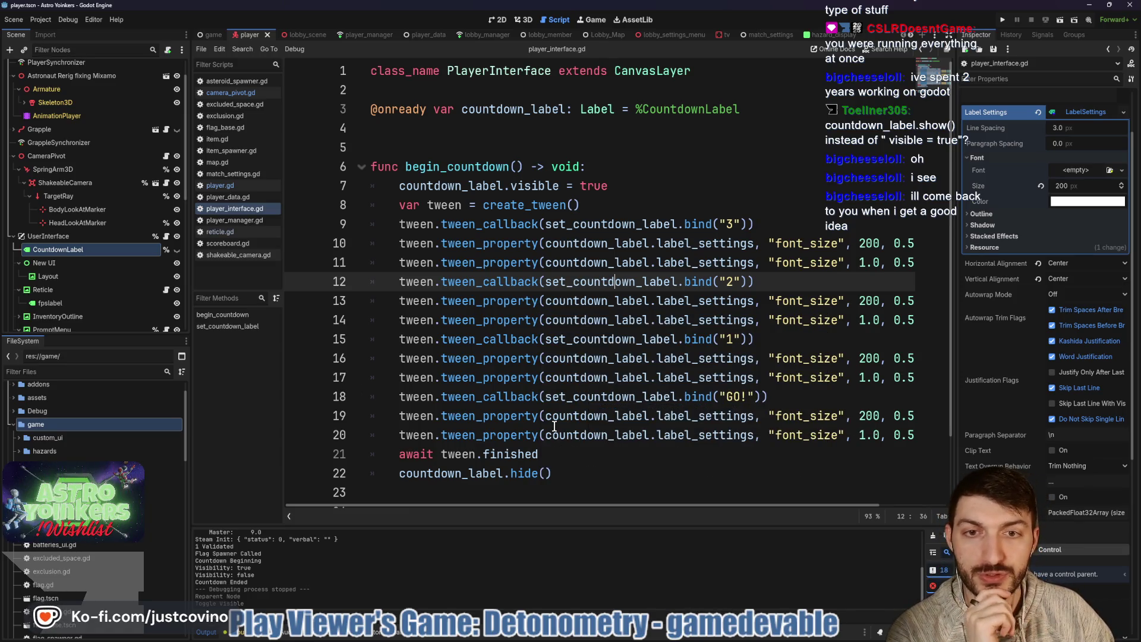
Replace 'visible = true' on line 7 with show() and save player_interface.gd
left_click_drag(617, 187, 507, 187)
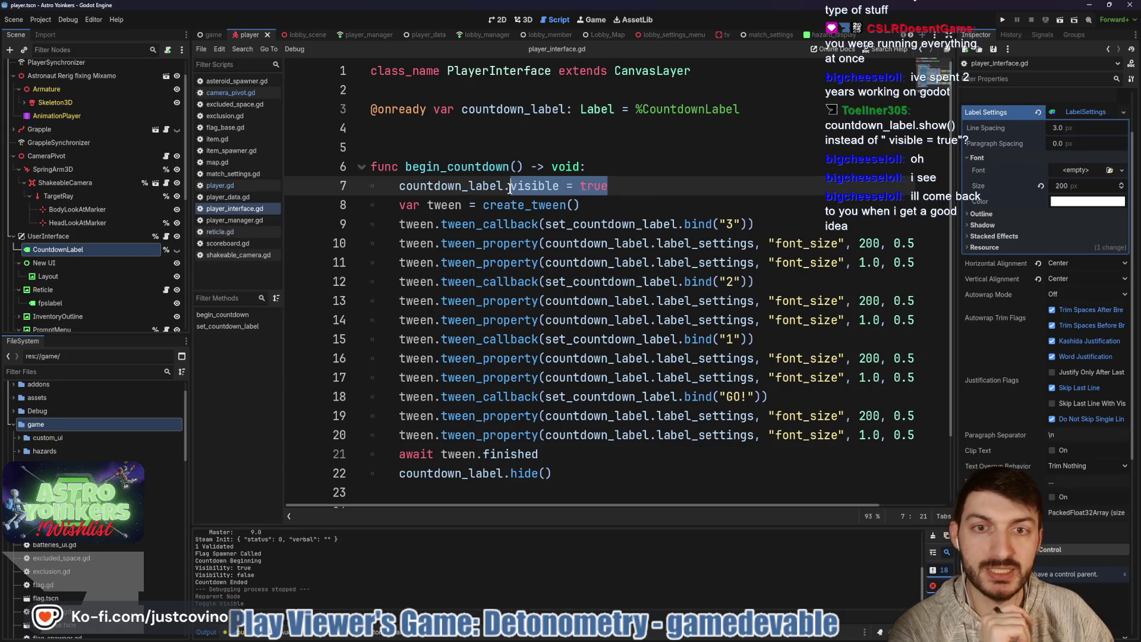
type("show()")
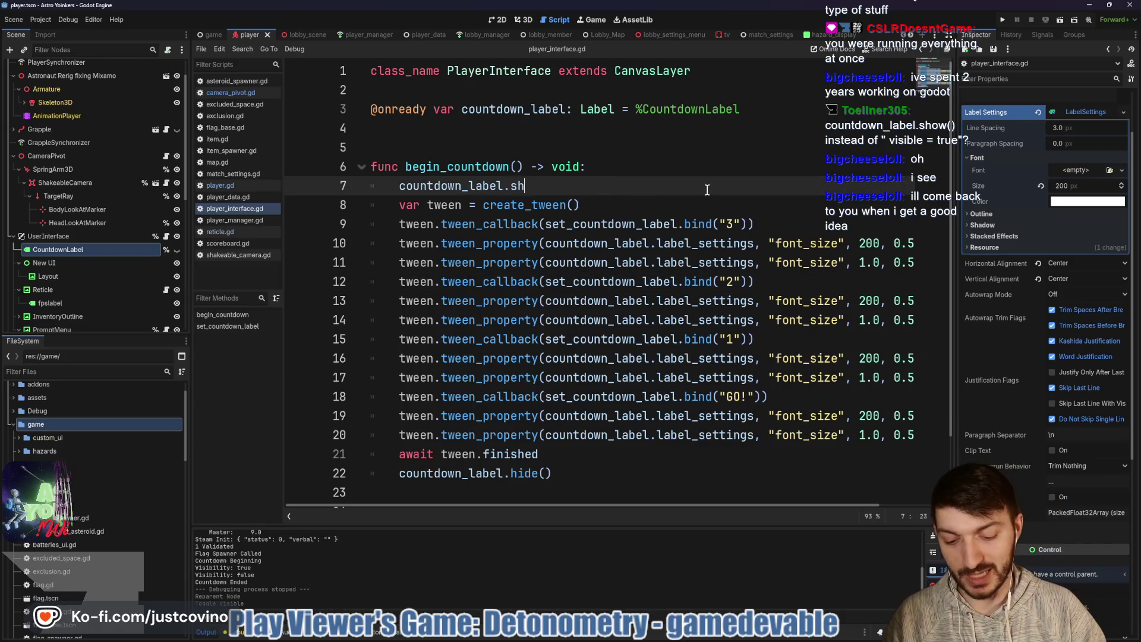
mouse_move(535, 188)
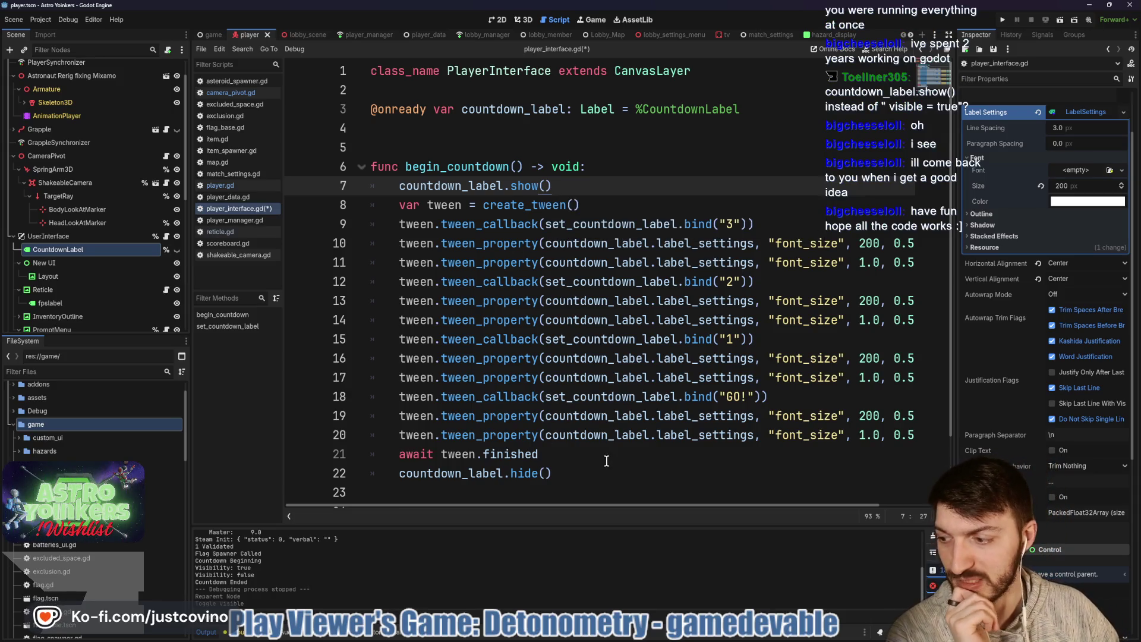
scroll(612, 462, "down", 1)
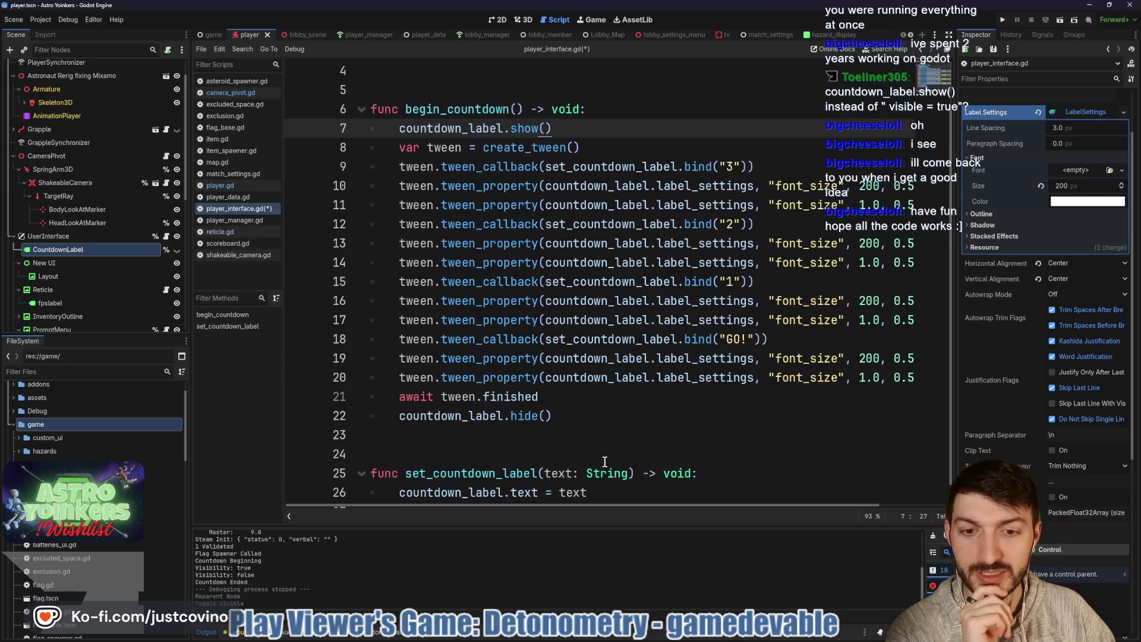
left_click(567, 422)
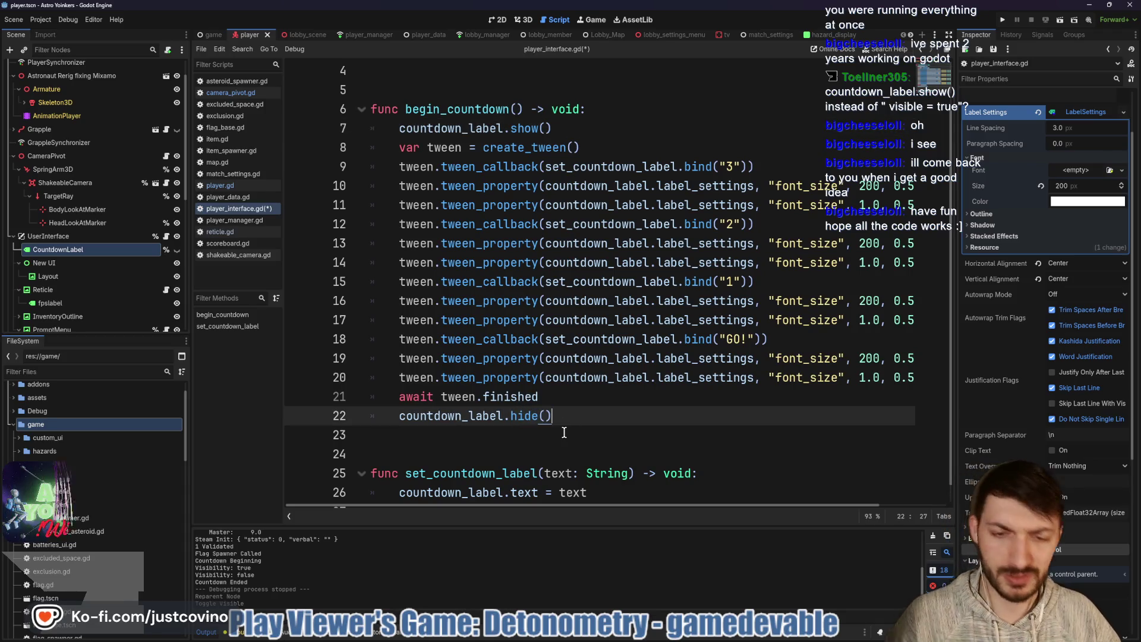
key("ctrl+s")
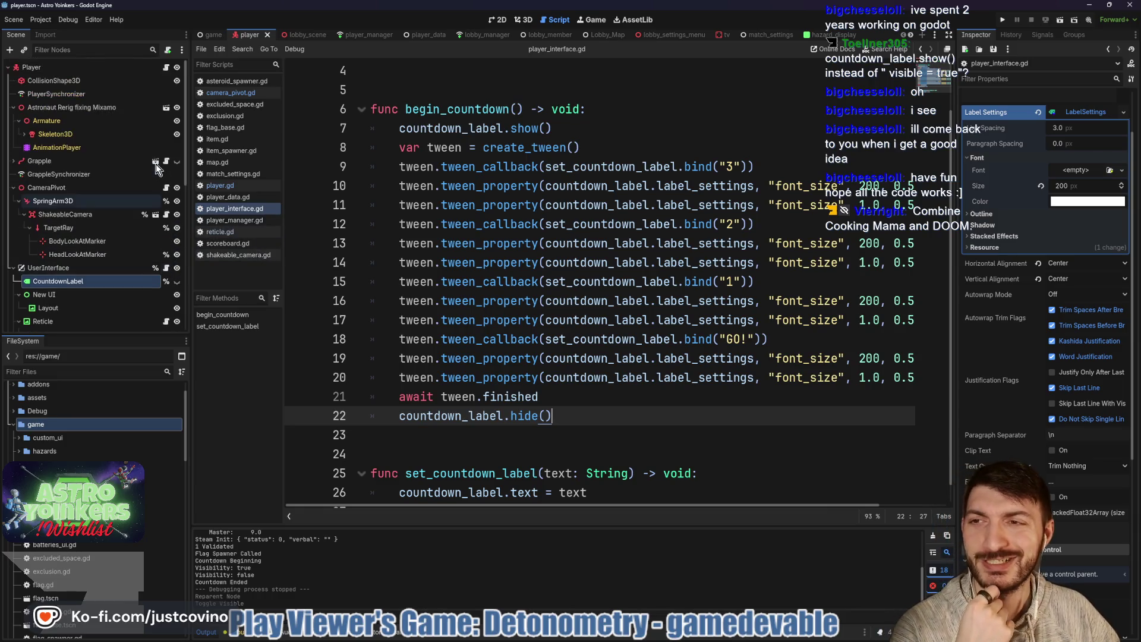
scroll(119, 238, "up", 2)
left_click(491, 99)
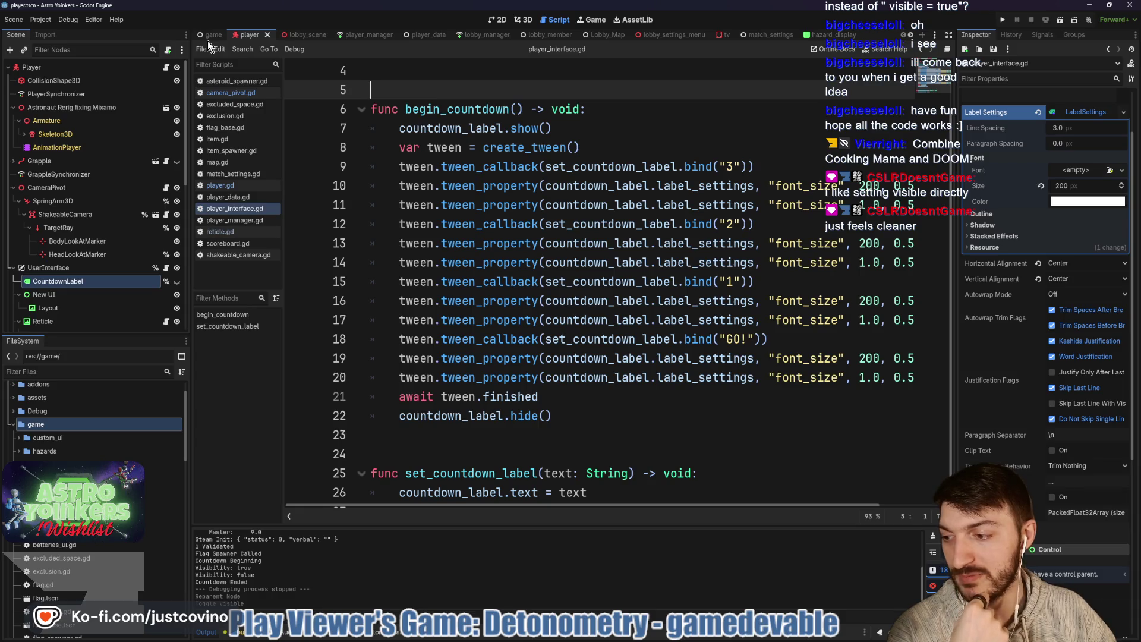
triple_click(569, 129)
left_click(606, 138)
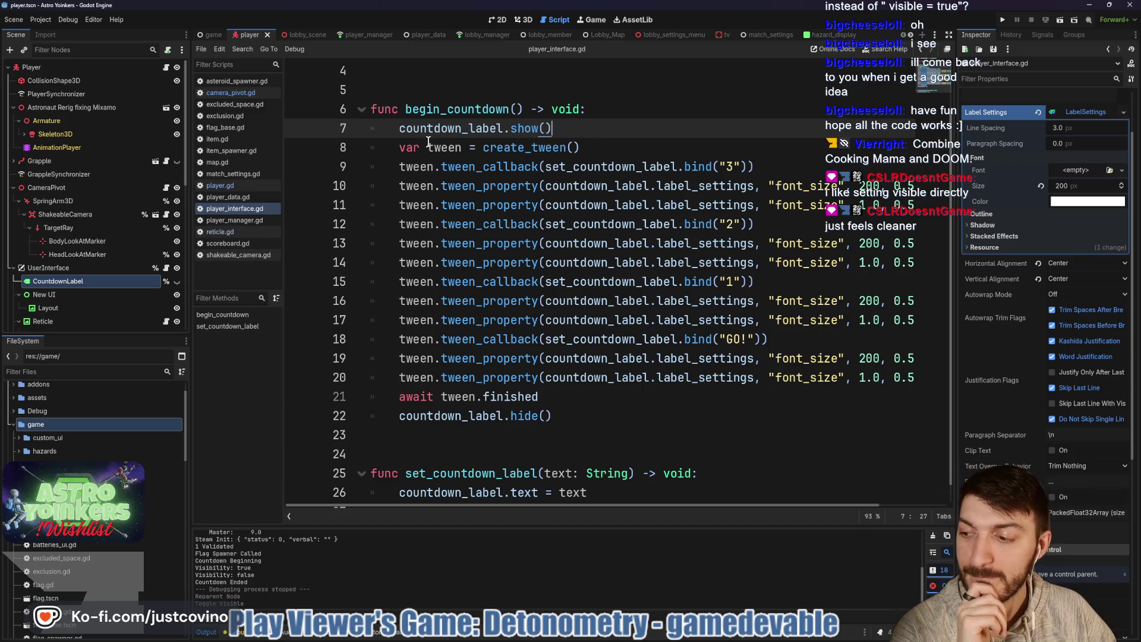
Look through the lobby_scene script and map.gd's map-size and flag code, then switch to Notion
left_click(300, 35)
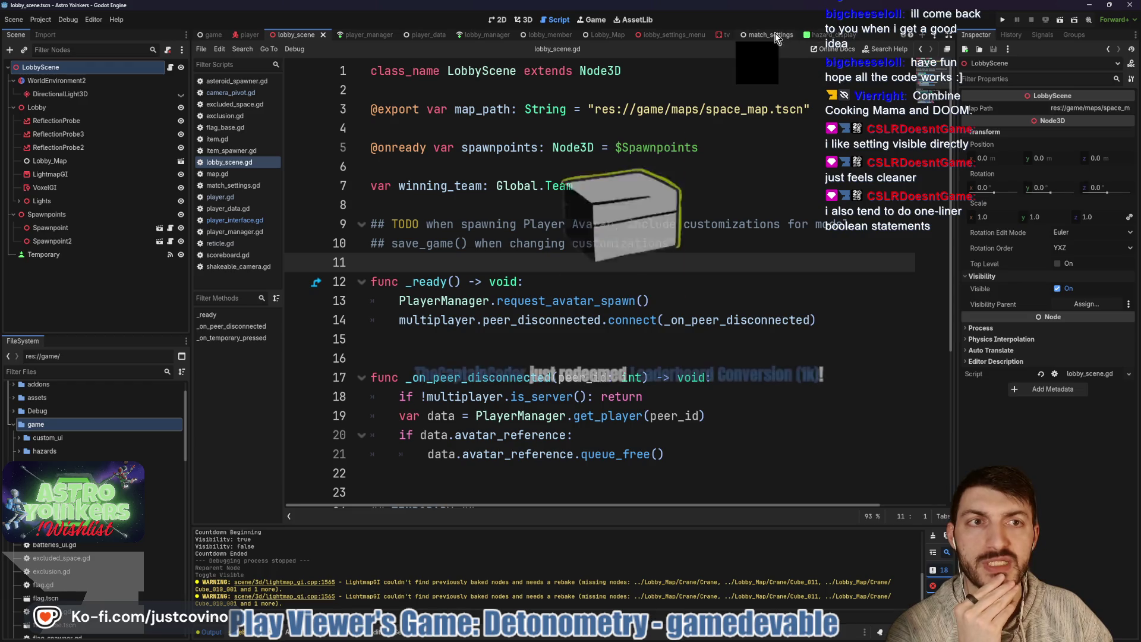
scroll(819, 37, "down", 4)
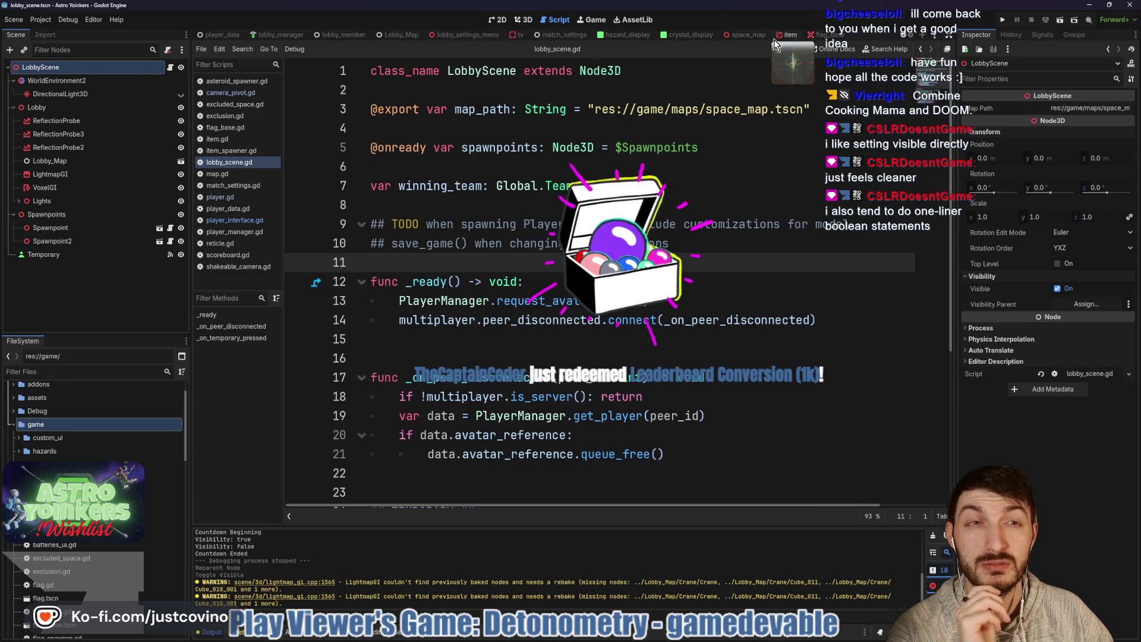
left_click(748, 35)
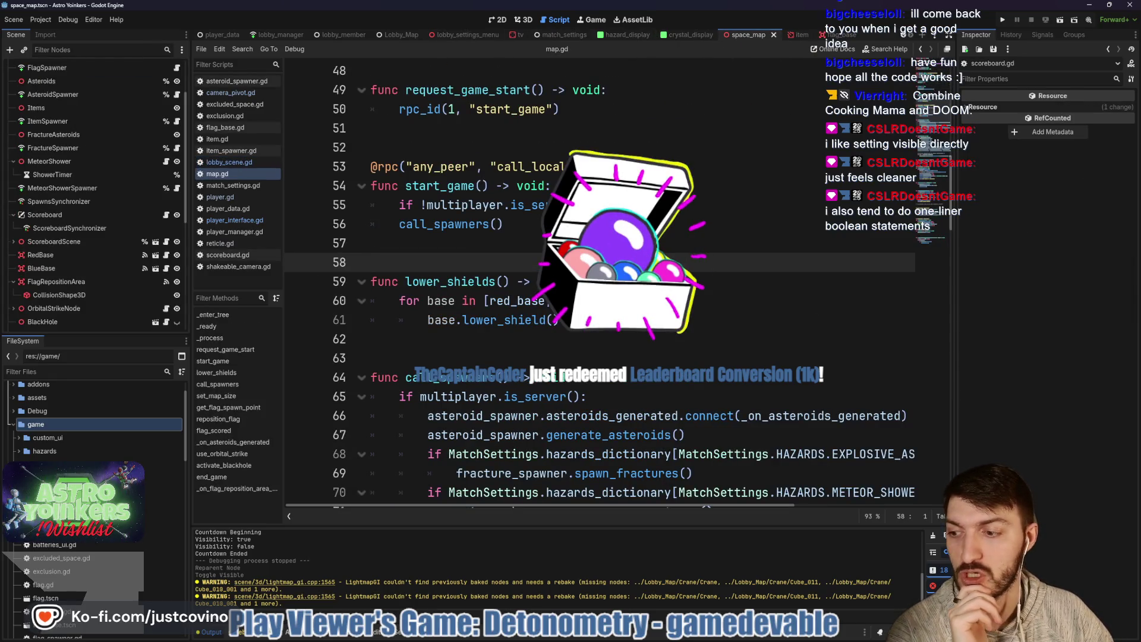
scroll(561, 259, "up", 4)
scroll(561, 259, "down", 13)
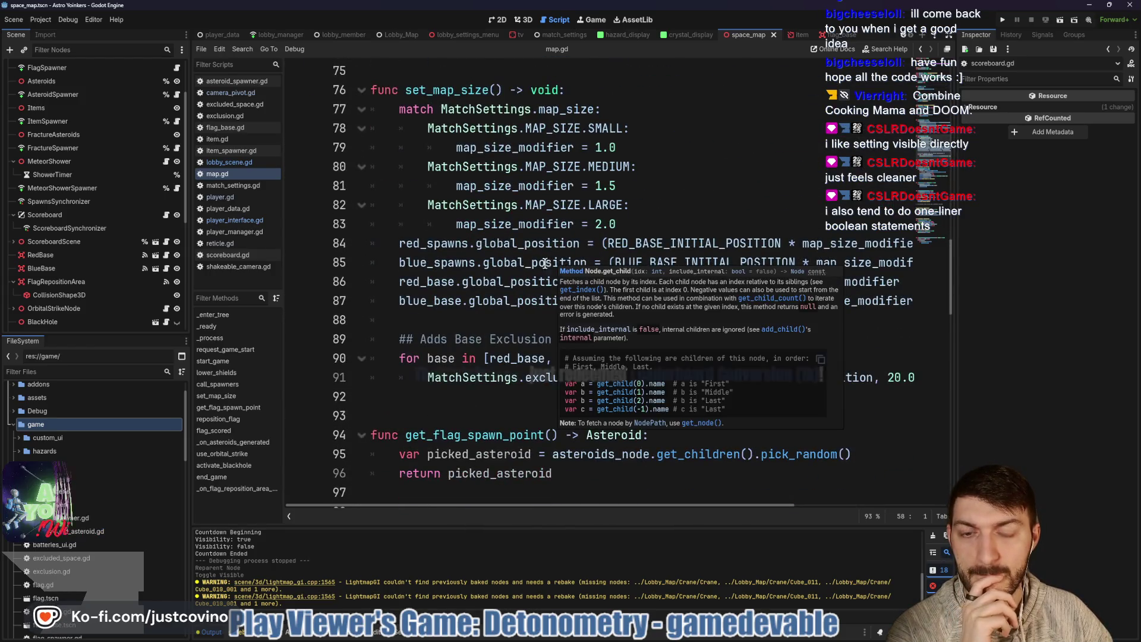
scroll(553, 260, "down", 5)
scroll(481, 304, "down", 3)
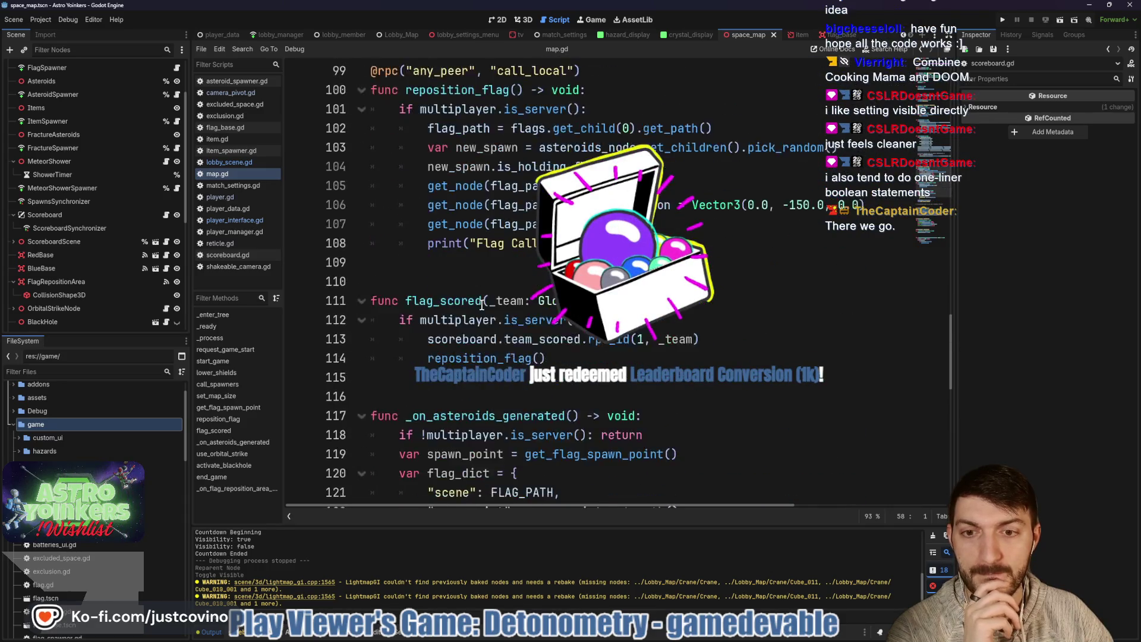
scroll(483, 304, "up", 10)
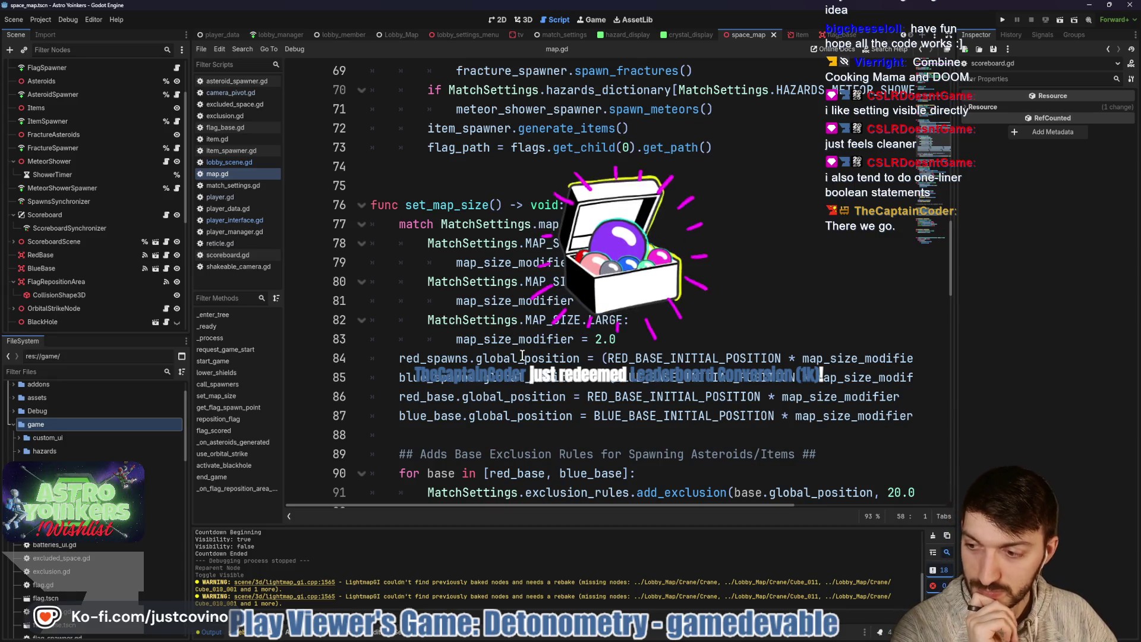
key("alt+Tab")
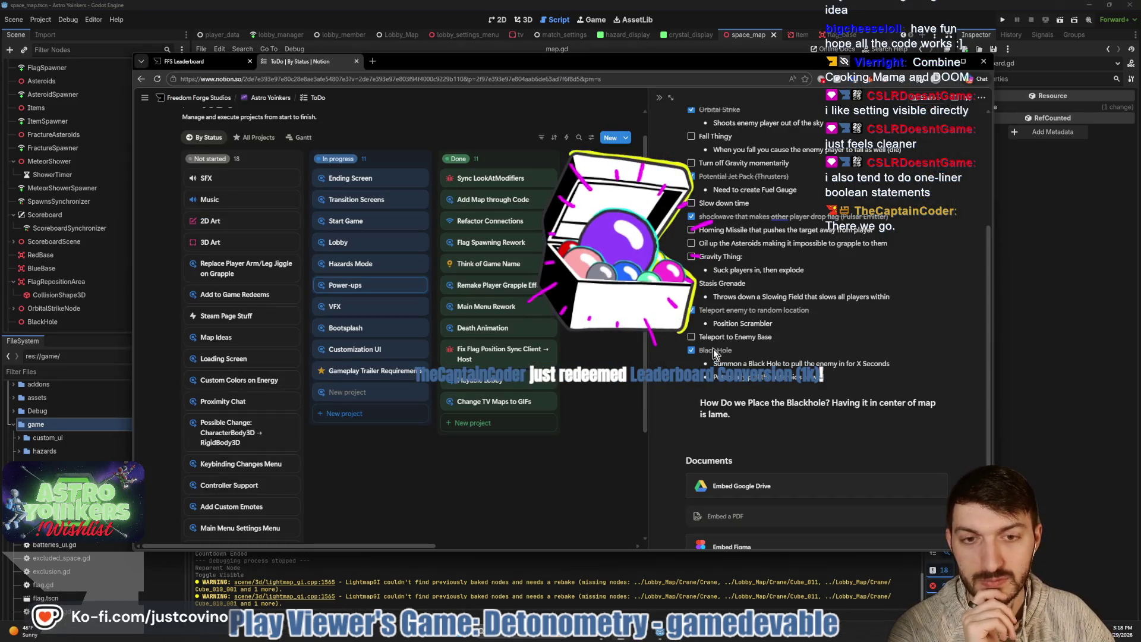
Switch to the FFS Leaderboard browser tab
left_click(206, 63)
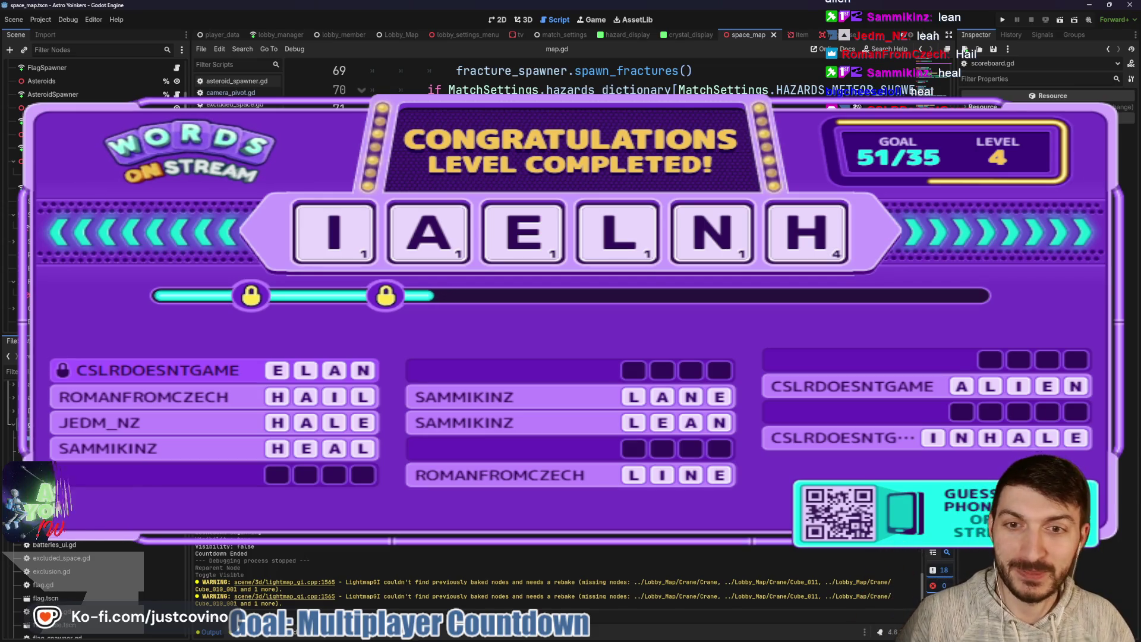
Scroll down through map.gd's base exclusion rules loop after the round closes
scroll(558, 80, "down", 3)
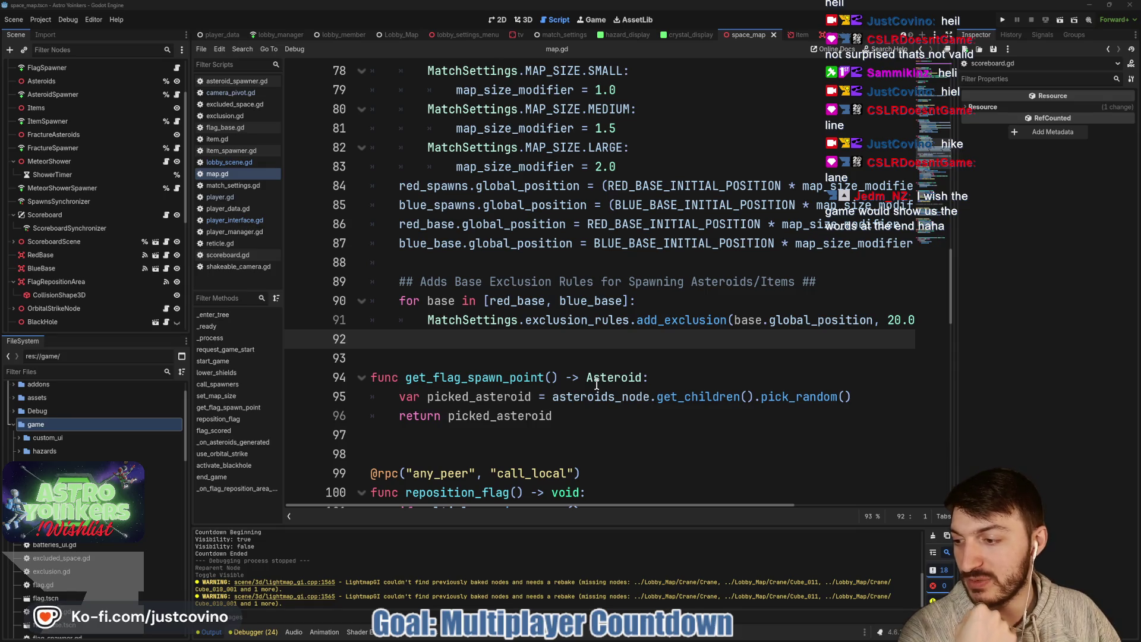
left_click(510, 357)
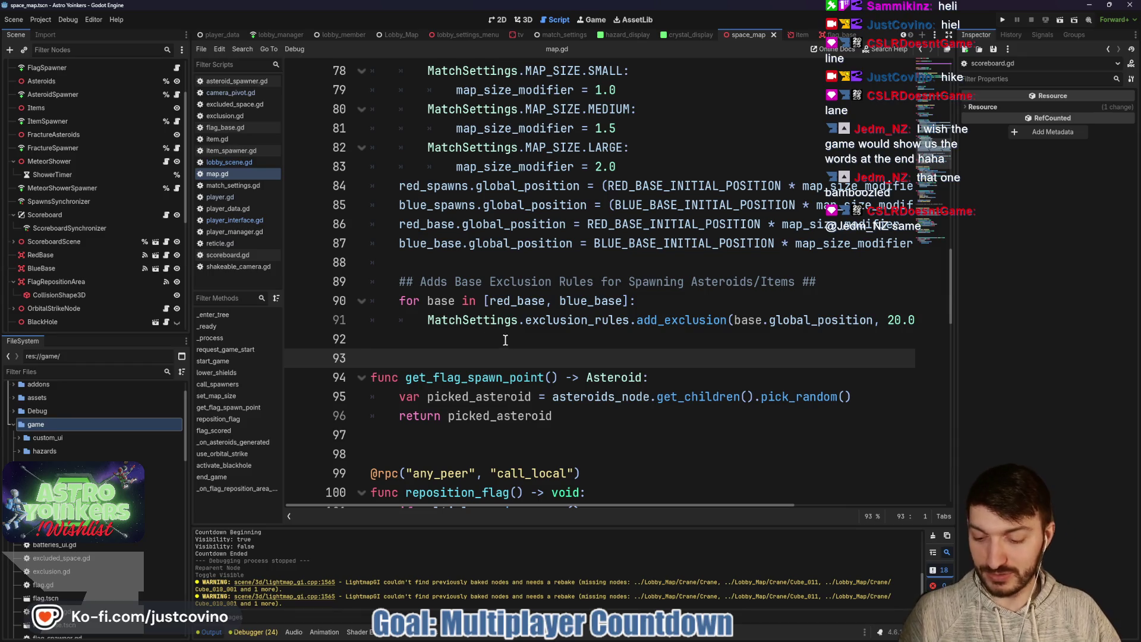
left_click(509, 339)
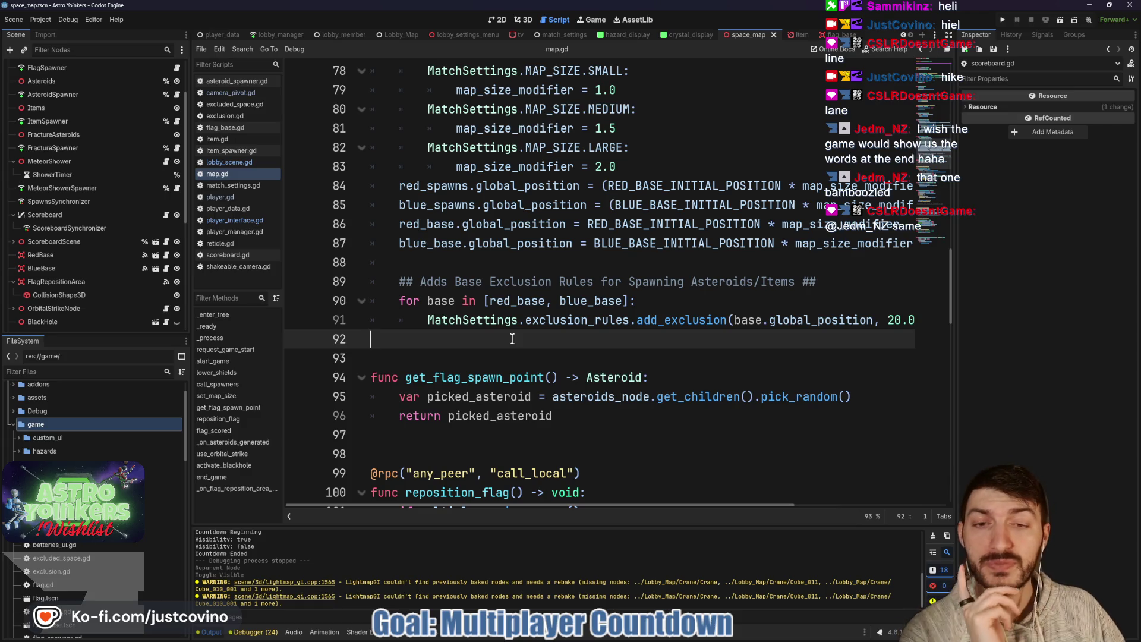
scroll(511, 339, "down", 2)
scroll(510, 341, "down", 4)
scroll(523, 347, "up", 20)
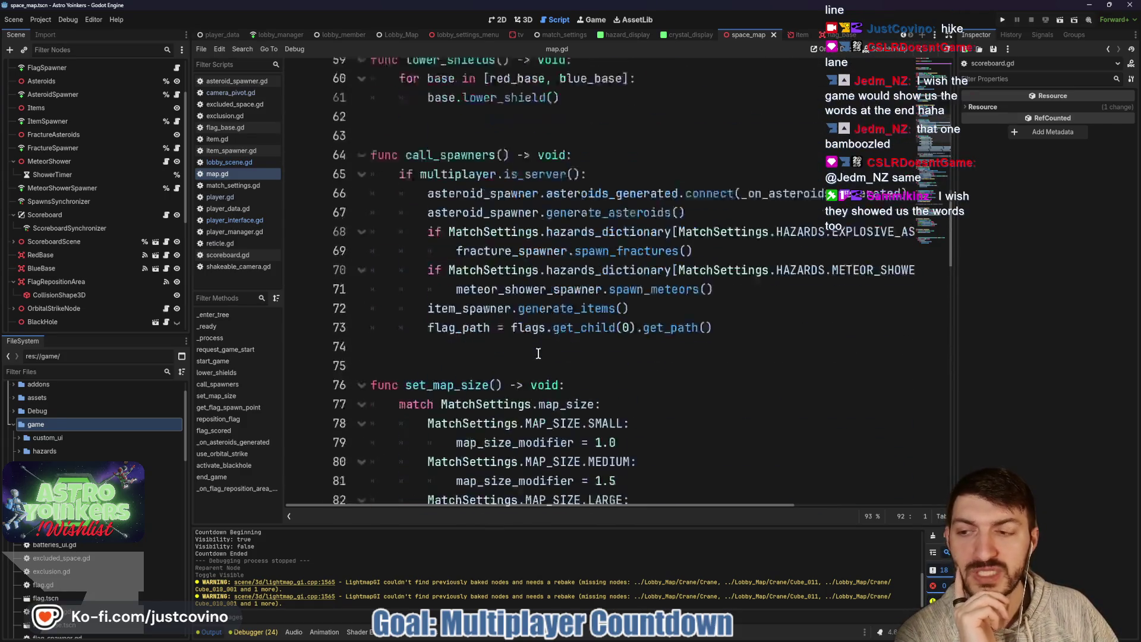
scroll(537, 353, "up", 2)
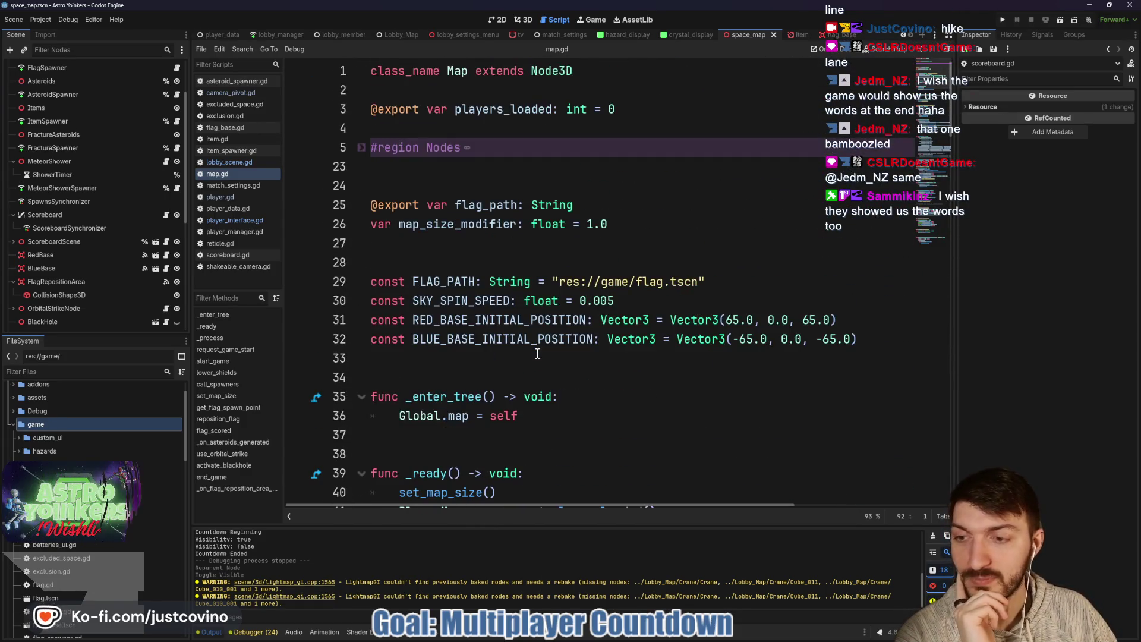
left_click(550, 252)
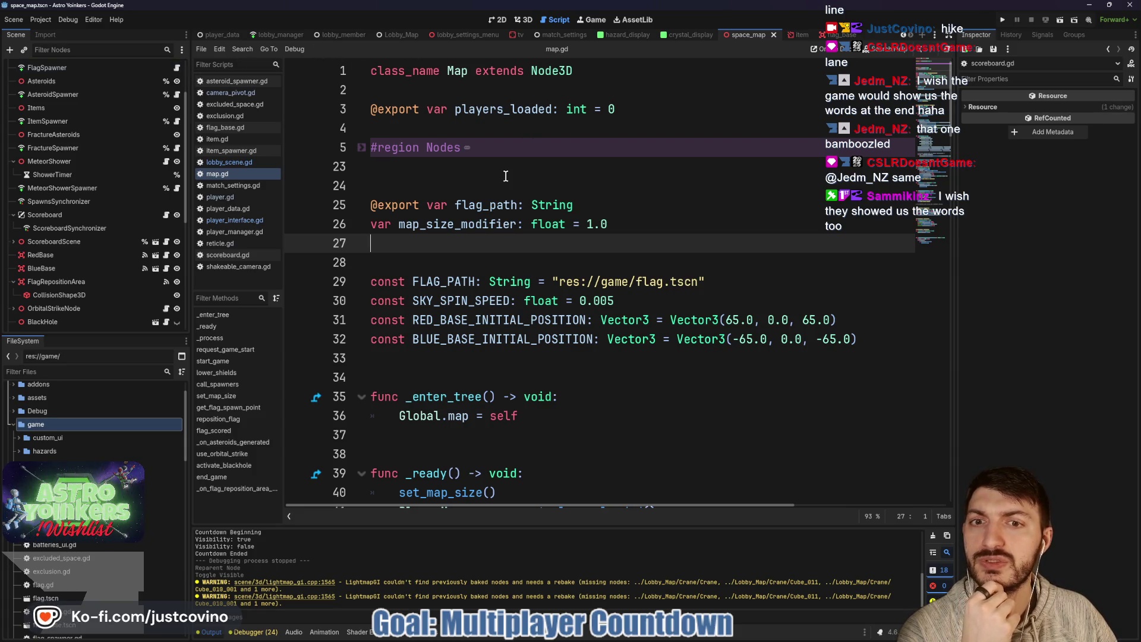
scroll(295, 37, "up", 3)
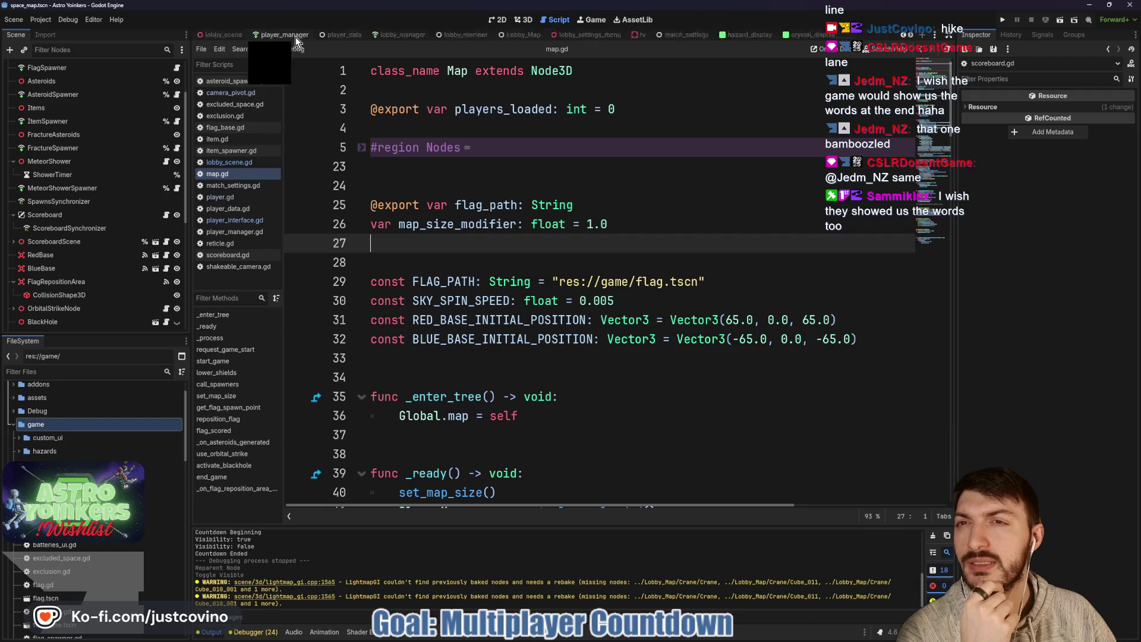
scroll(538, 244, "down", 1)
scroll(538, 244, "down", 8)
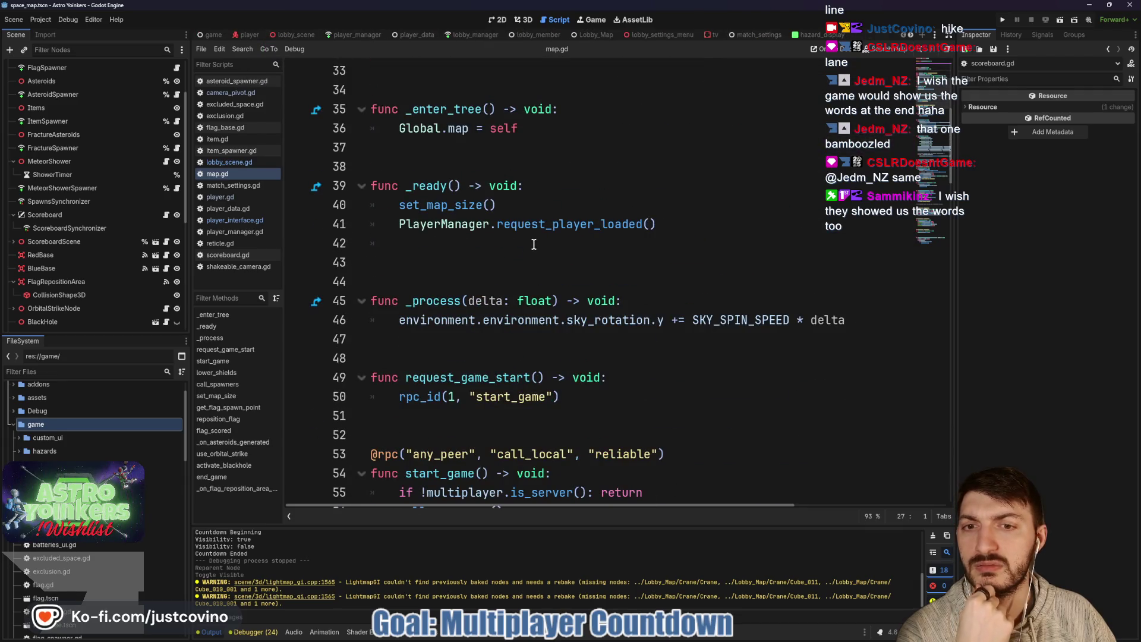
double_click(435, 243)
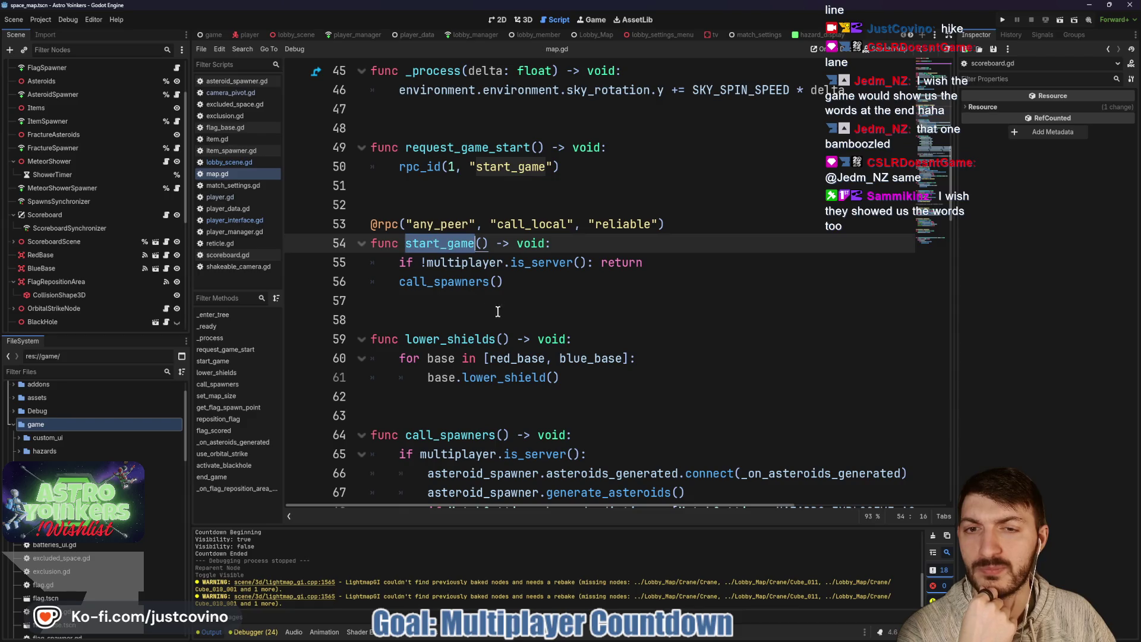
double_click(438, 281)
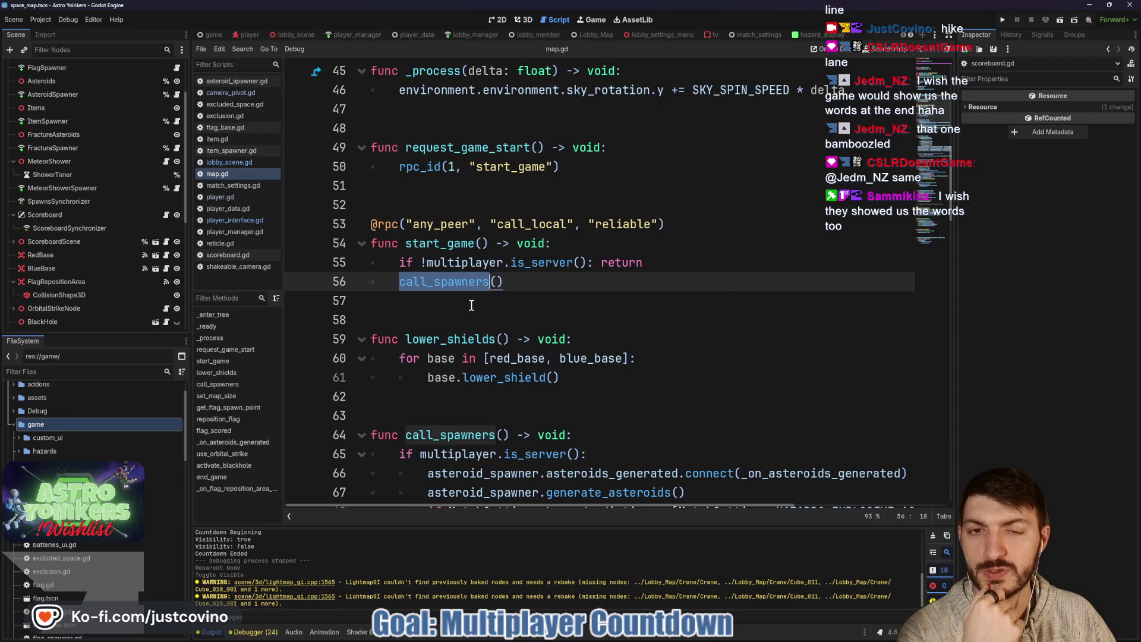
scroll(470, 304, "down", 2)
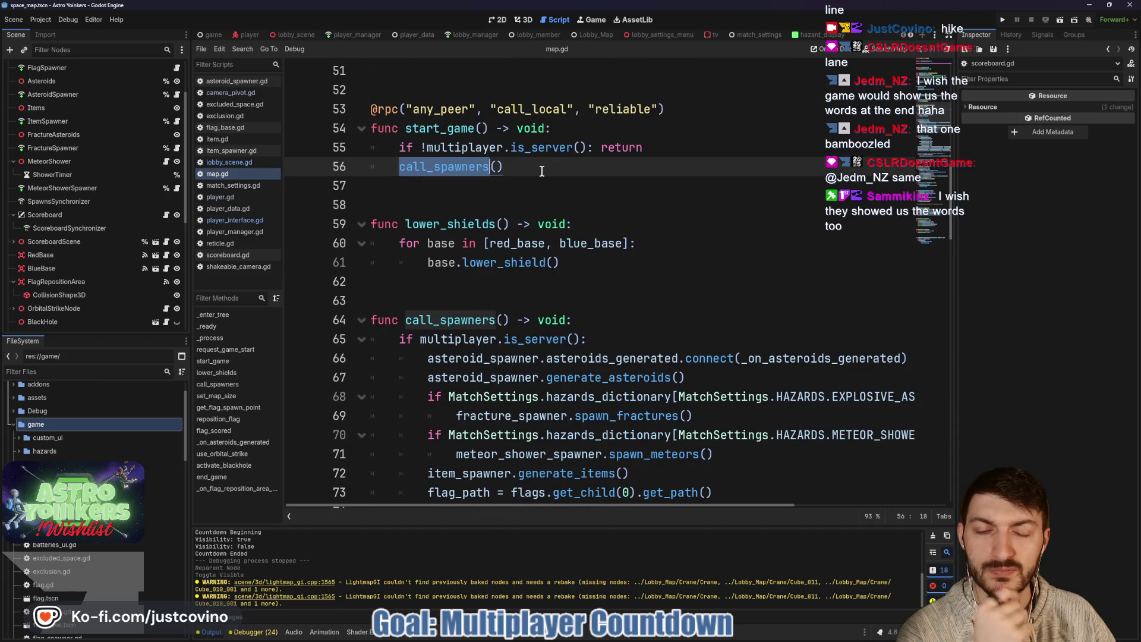
left_click(452, 189)
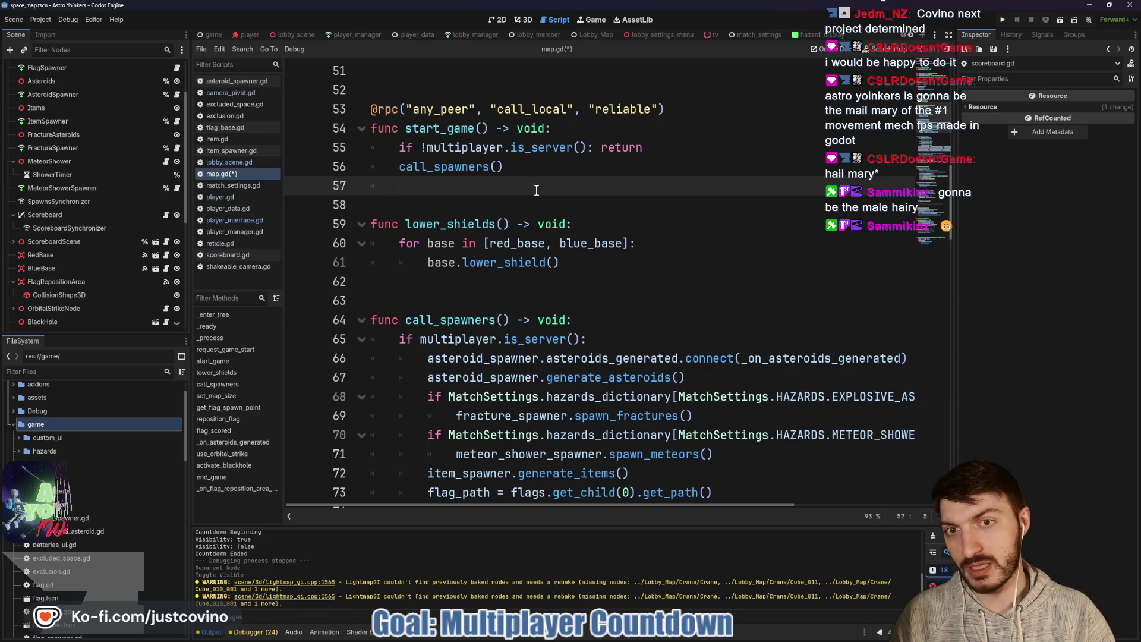
Begin a 'for player in PlayerManager.players' loop below call_spawners() in start_game
type("or player in ")
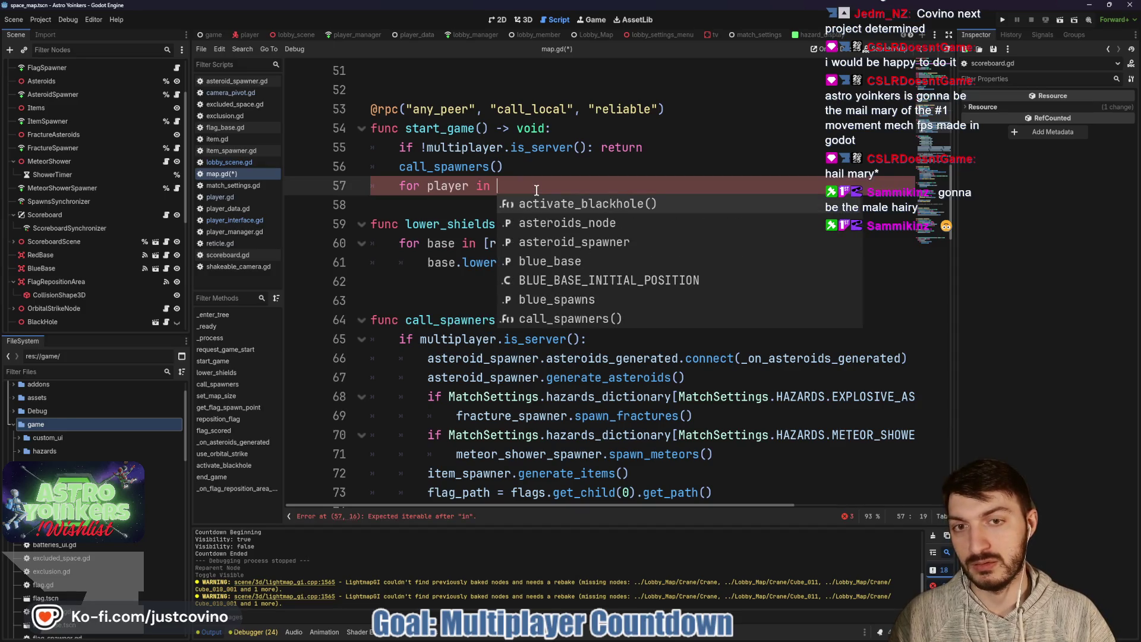
type("PlayerManager.")
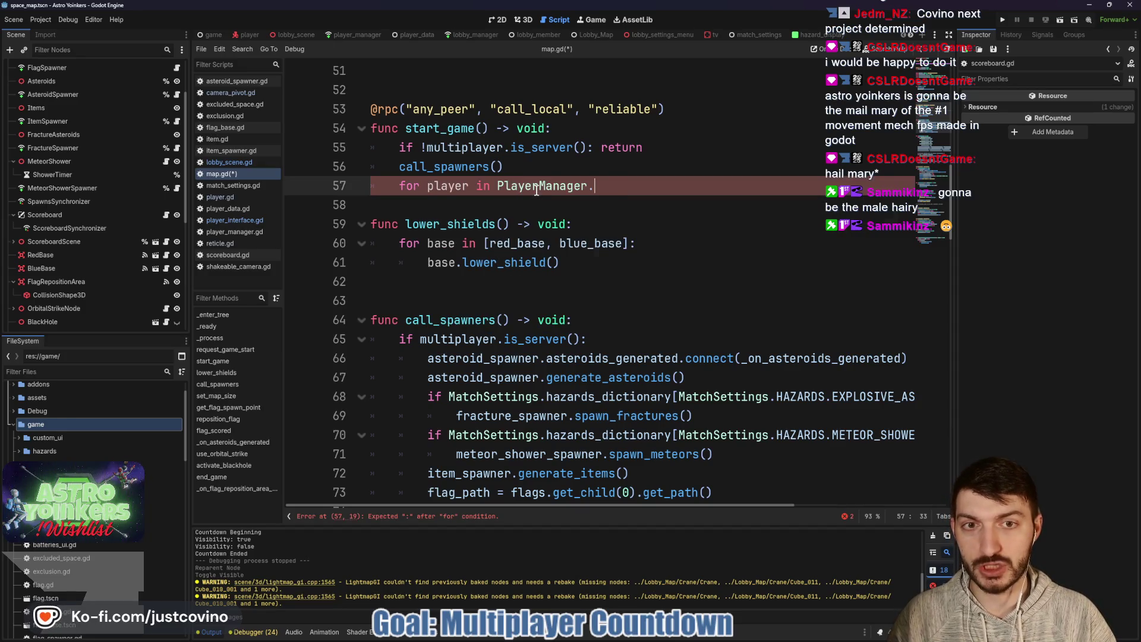
type("pla")
Make the loop await each player's avatar_reference.user_interface.begin_countdown()
key("Return")
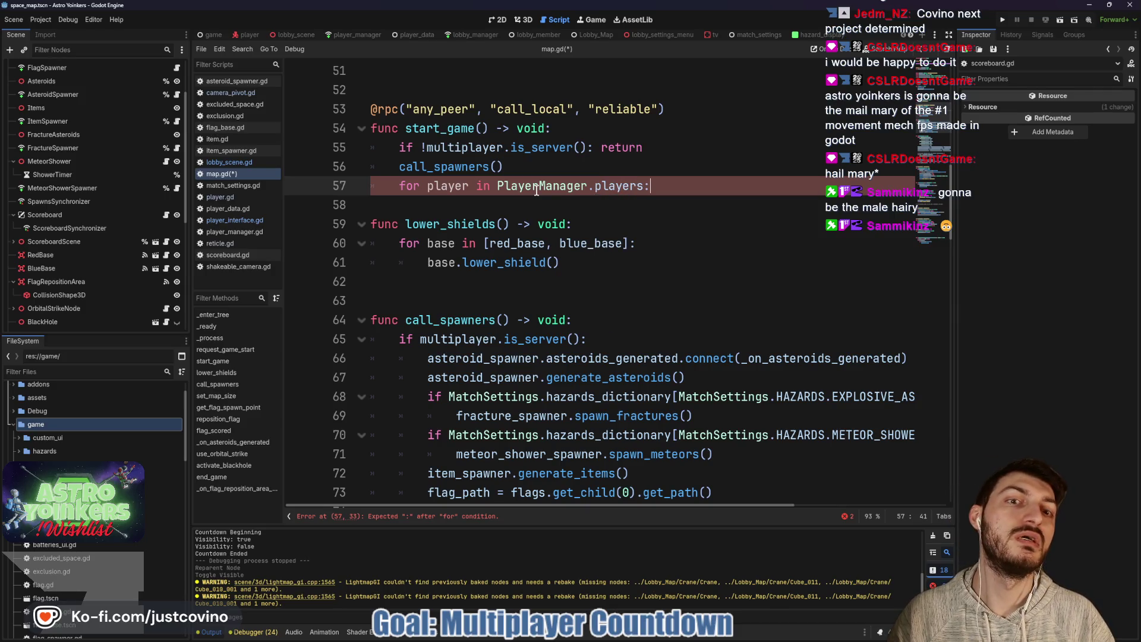
key("Return")
type("yer.lo")
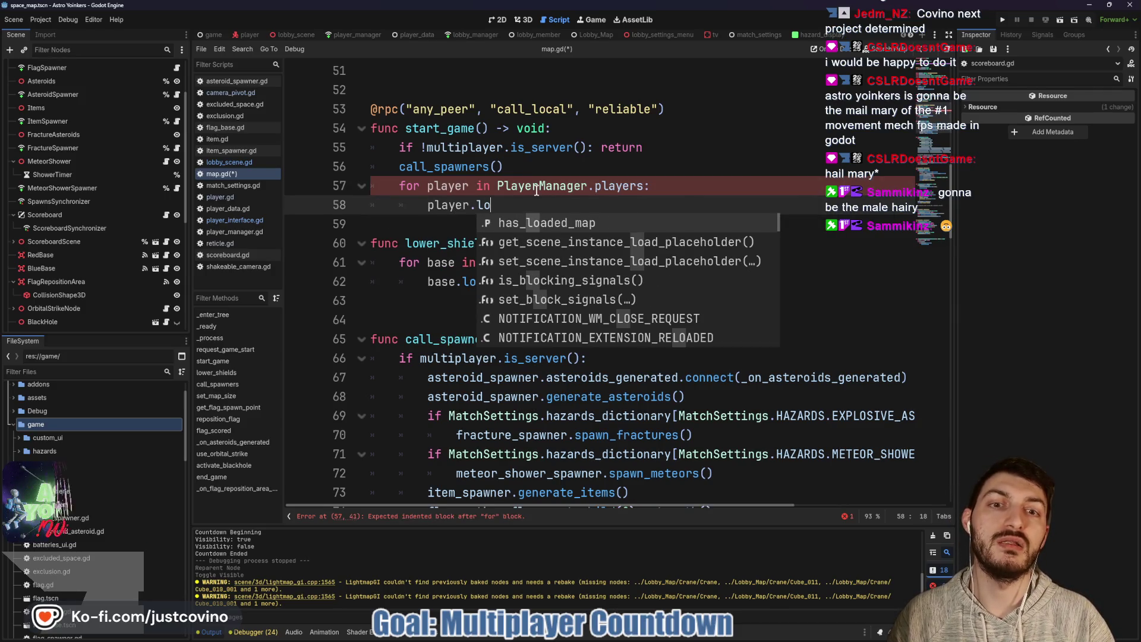
key("BackSpace")
key("BackSpace")
key("BackSpace")
type(".a")
key("Return")
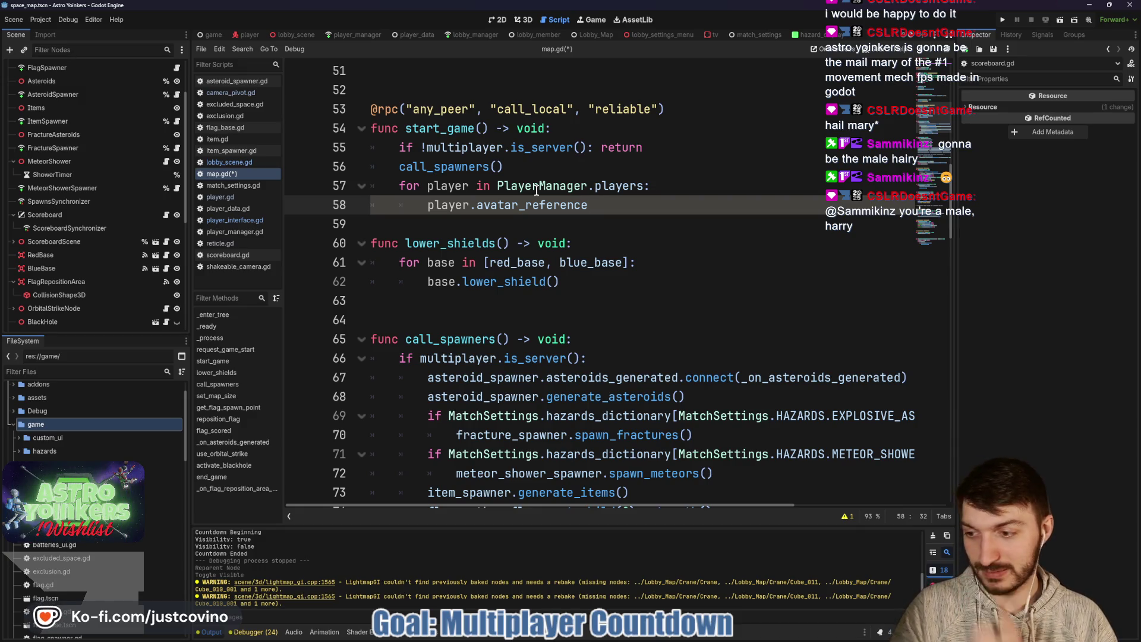
type(".")
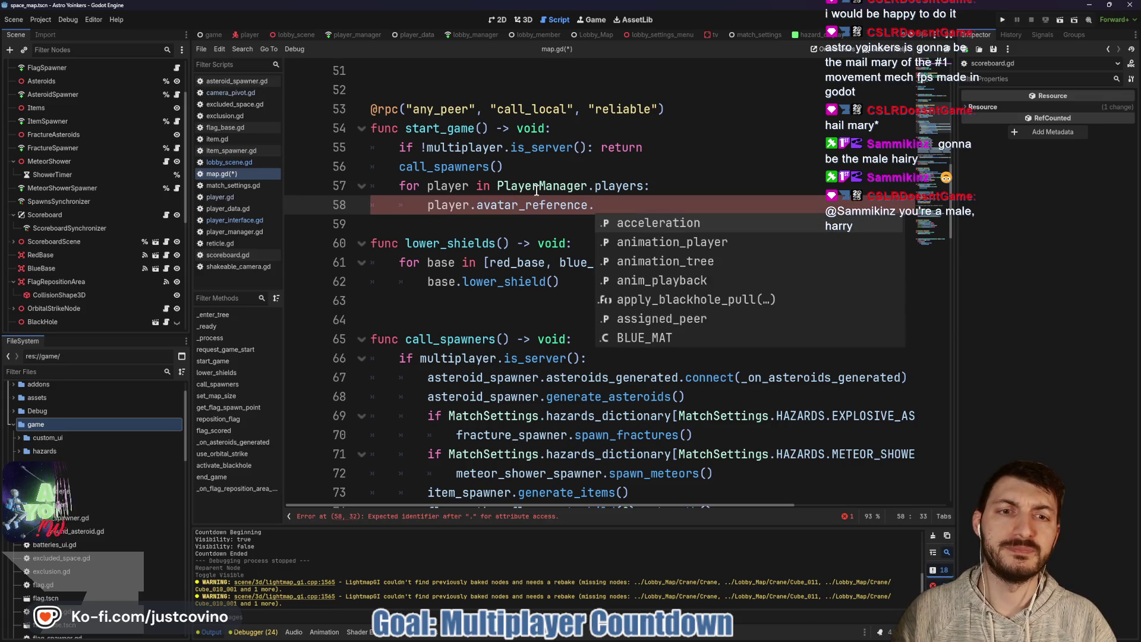
type("user")
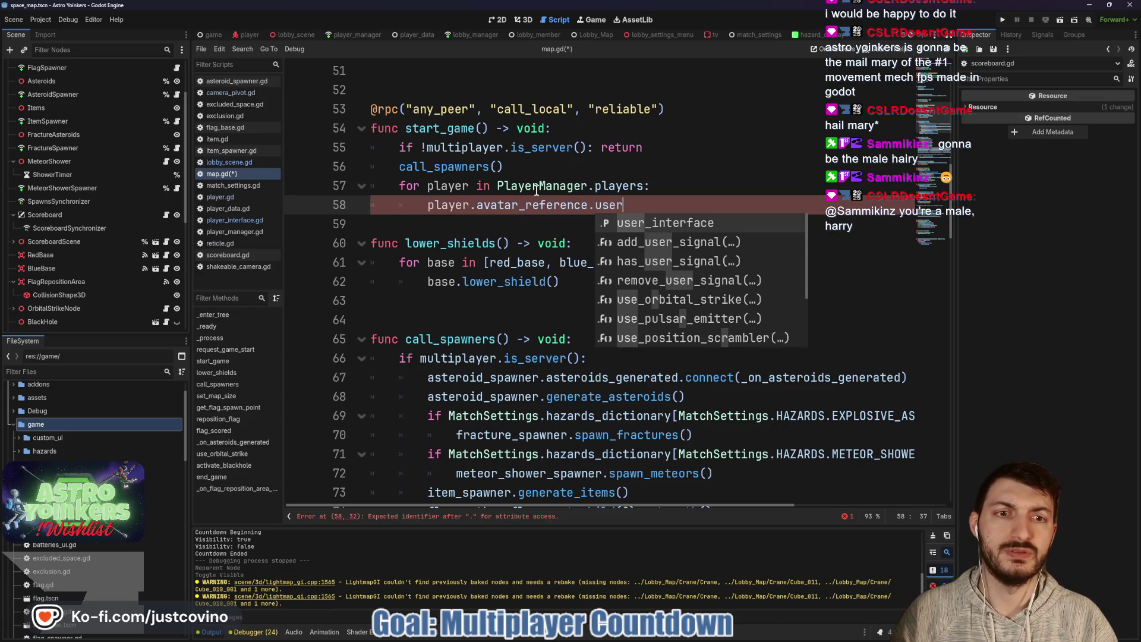
key("Return")
type(".")
key("Return")
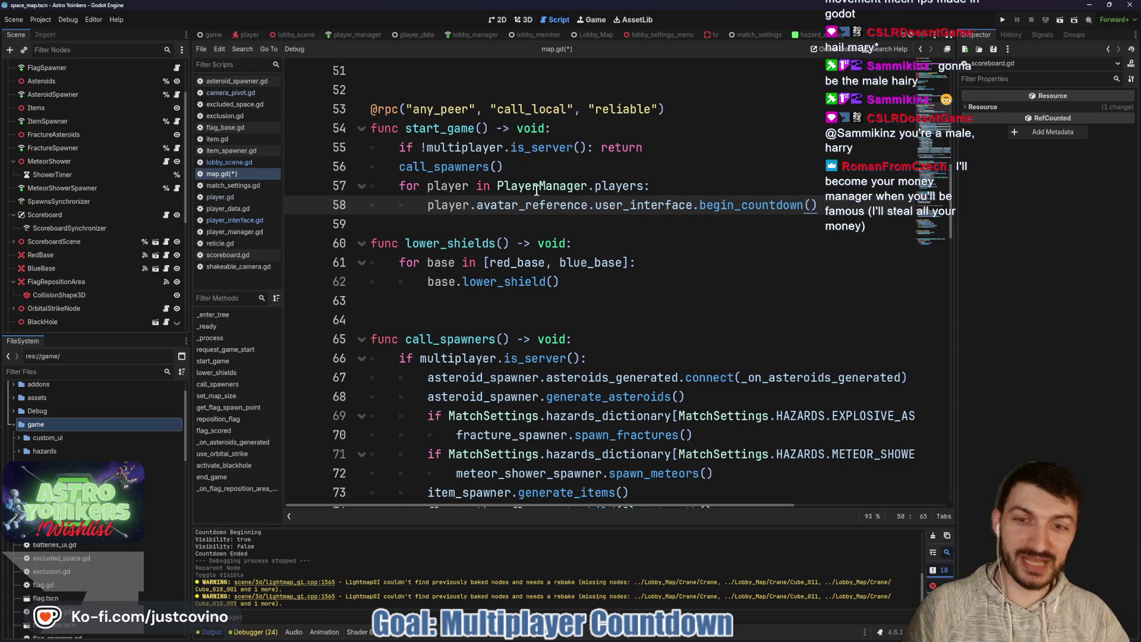
key("Return")
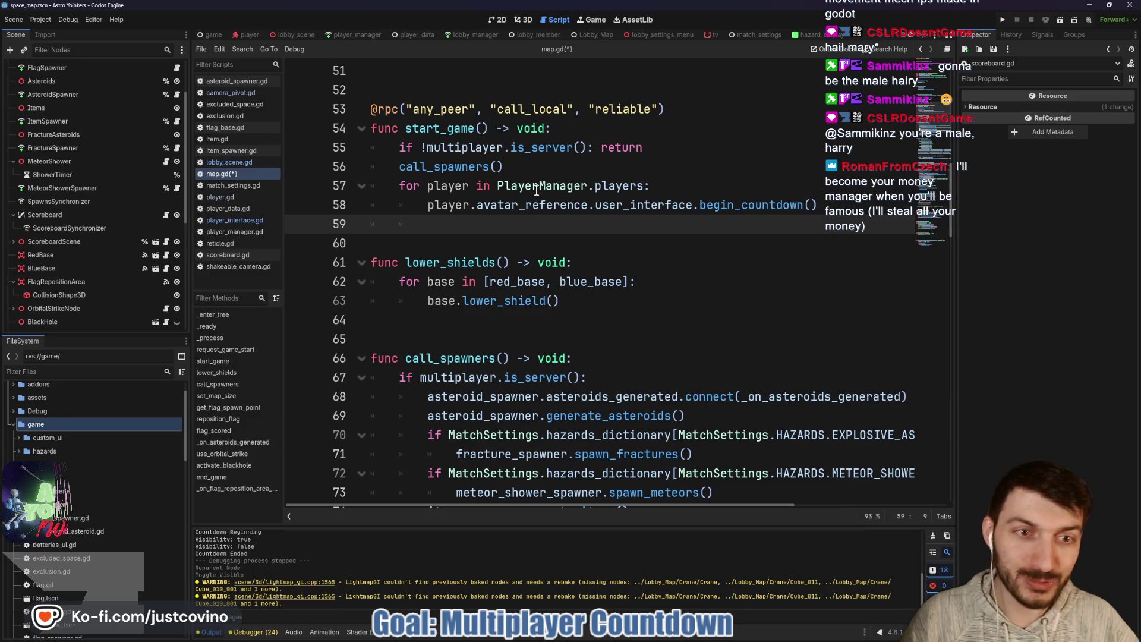
left_click(425, 204)
type("await")
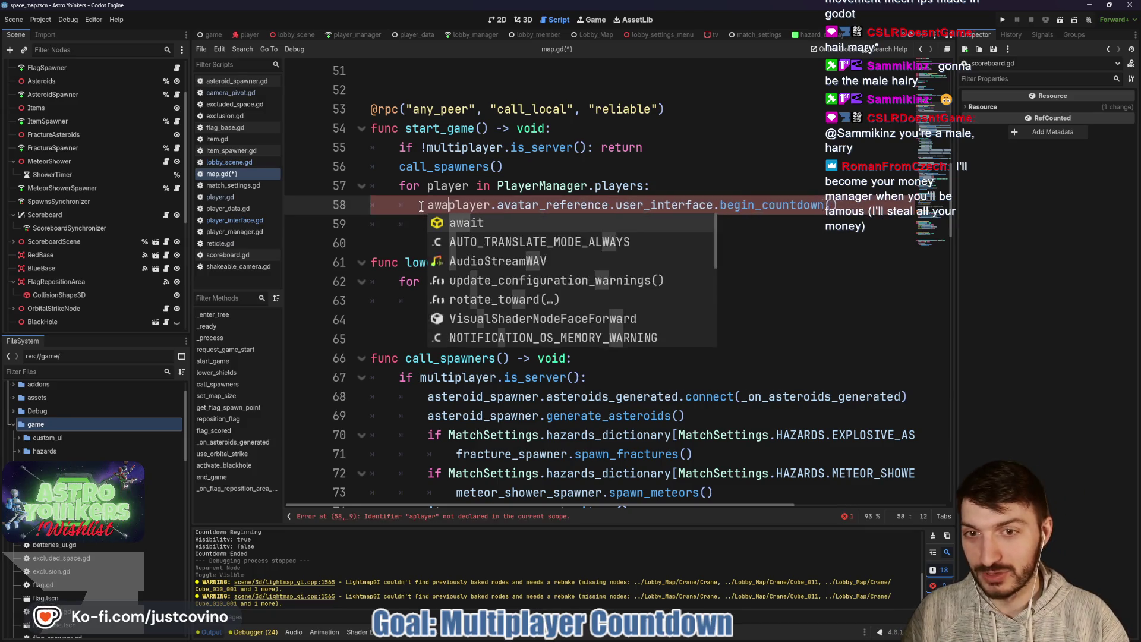
Call lower_shields() after the countdown, add spacing, and save map.gd
left_click(442, 222)
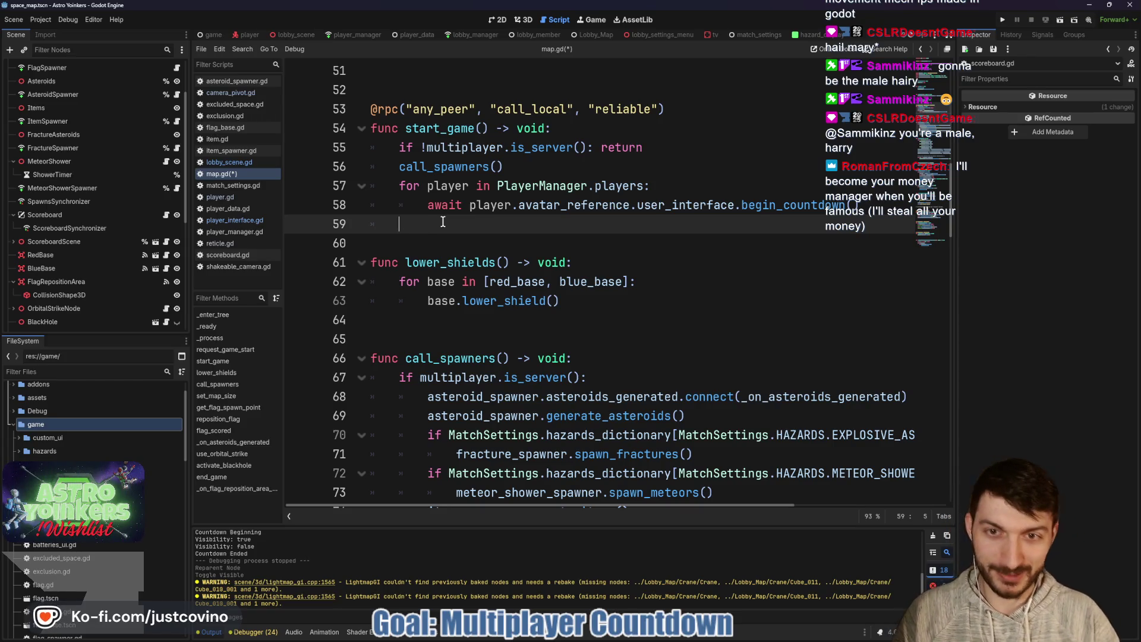
key("Tab")
type("low")
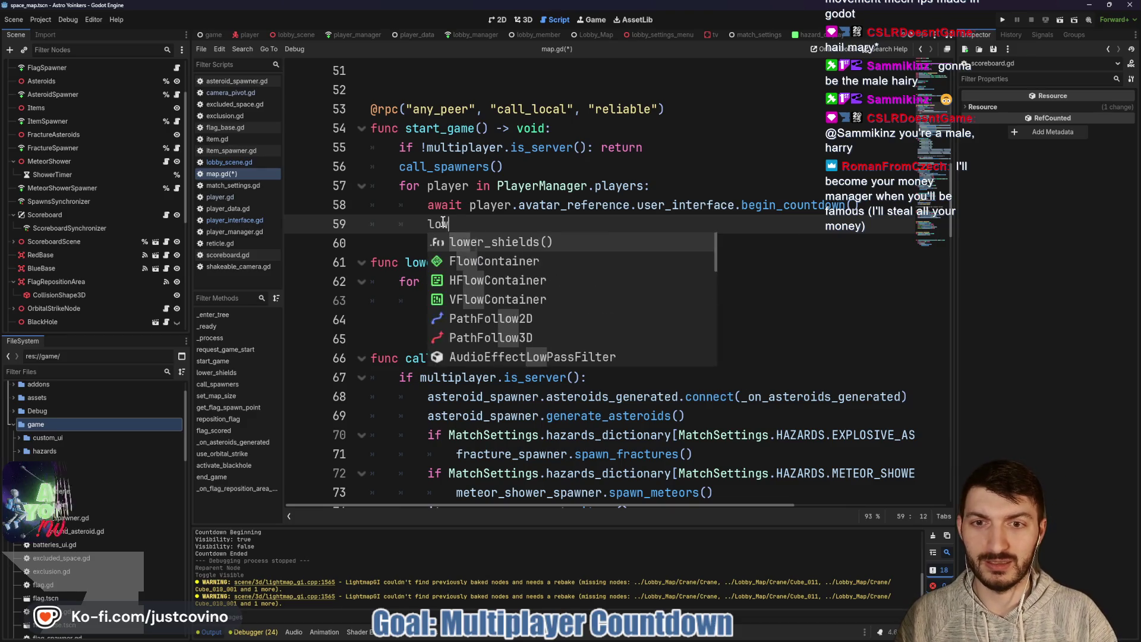
key("Return")
left_click(429, 239)
key("Return")
key("ctrl+s")
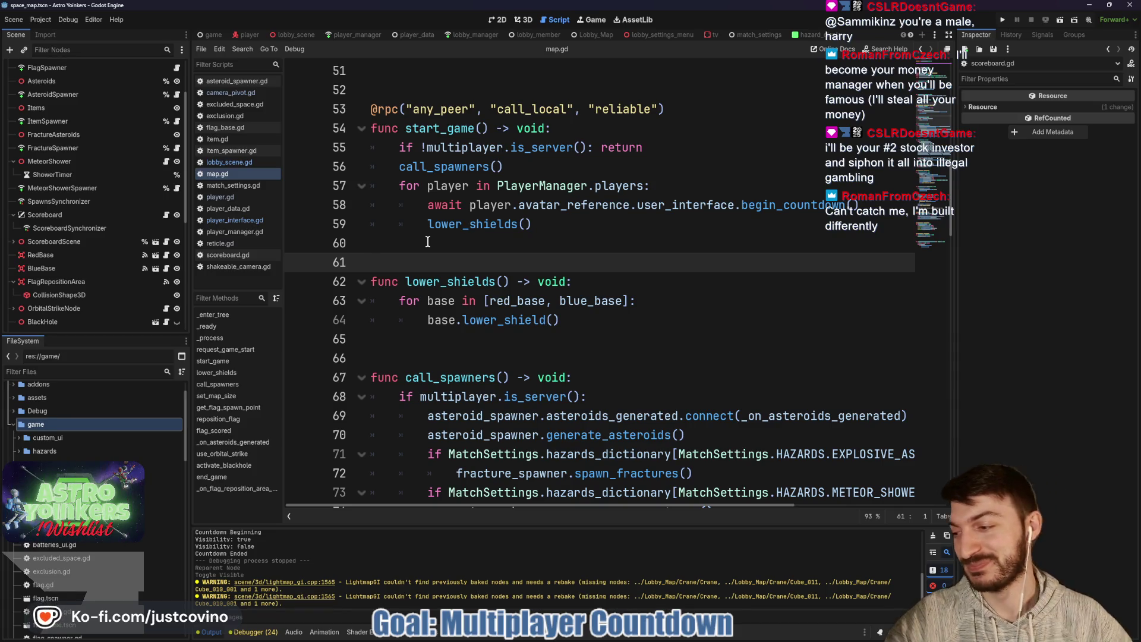
Run the project, host a lobby, and walk and fire in the hangar to test the countdown
left_click(569, 252)
left_click(1003, 21)
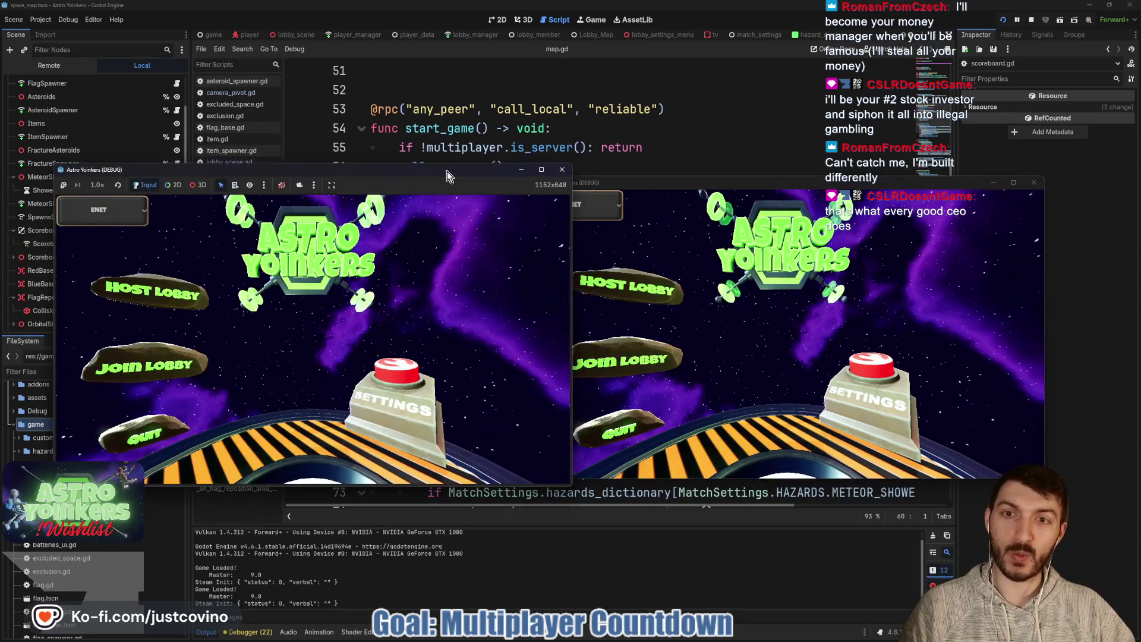
left_click(178, 277)
left_click(340, 287)
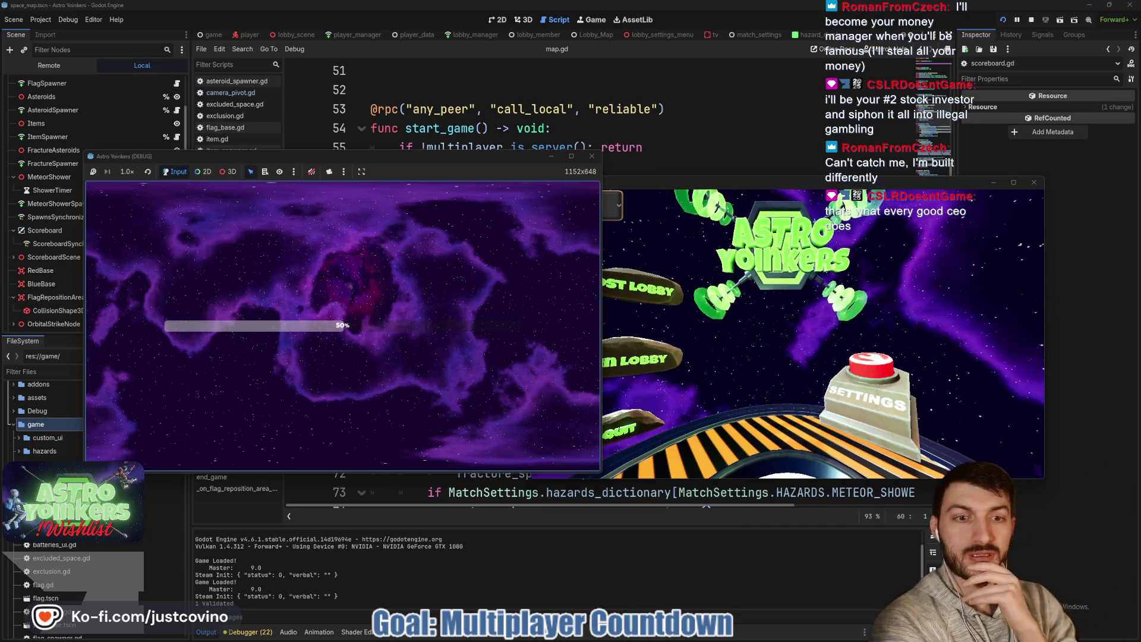
key("w")
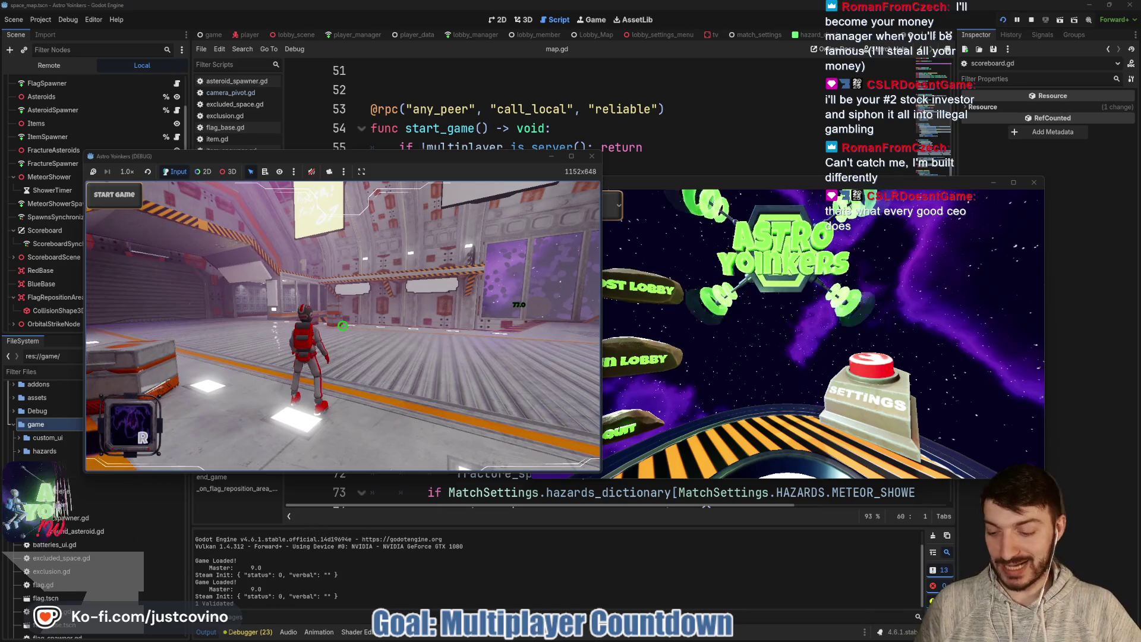
left_click(343, 329)
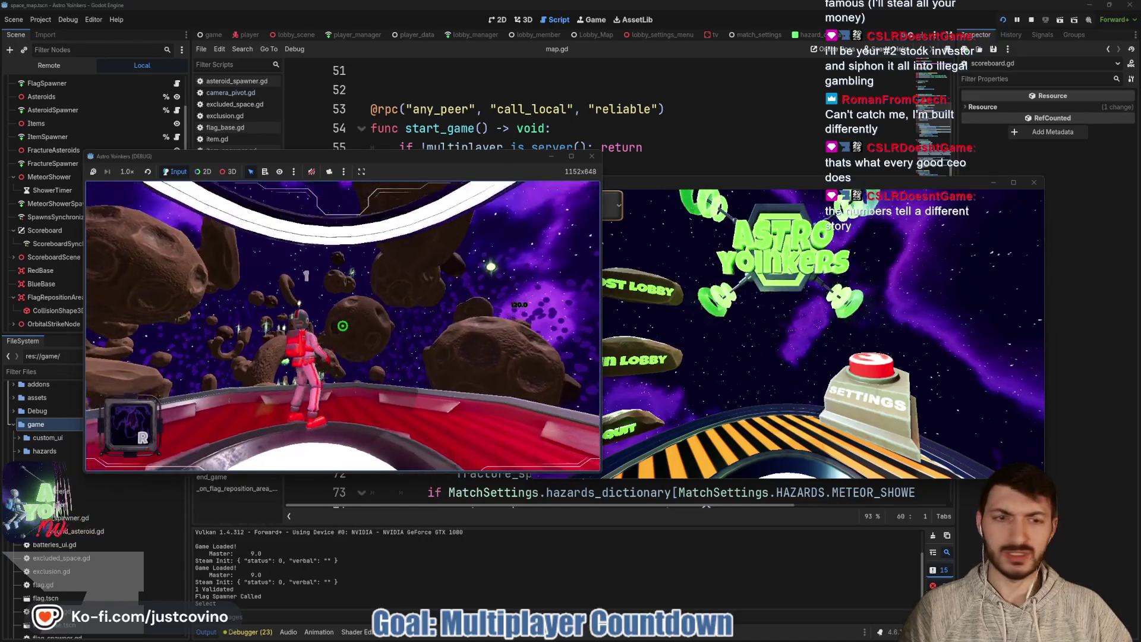
Stop the game and relaunch the project in two debug instances
key("F8")
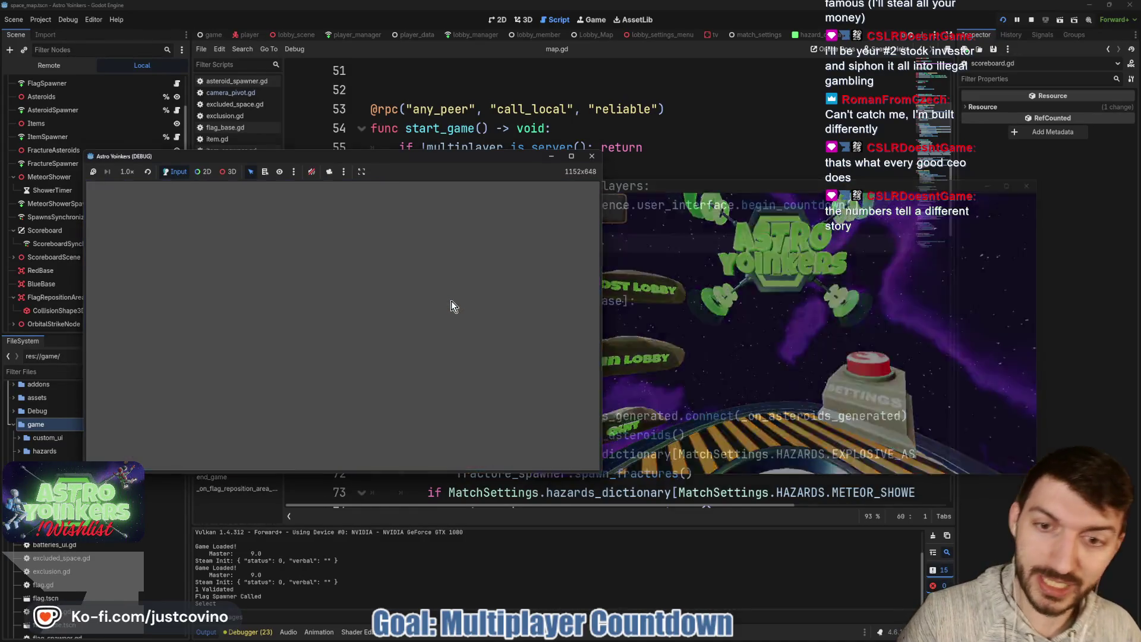
left_click(453, 263)
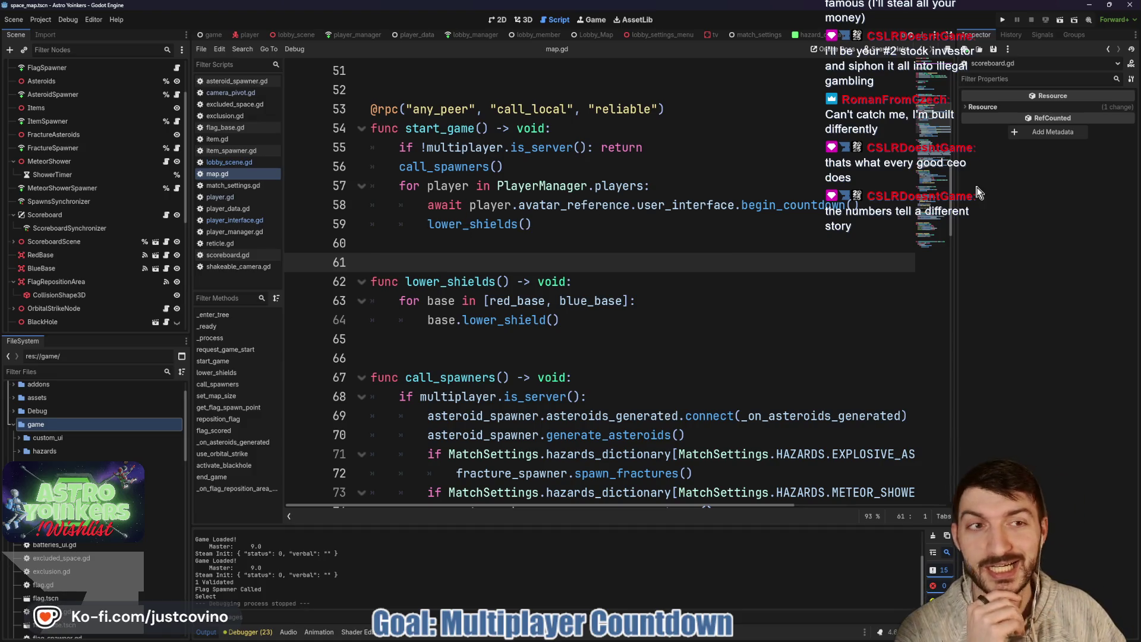
left_click(1001, 19)
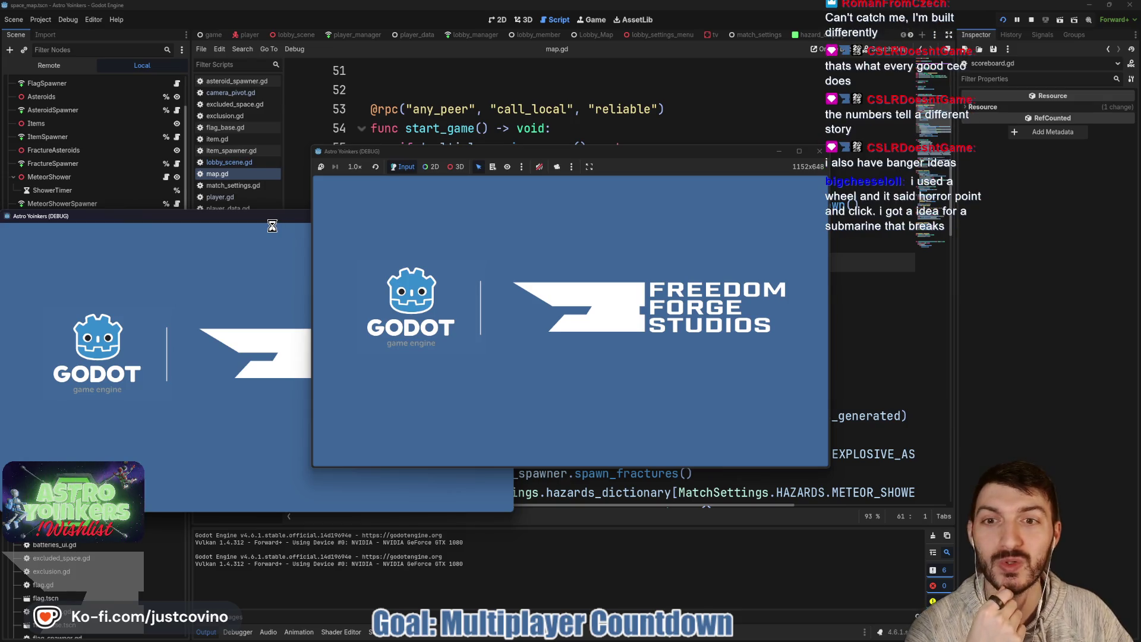
Arrange the two game windows side by side
left_click_drag(250, 216, 772, 196)
left_click_drag(535, 151, 311, 161)
mouse_move(773, 189)
left_mouse_down()
mouse_move(742, 188)
mouse_move(783, 185)
left_mouse_up()
left_click_drag(472, 162, 422, 164)
left_click_drag(776, 191, 740, 185)
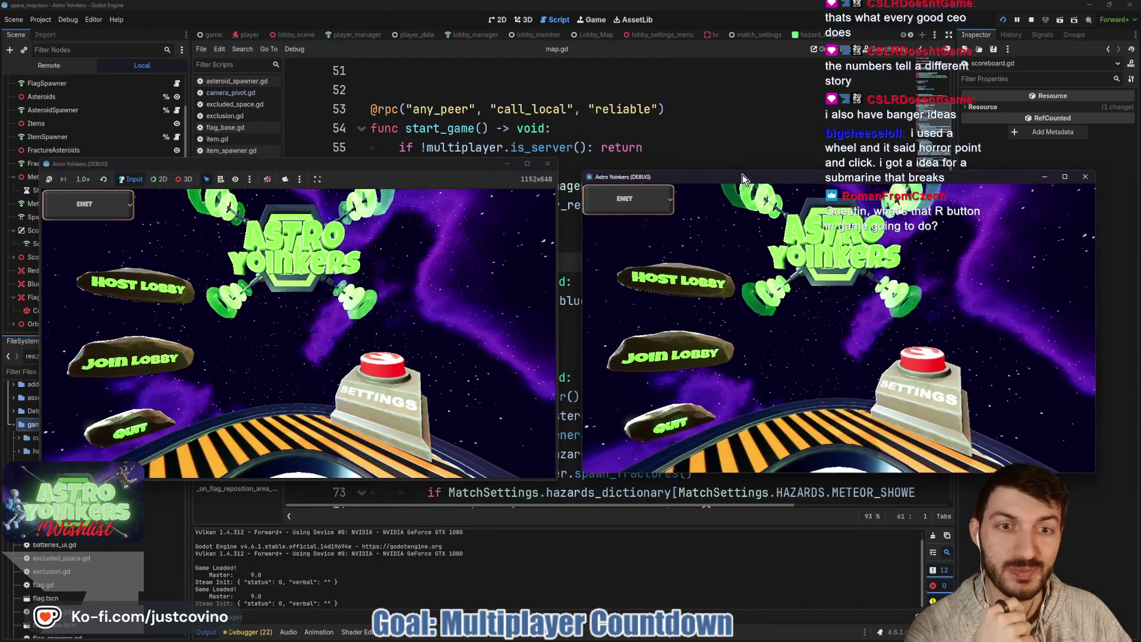
Host a lobby in the left window and join it from the right window
left_click(152, 293)
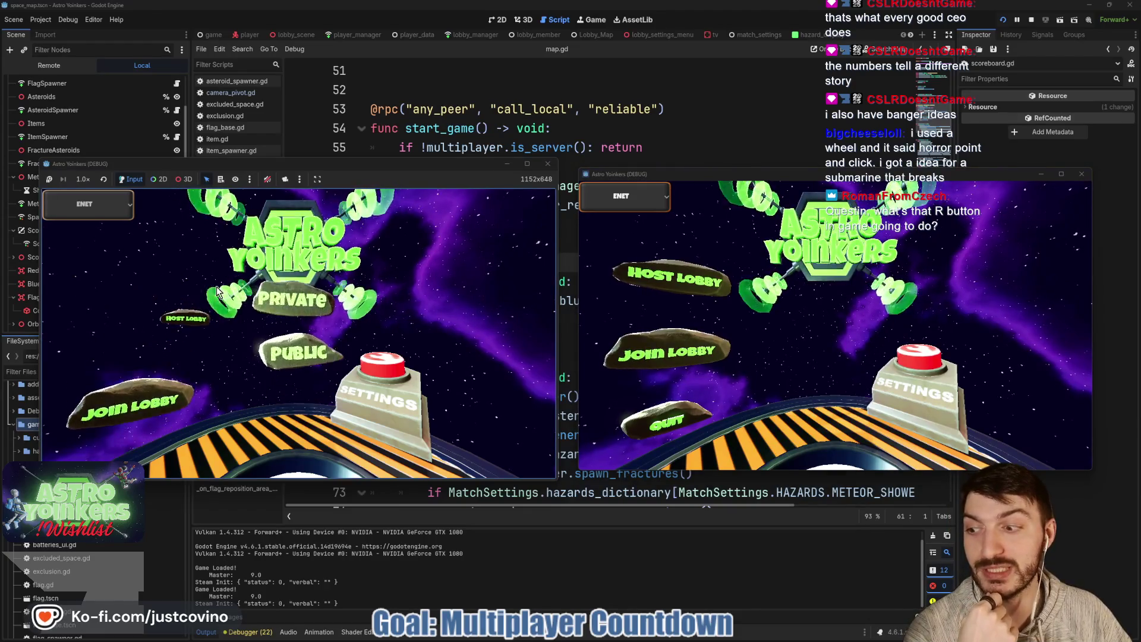
left_click(268, 262)
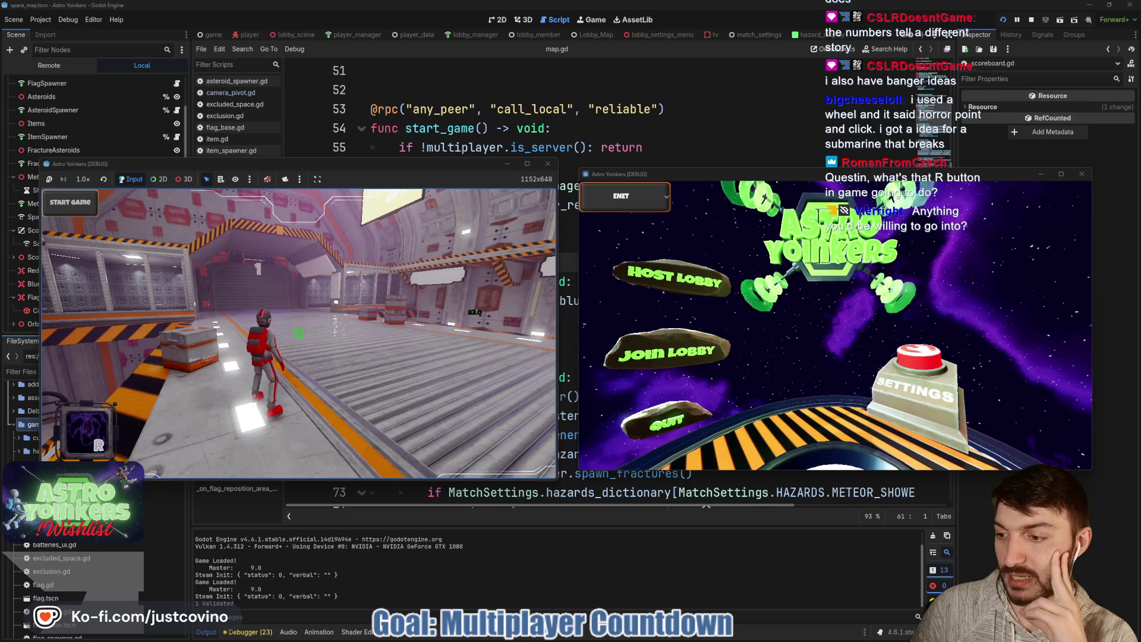
key("w")
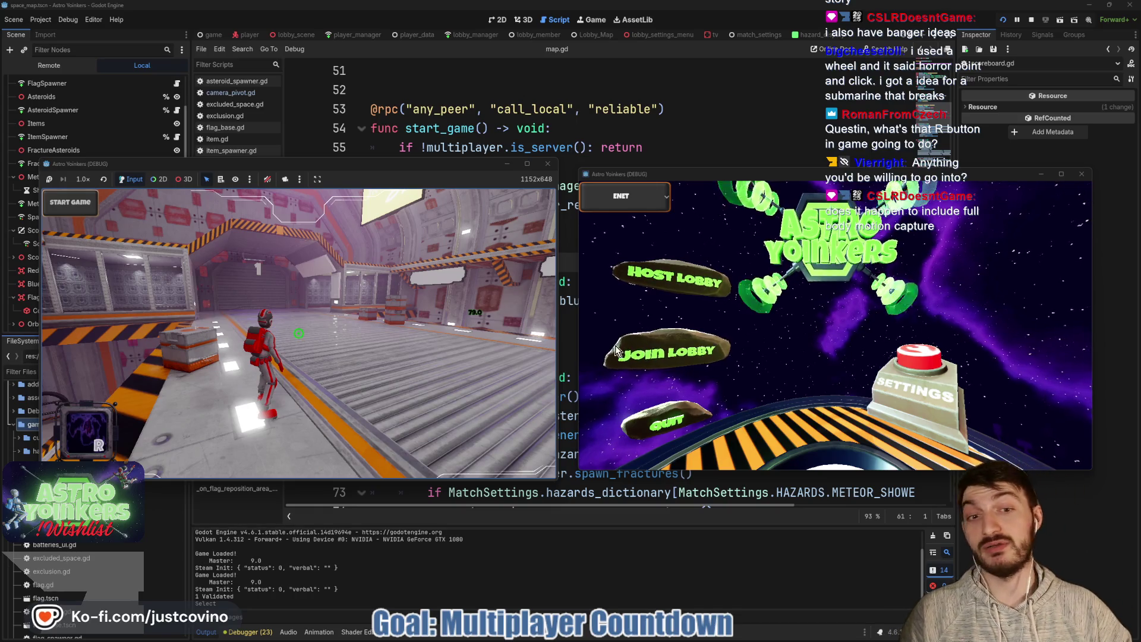
left_click(666, 352)
left_click(903, 236)
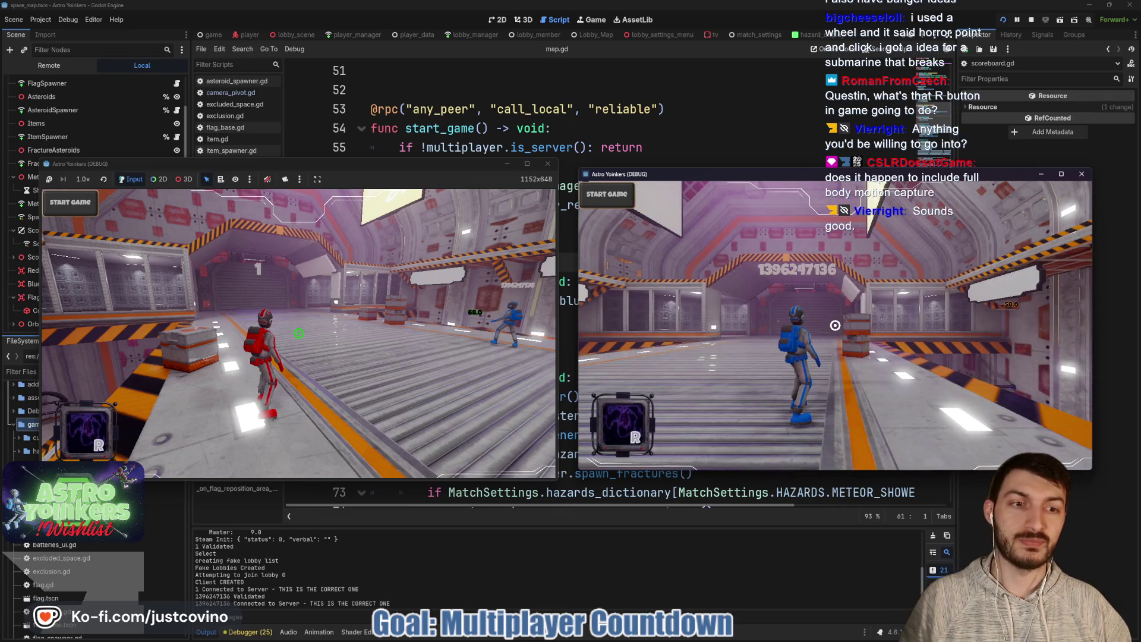
key("w")
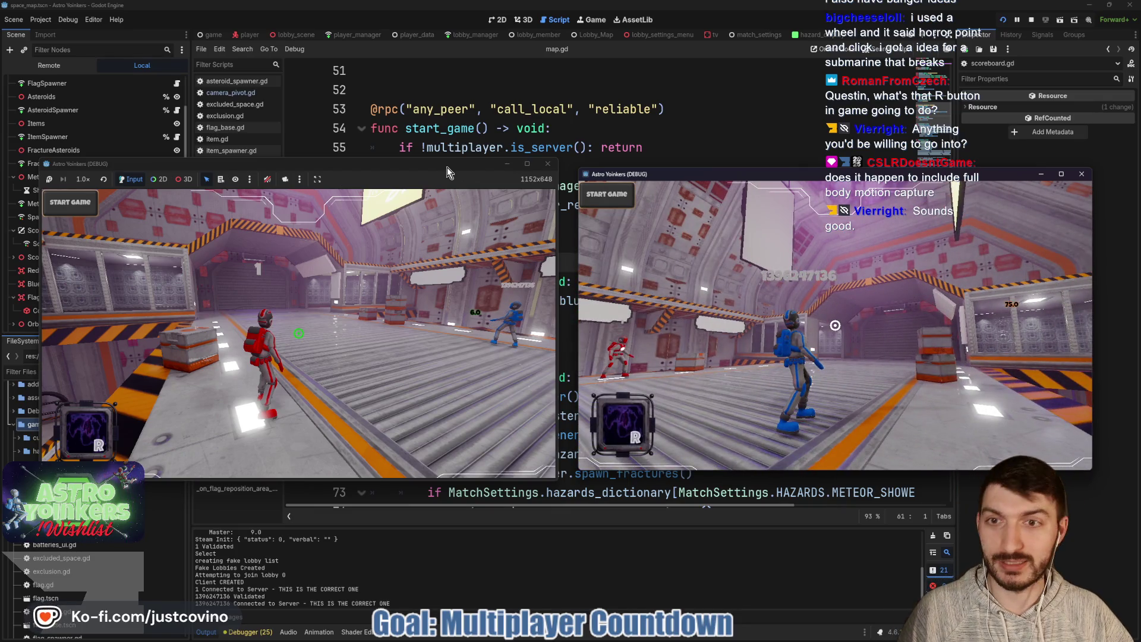
Start the match from the host, then stop both instances and show the Debugger panel
left_click(447, 172)
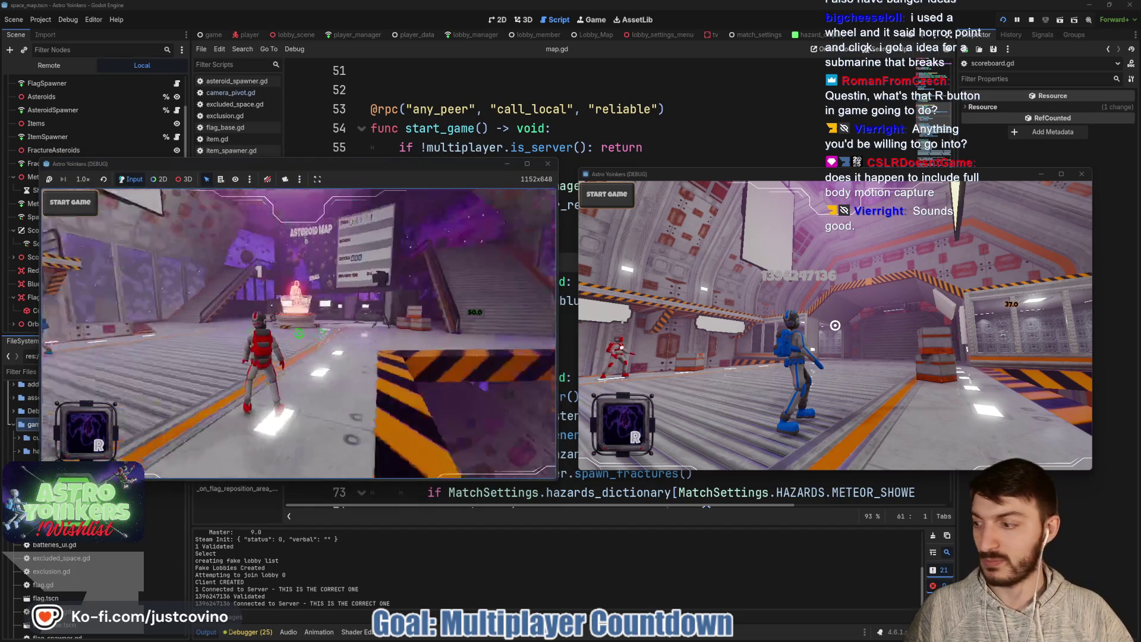
key("Escape")
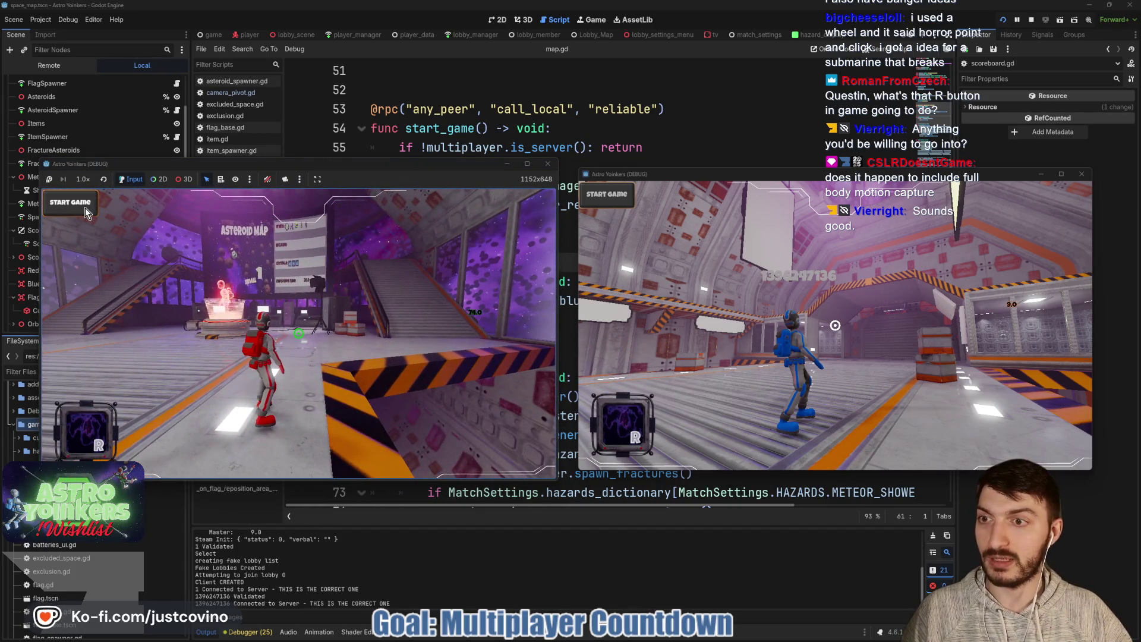
left_click(86, 213)
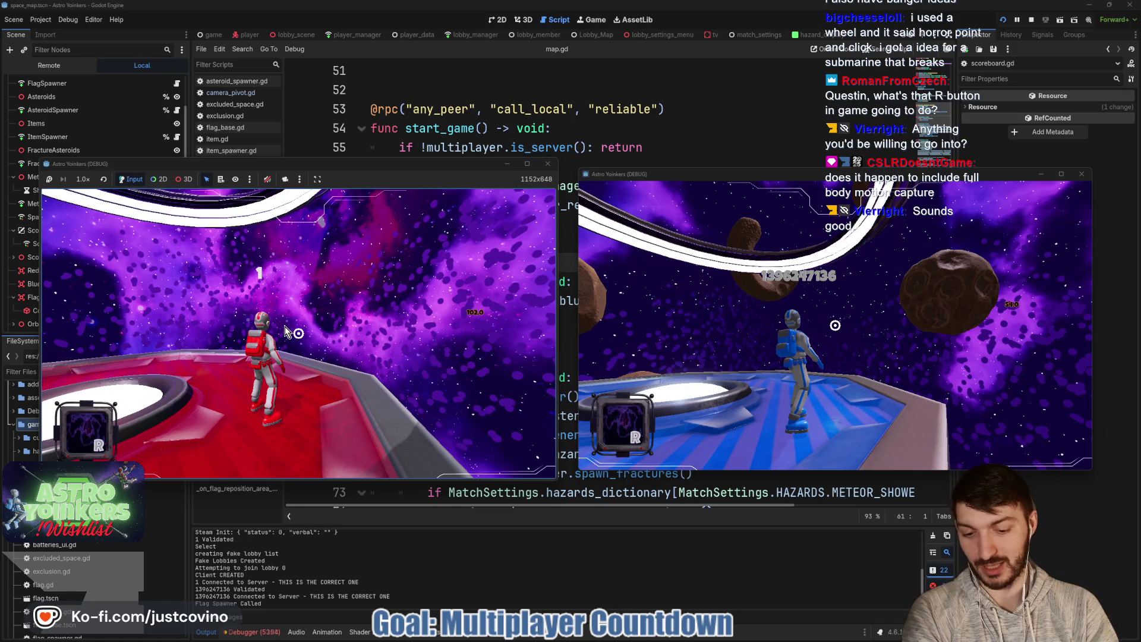
key("F8")
left_click(250, 631)
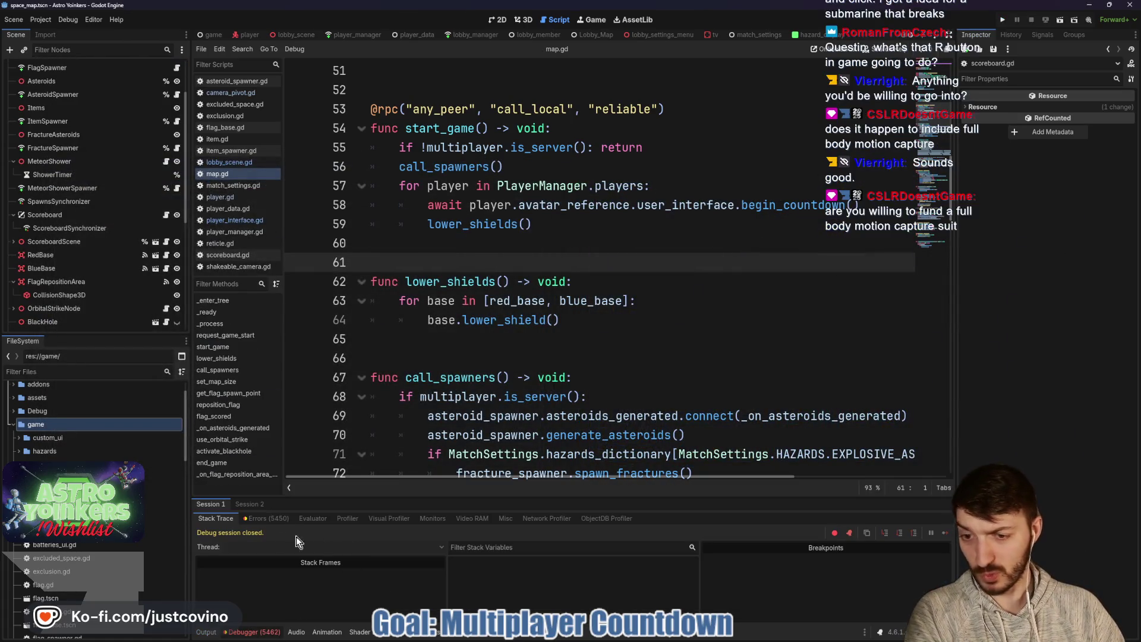
Show the Errors list, enlarge it, and read through the CountdownLabel not-found errors
left_click(269, 518)
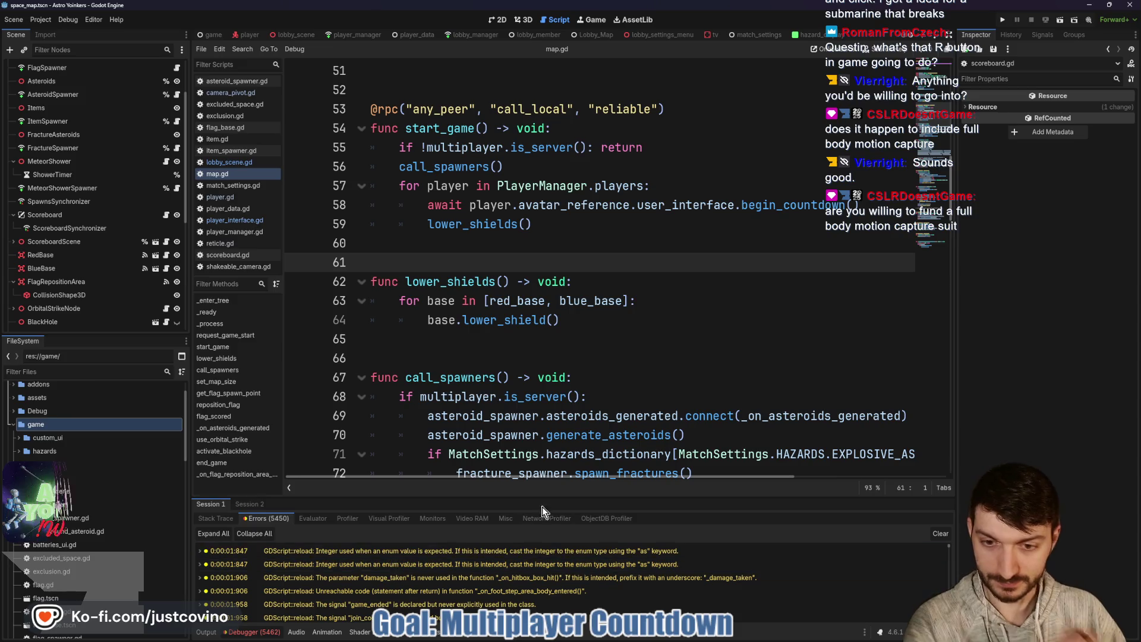
left_click_drag(525, 496, 502, 298)
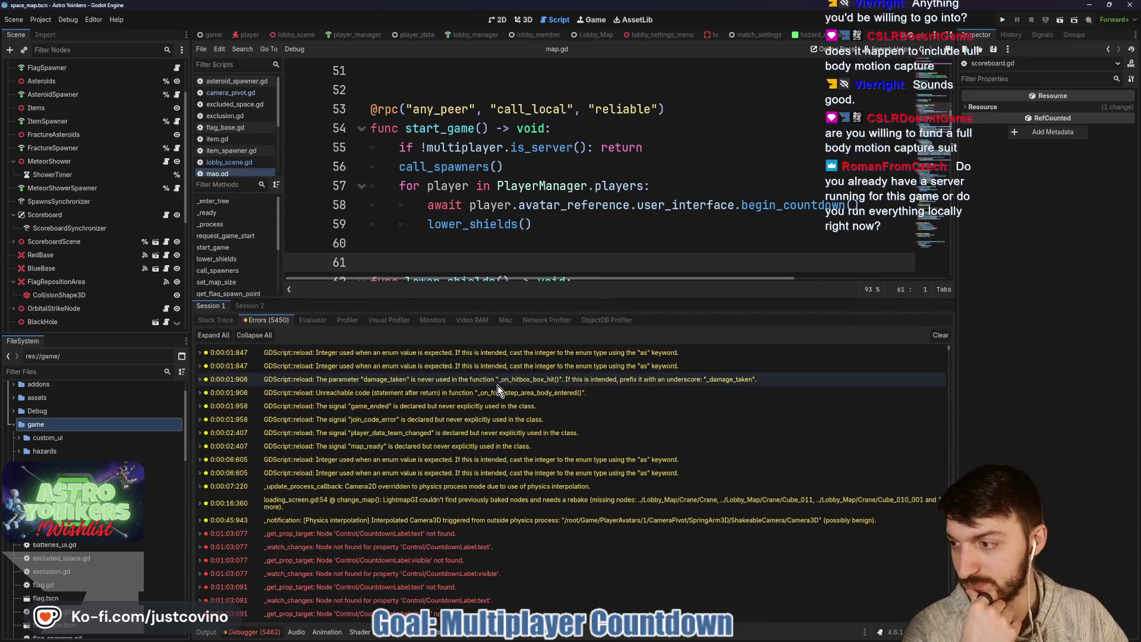
mouse_move(471, 424)
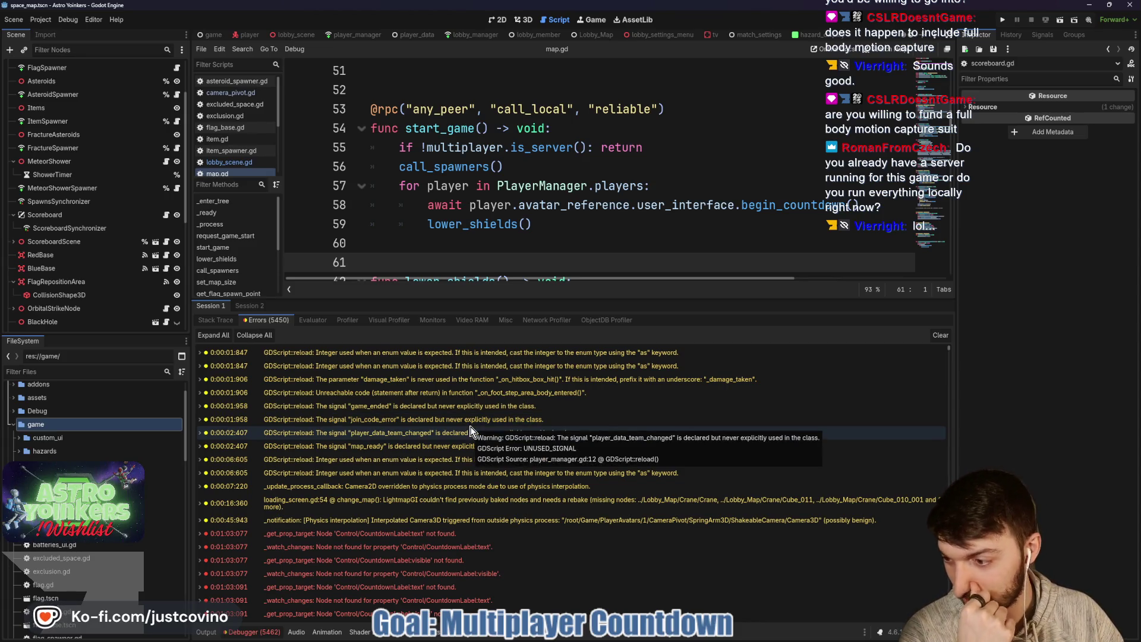
scroll(472, 433, "down", 2)
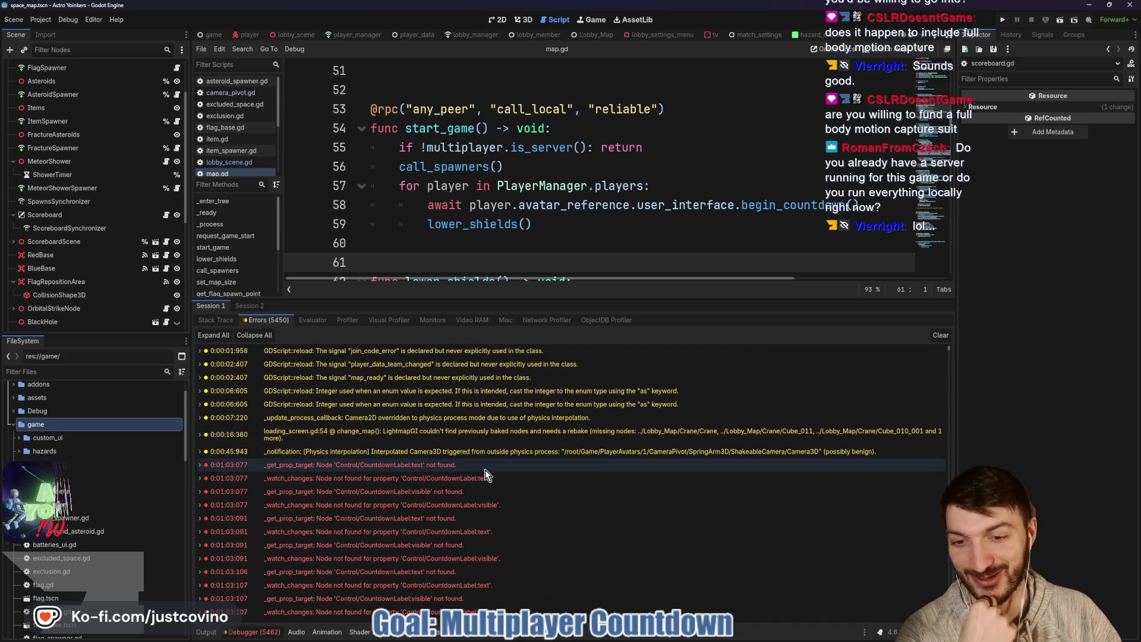
mouse_move(485, 468)
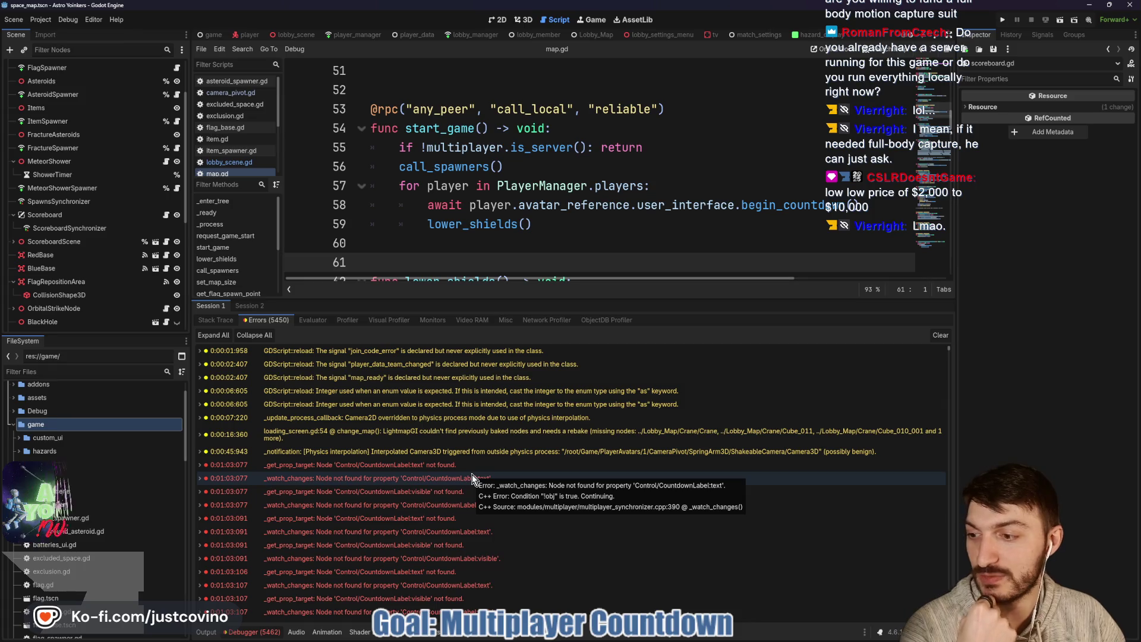
mouse_move(518, 487)
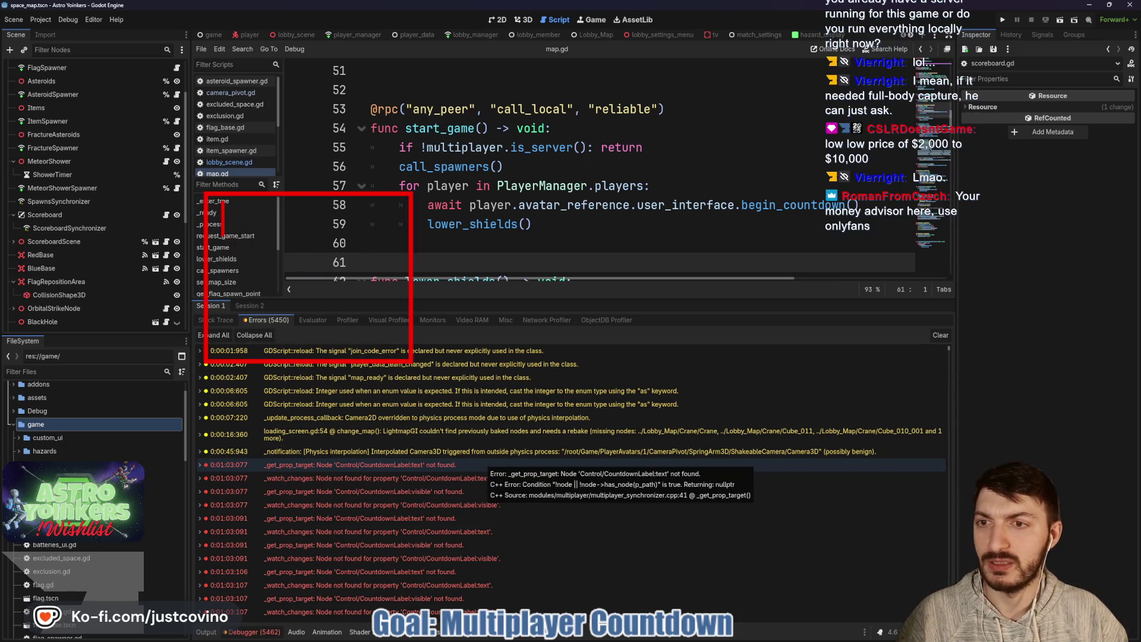
type("Host")
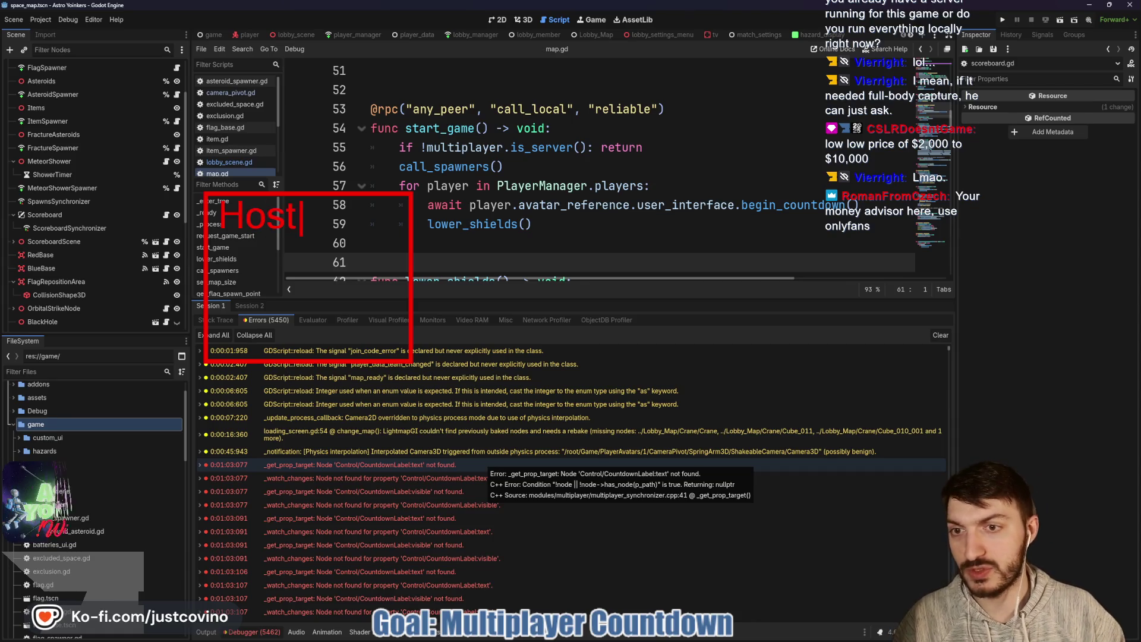
key("Return")
type("Client")
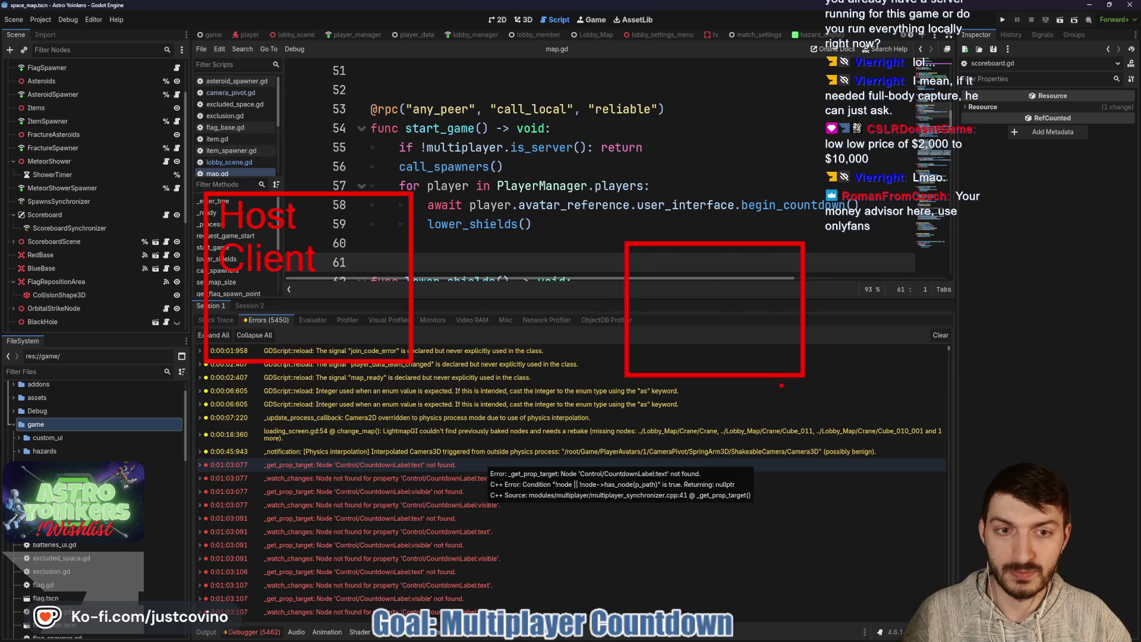
left_click_drag(684, 293, 718, 337)
left_click_drag(628, 445, 662, 449)
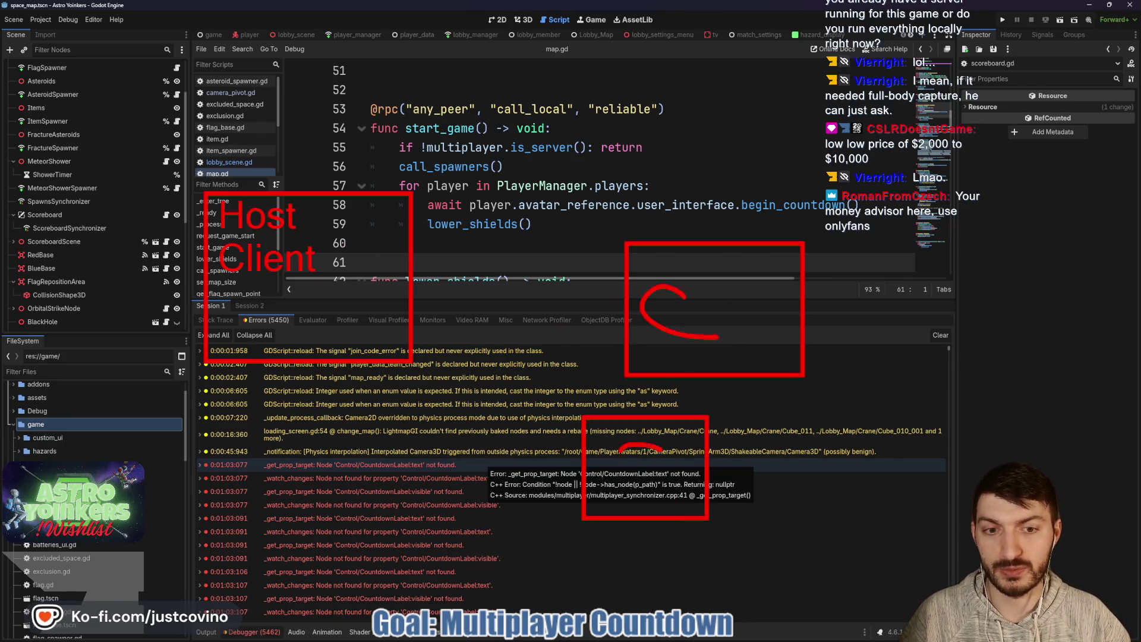
left_click_drag(384, 61, 704, 157)
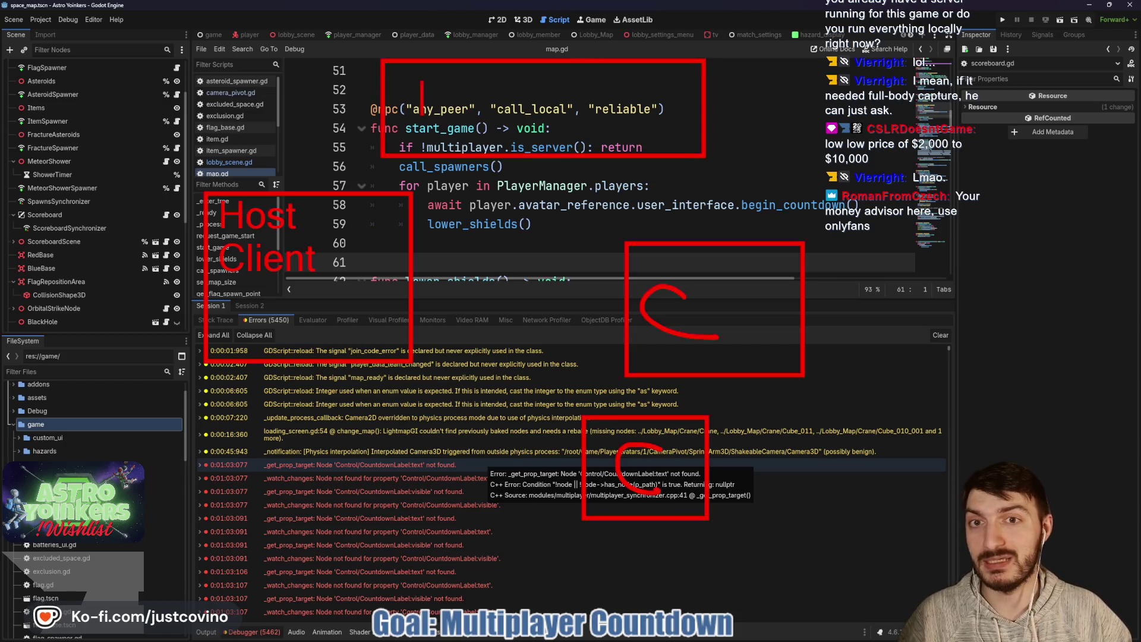
type("m")
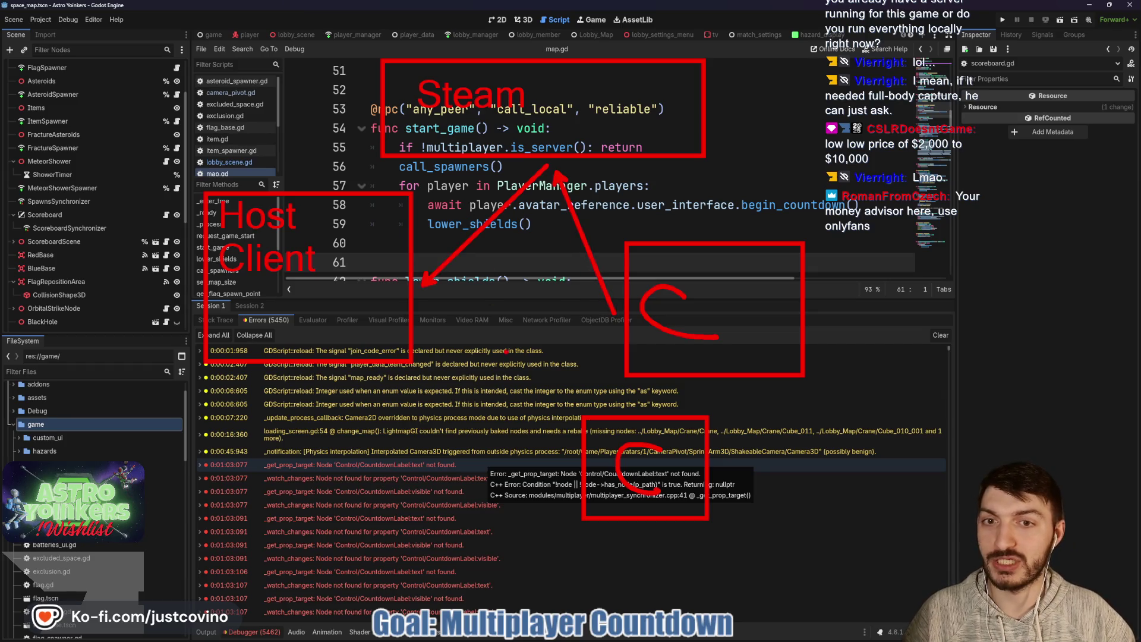
left_click_drag(535, 186, 560, 471)
mouse_move(489, 178)
left_mouse_down()
mouse_move(411, 253)
mouse_move(585, 338)
left_mouse_up()
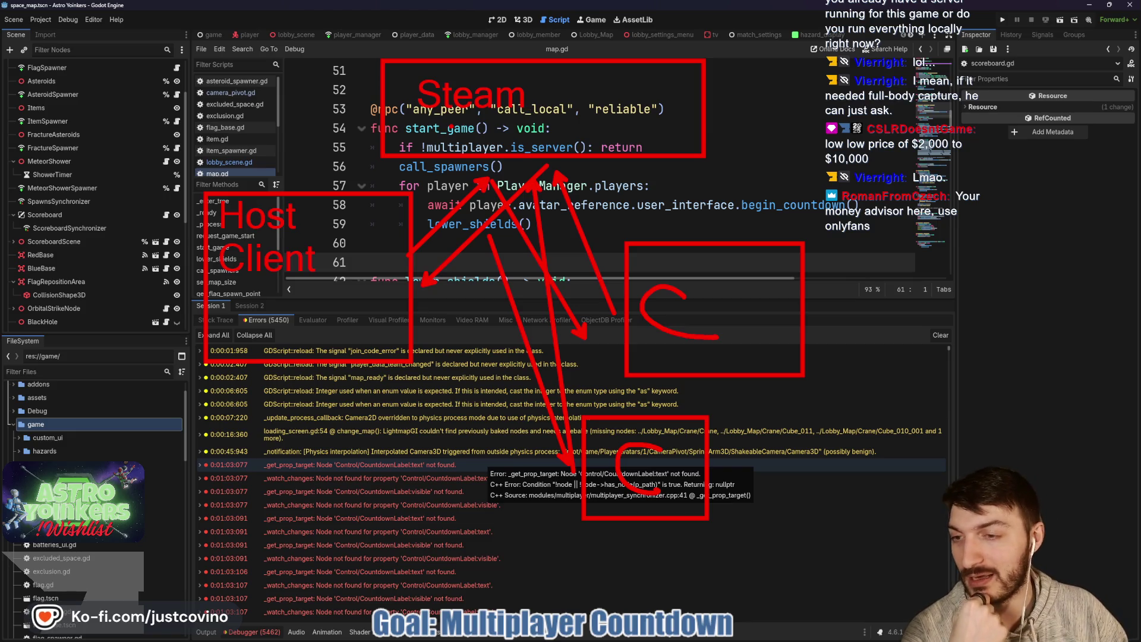
left_click_drag(472, 115, 586, 114)
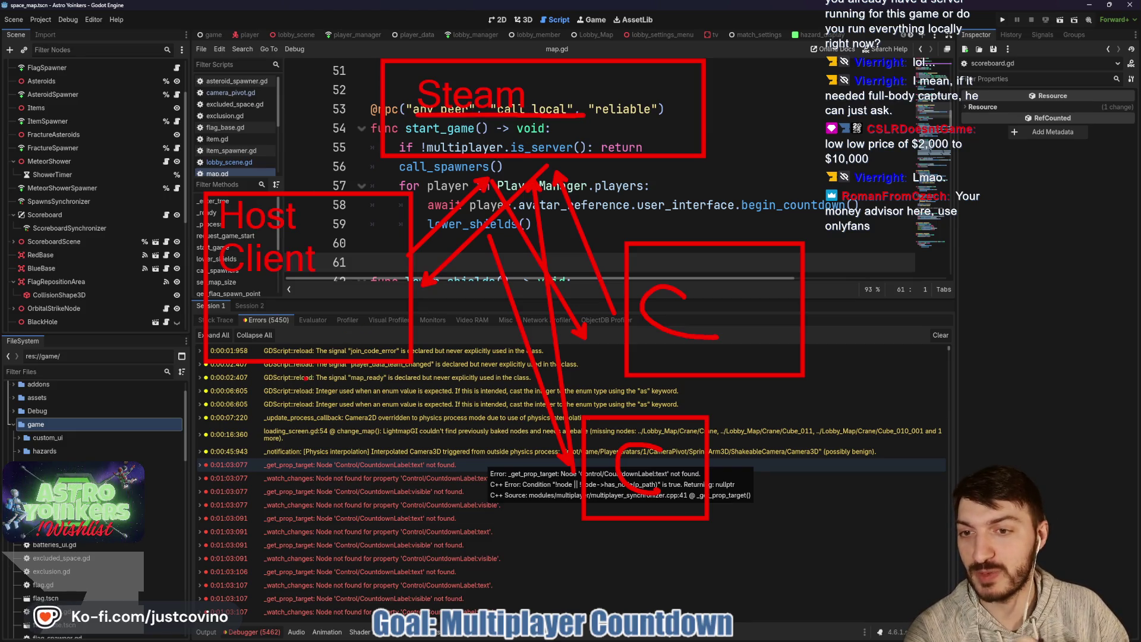
key("Escape")
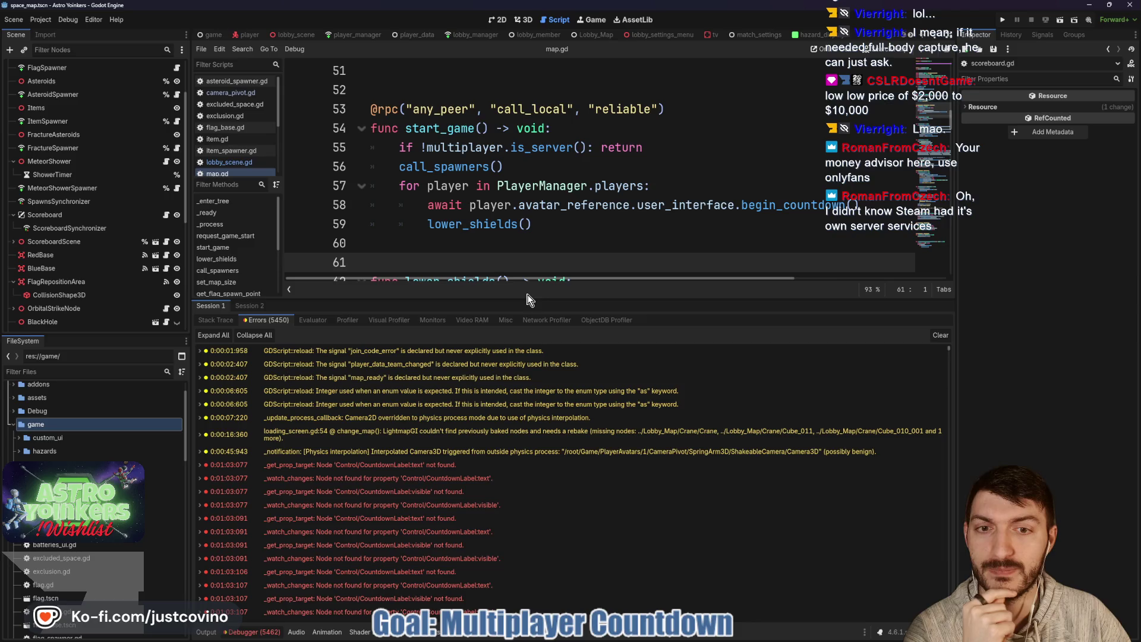
Inspect the CountdownLabel text and visible not-found errors
left_click(474, 464)
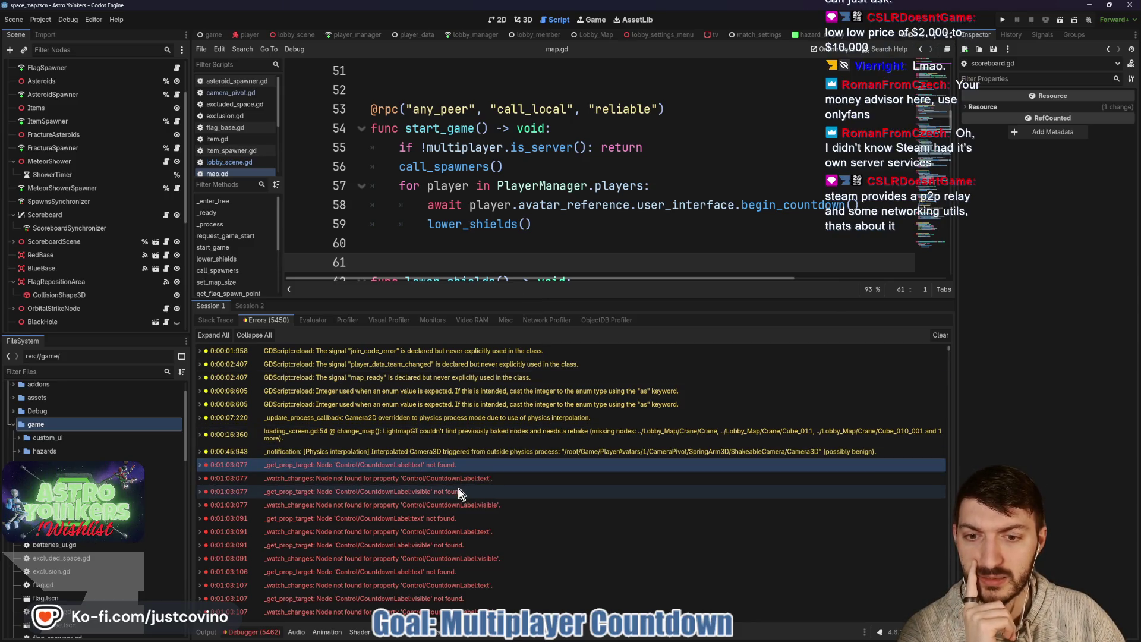
scroll(459, 490, "down", 8)
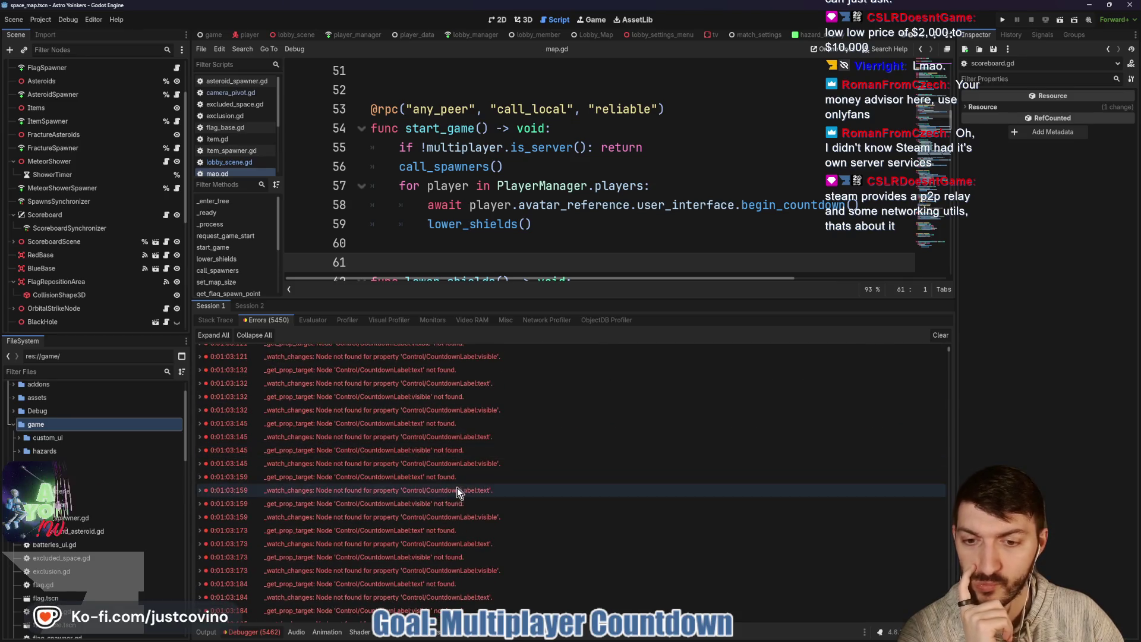
scroll(457, 486, "down", 5)
left_click(457, 567)
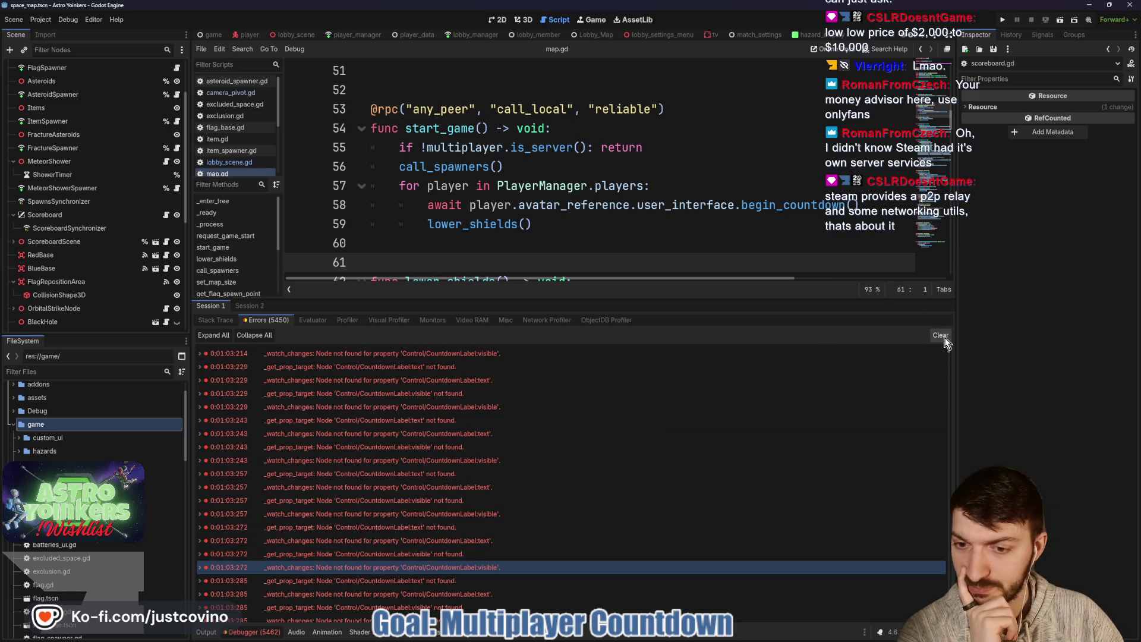
scroll(635, 472, "up", 1)
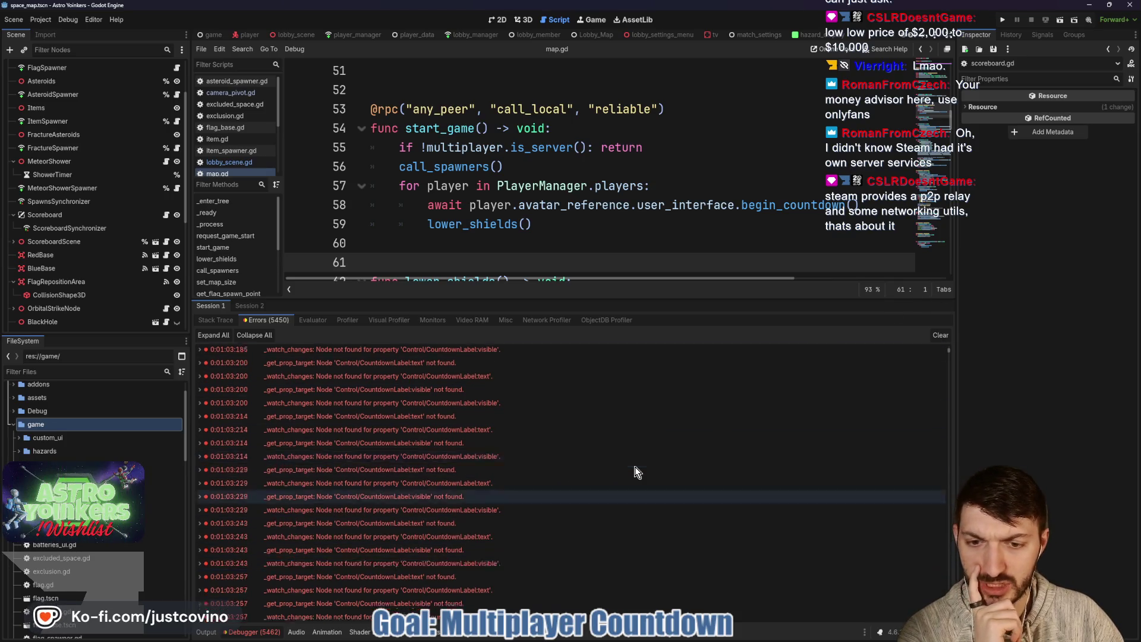
Clear the errors and remove the duplicate Scoreboard:visible and Scoreboard:text replication properties
left_click(939, 334)
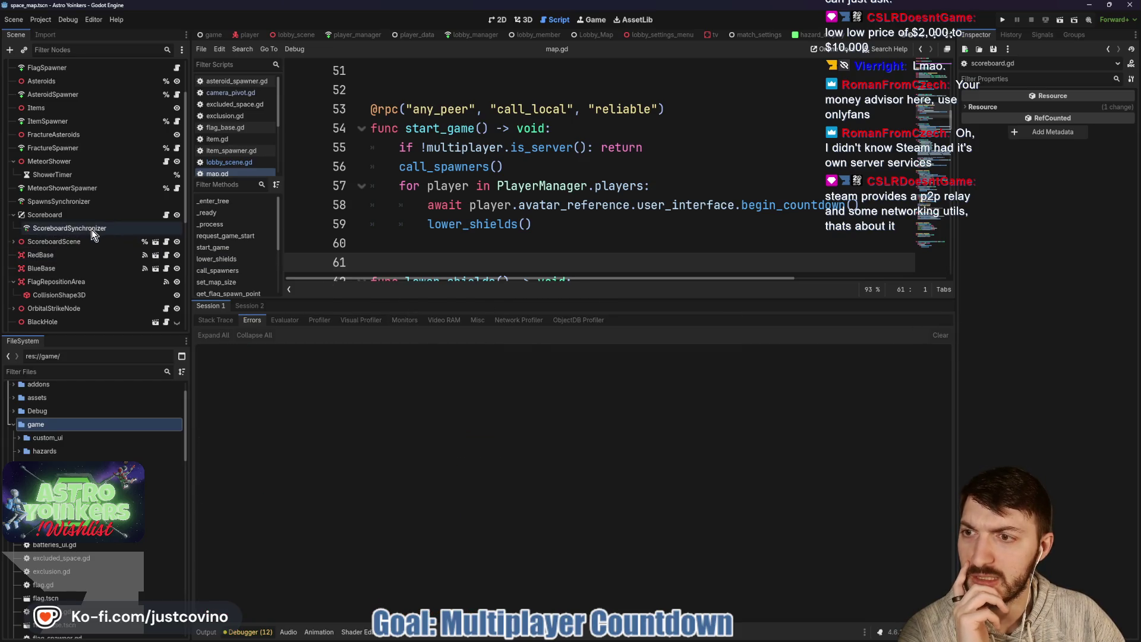
left_click(92, 229)
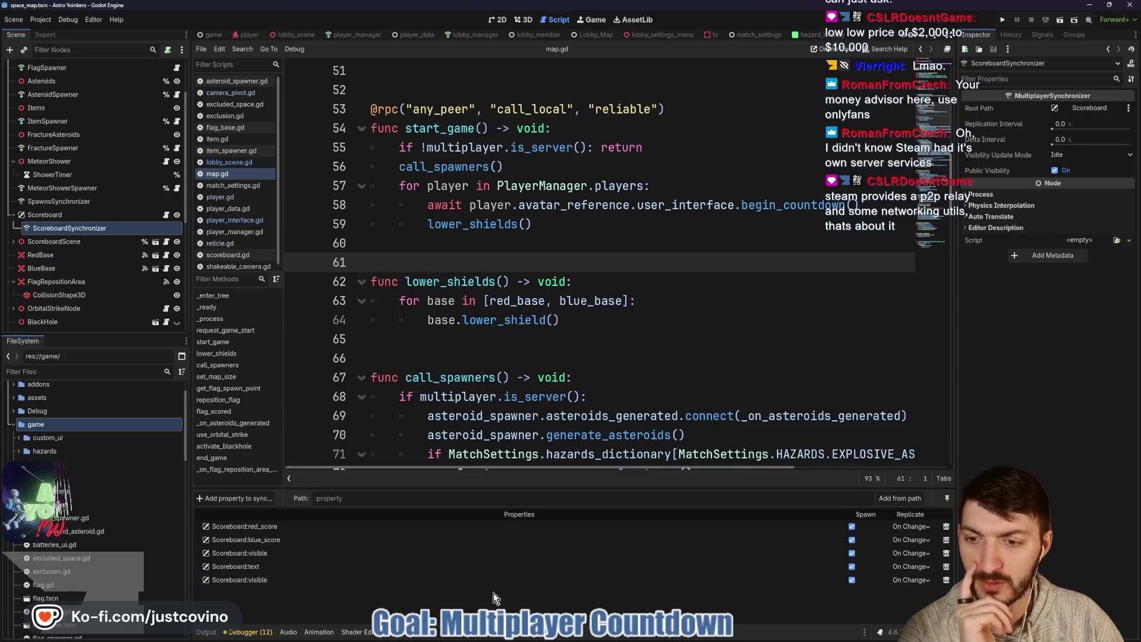
left_click(945, 580)
left_click(535, 330)
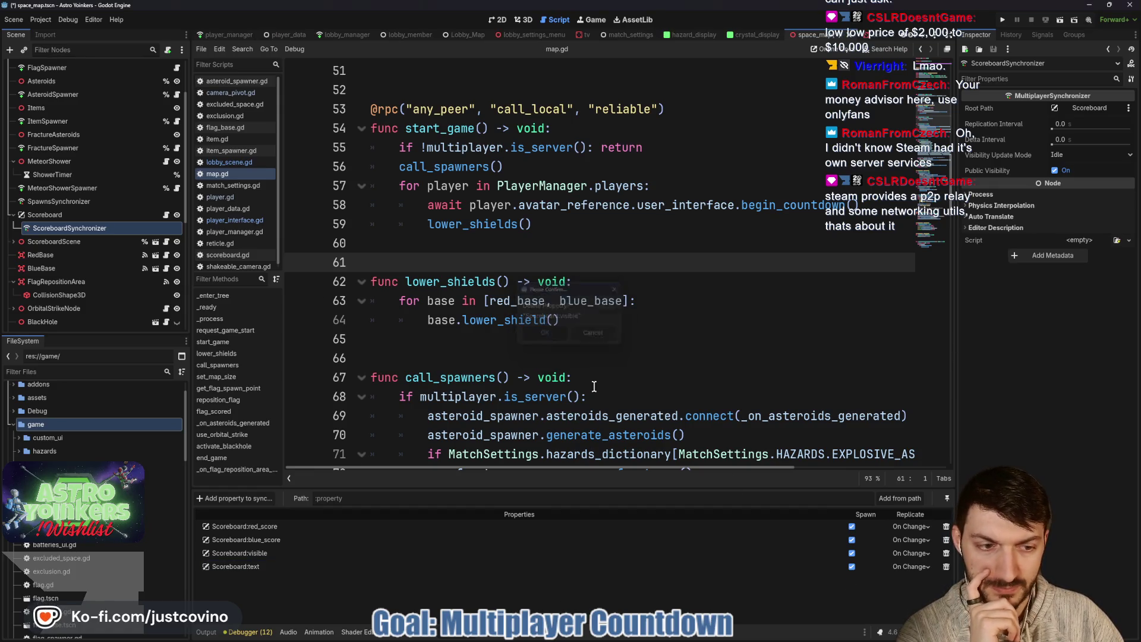
left_click(946, 567)
left_click(537, 332)
left_click(553, 332)
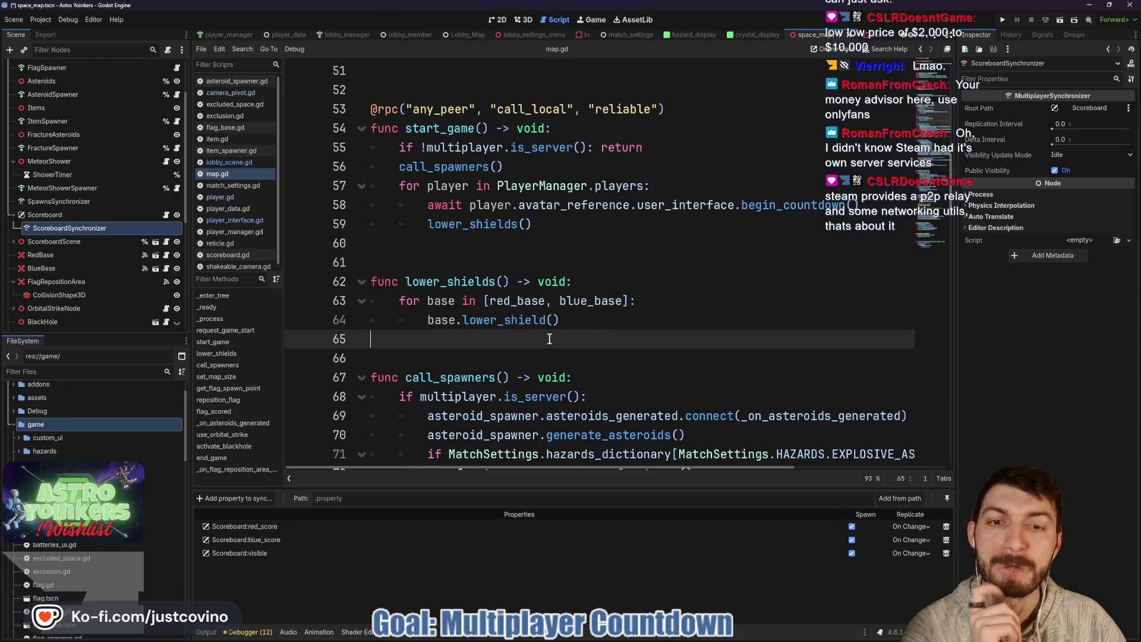
scroll(301, 38, "up", 3)
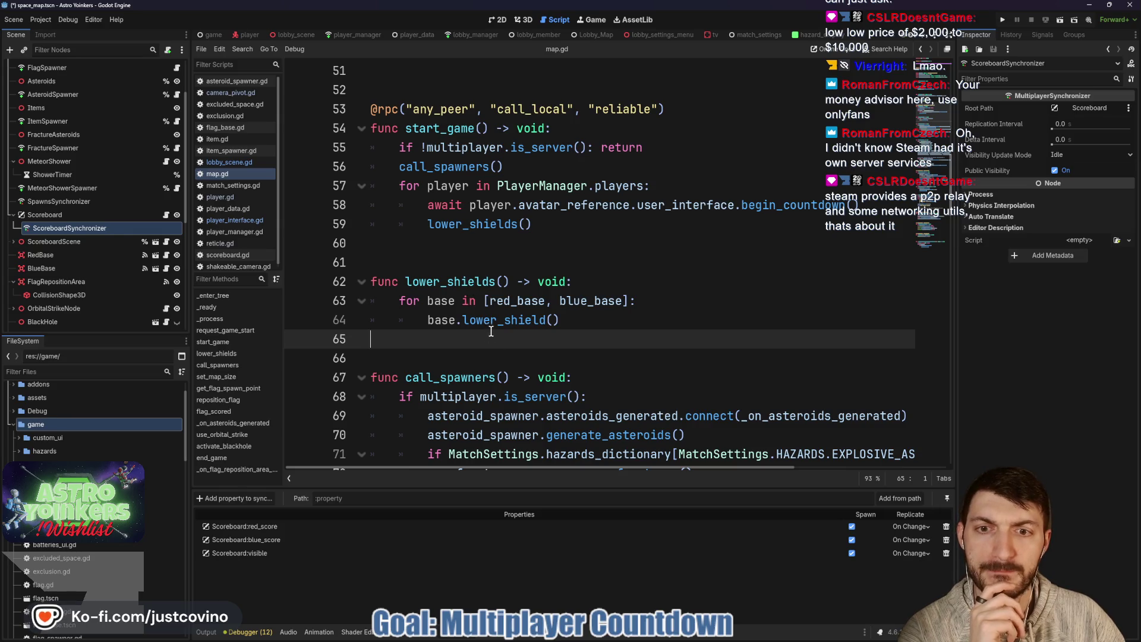
scroll(487, 324, "up", 1)
double_click(490, 262)
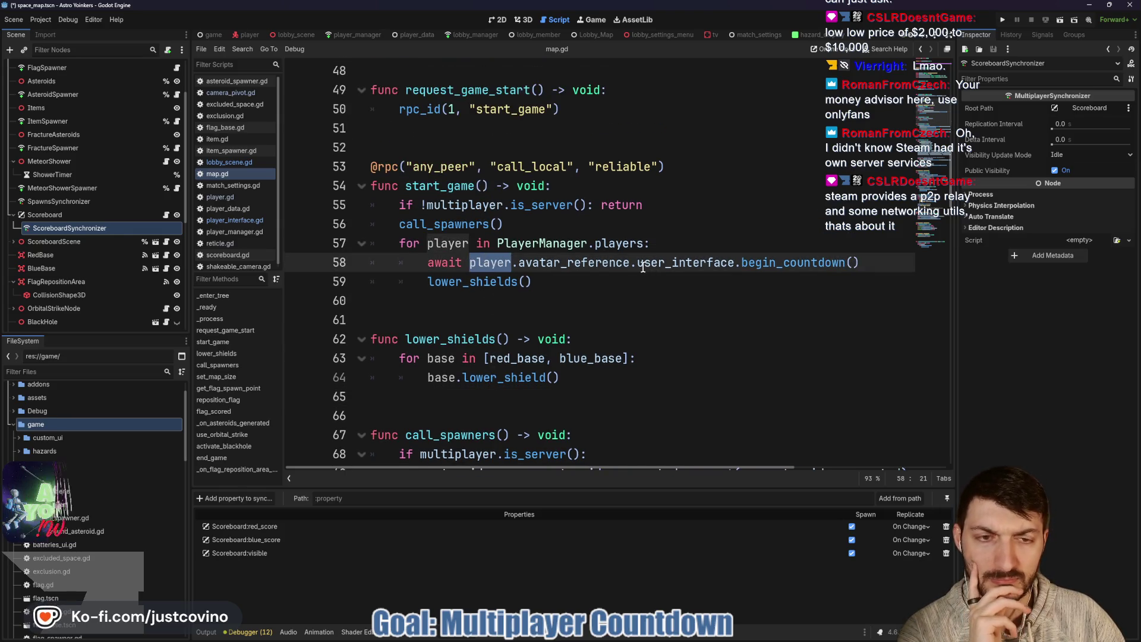
left_click_drag(900, 262, 407, 248)
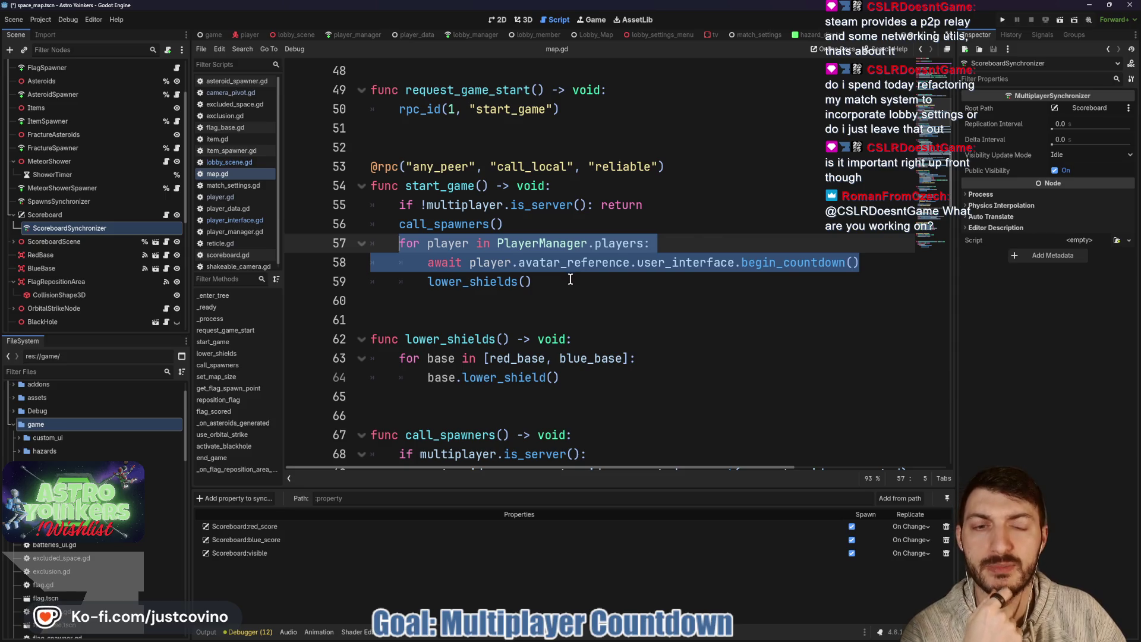
left_click(603, 240)
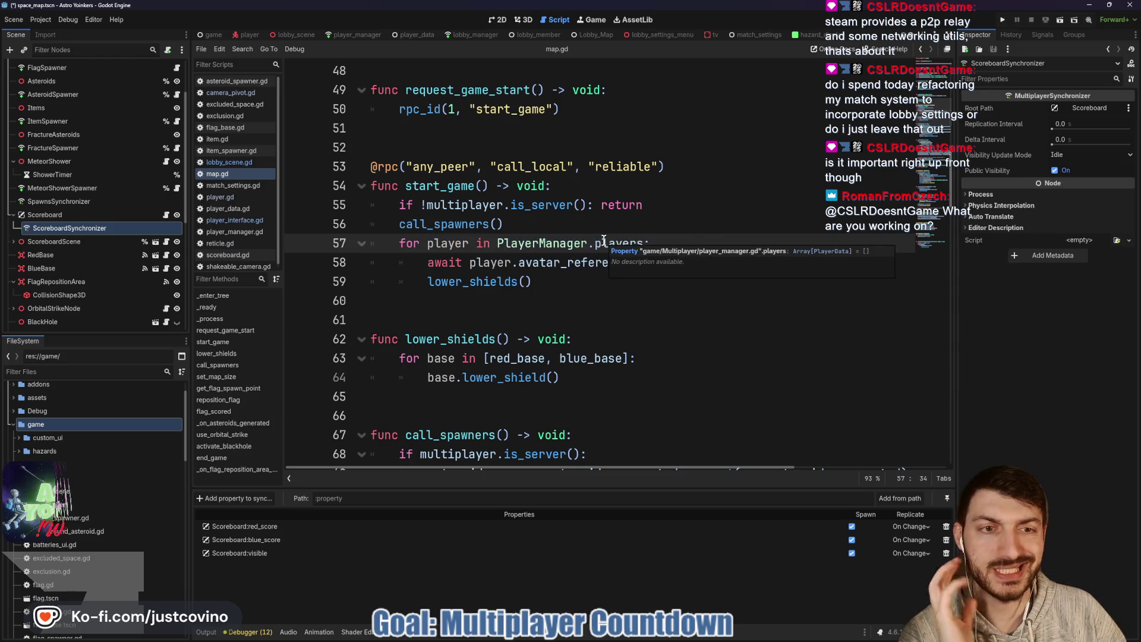
double_click(589, 264)
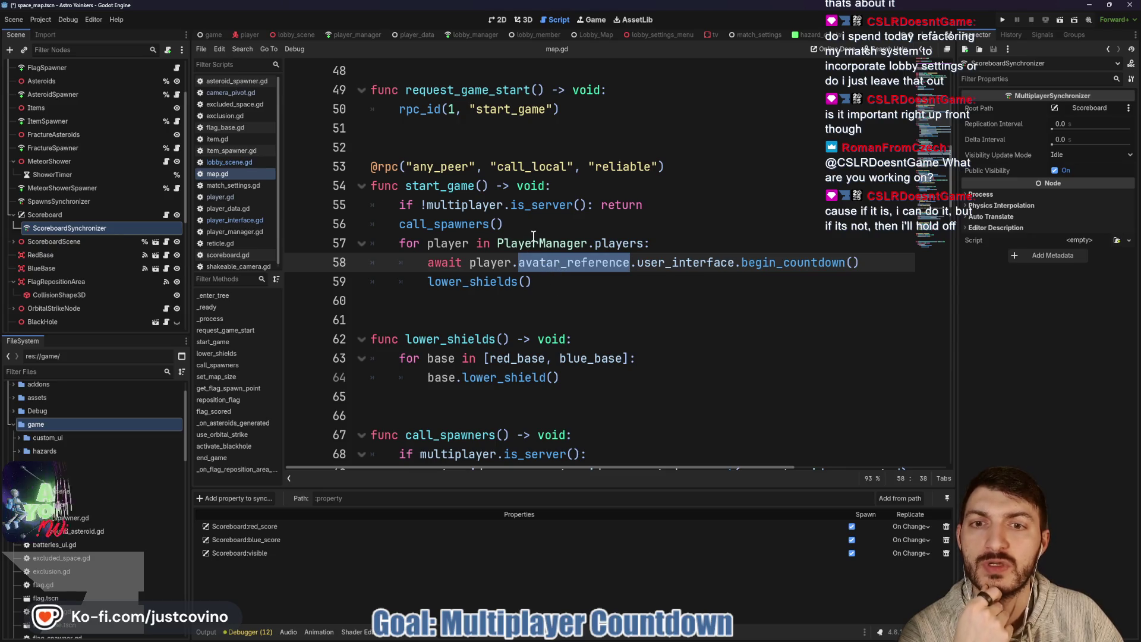
left_click(649, 300)
key("Return")
key("Return")
key("Up")
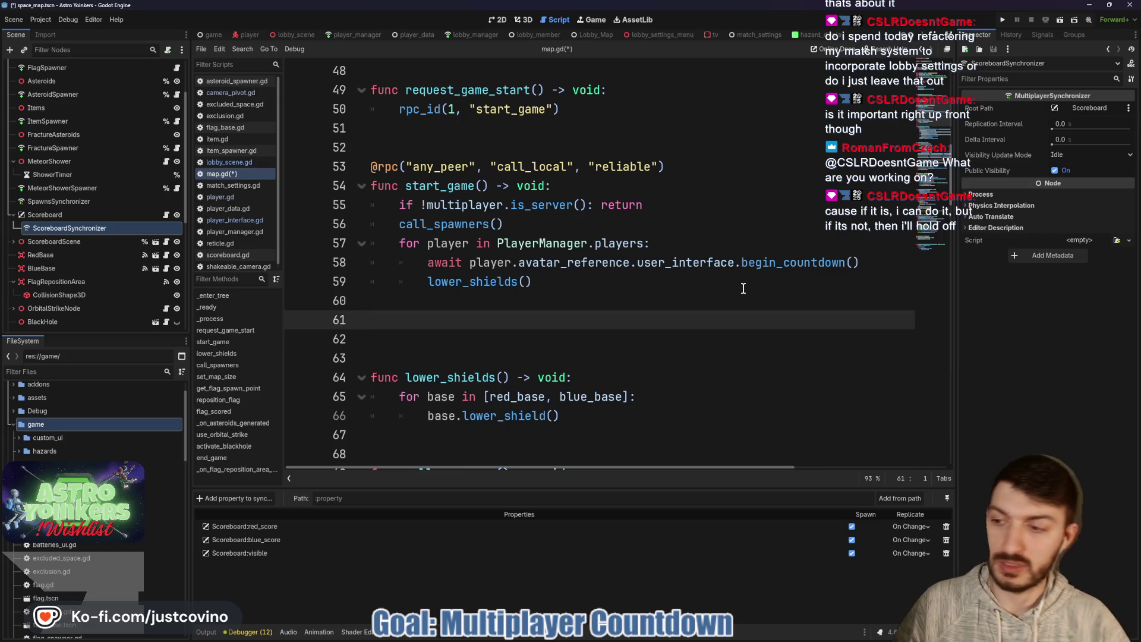
type("@r")
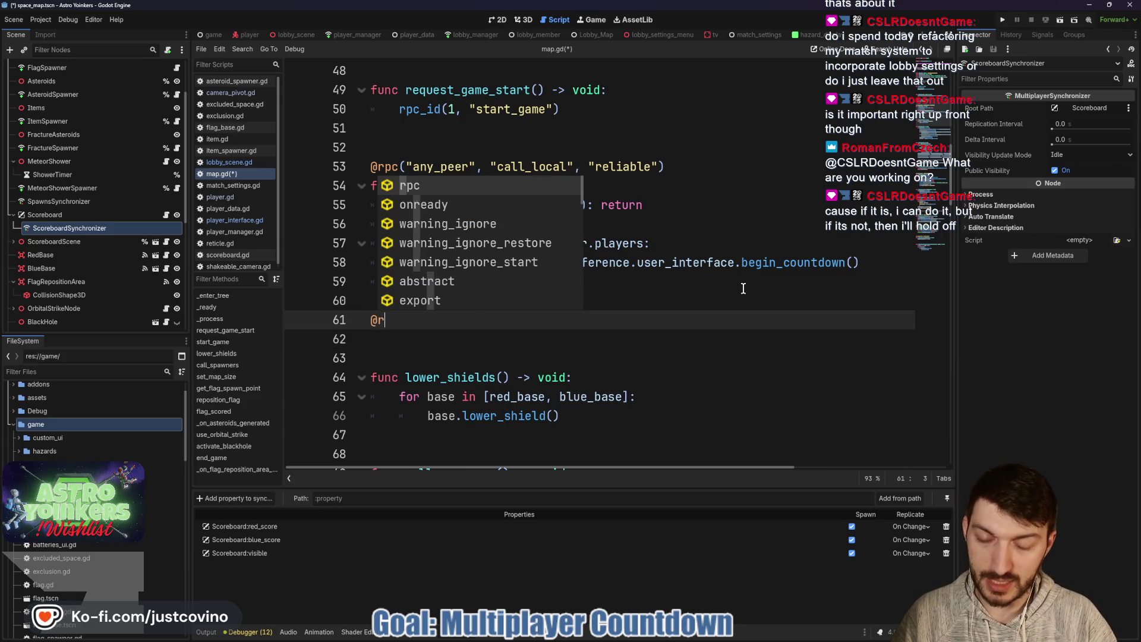
type("p")
key("Return")
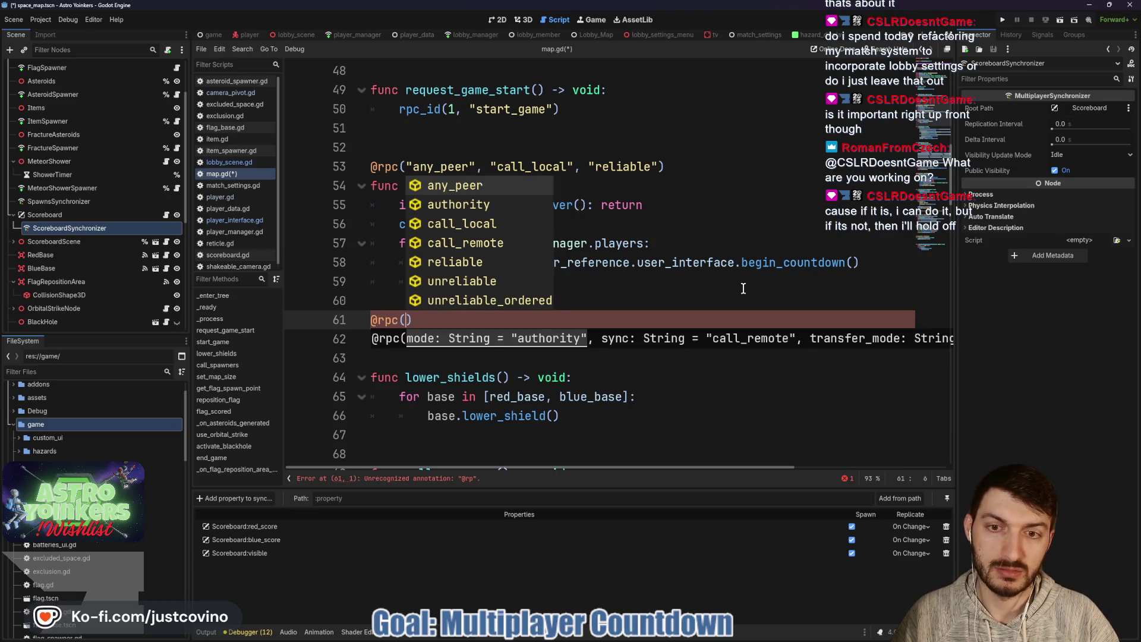
key("Return")
type(",")
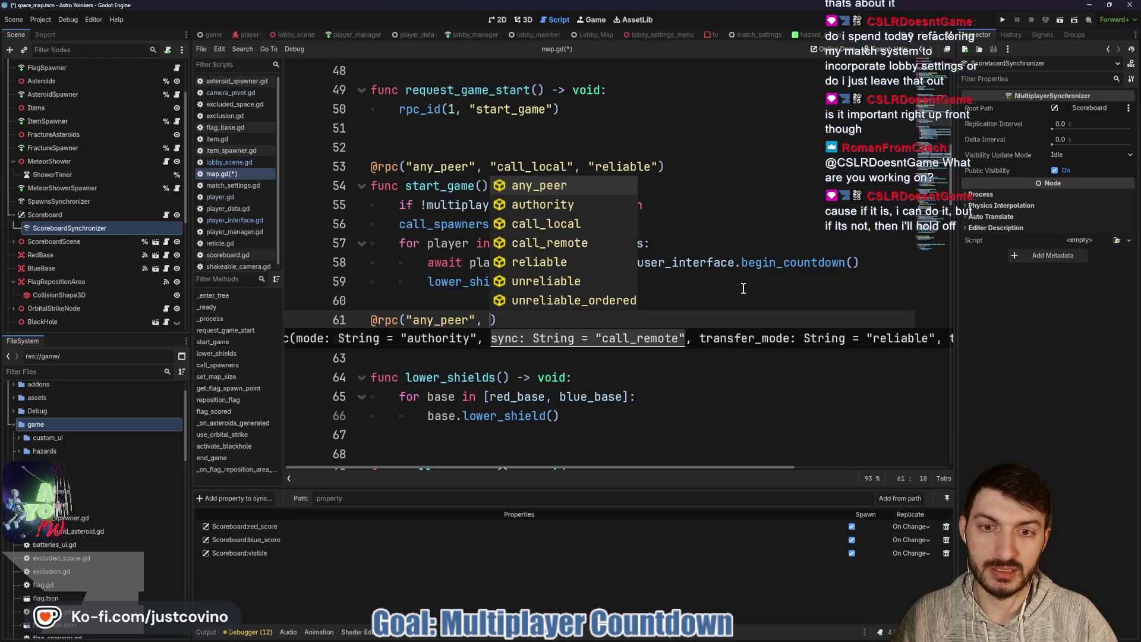
key("Down")
key("Down")
key("Return")
type(",")
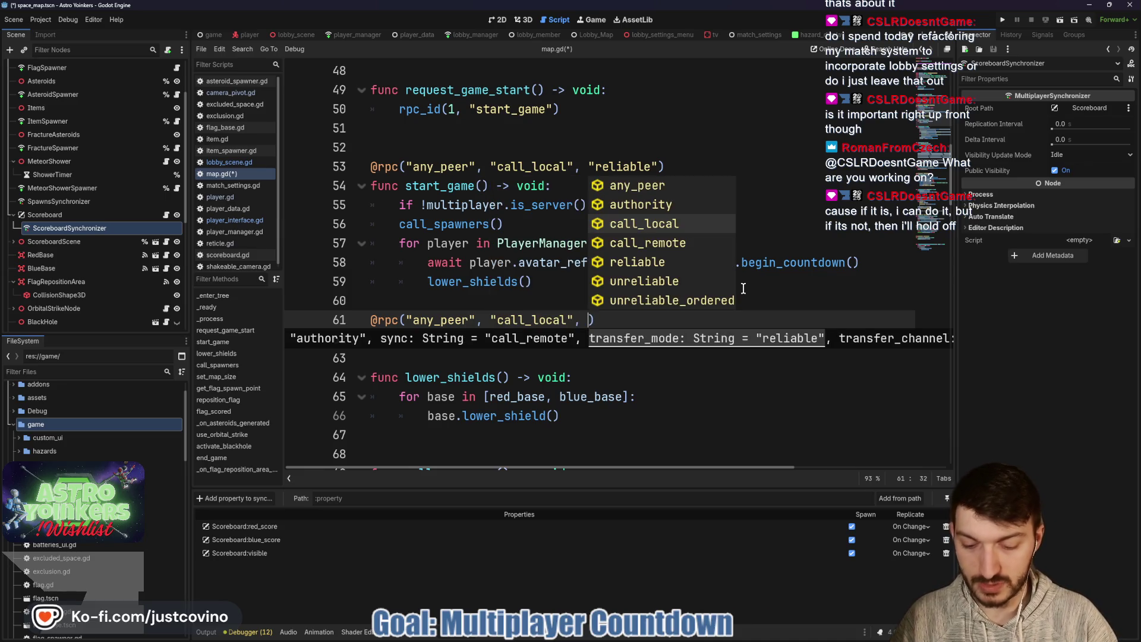
key("Down")
key("Down")
key("Return")
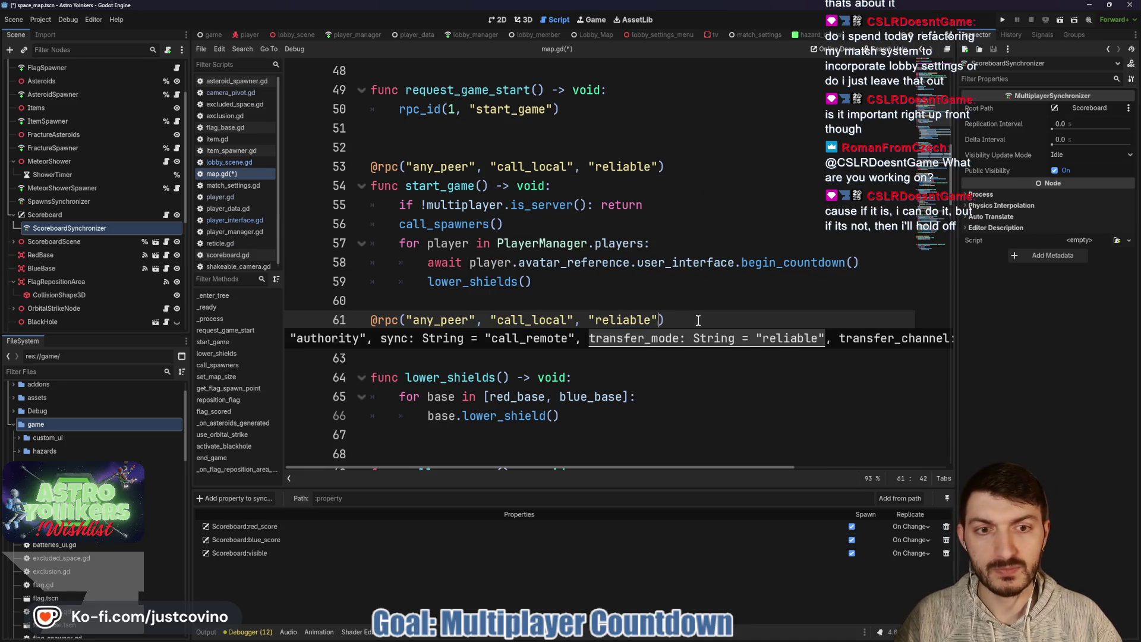
key("End")
key("Return")
Declare request_countdown() calling PlayerManager.local_player.avatar_reference.user_interface.begin_countdown()
type("func")
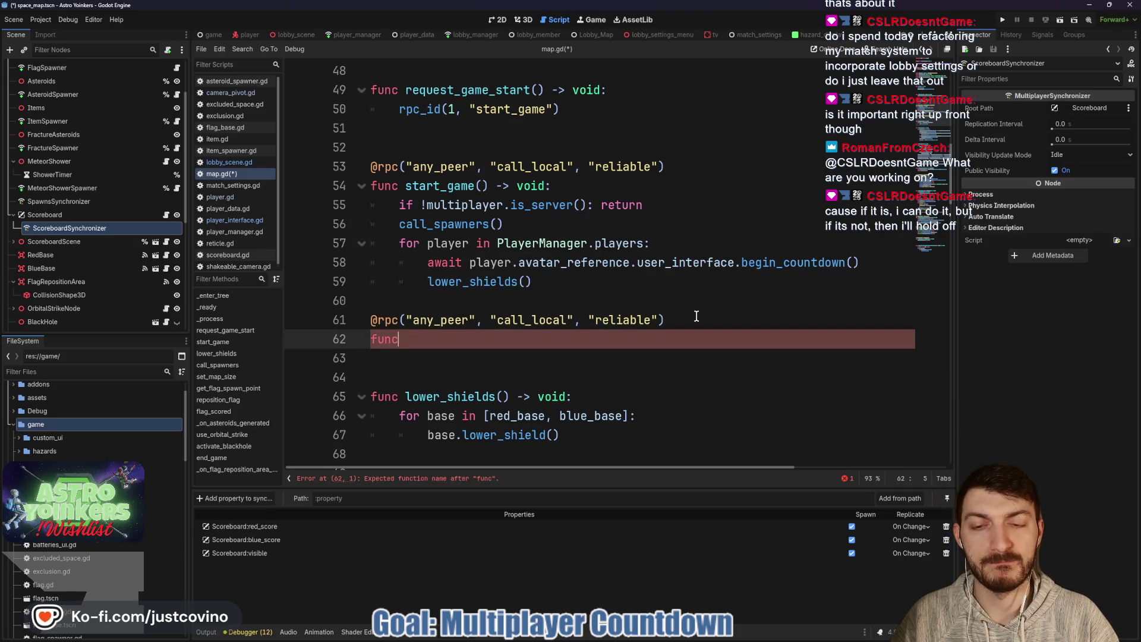
type(" request_coun")
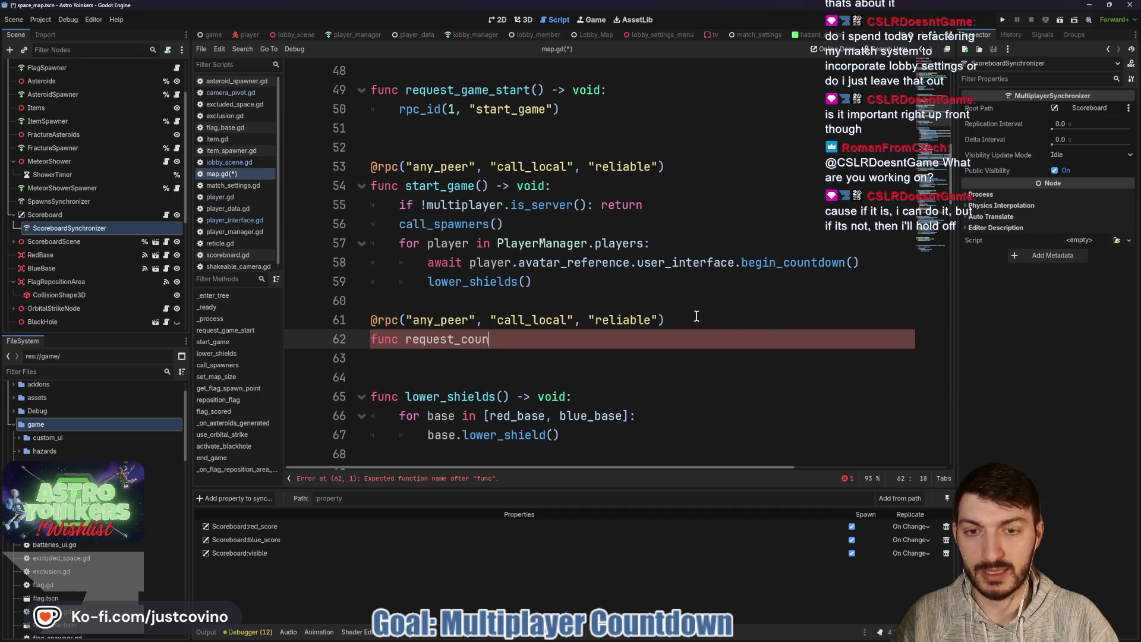
type("()")
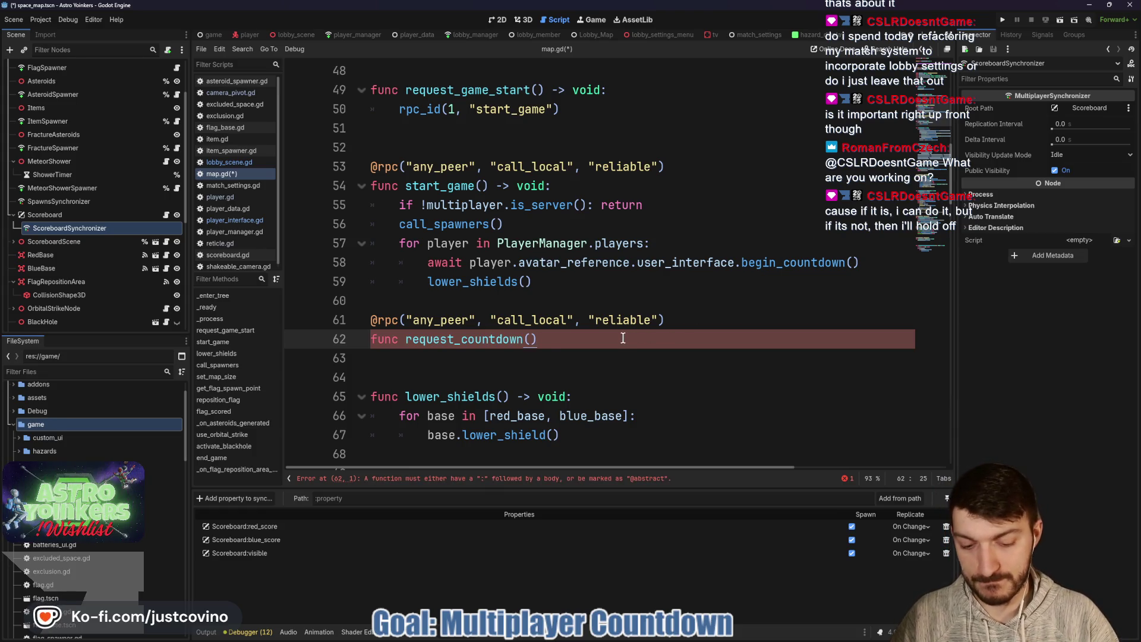
type("d:")
key("Return")
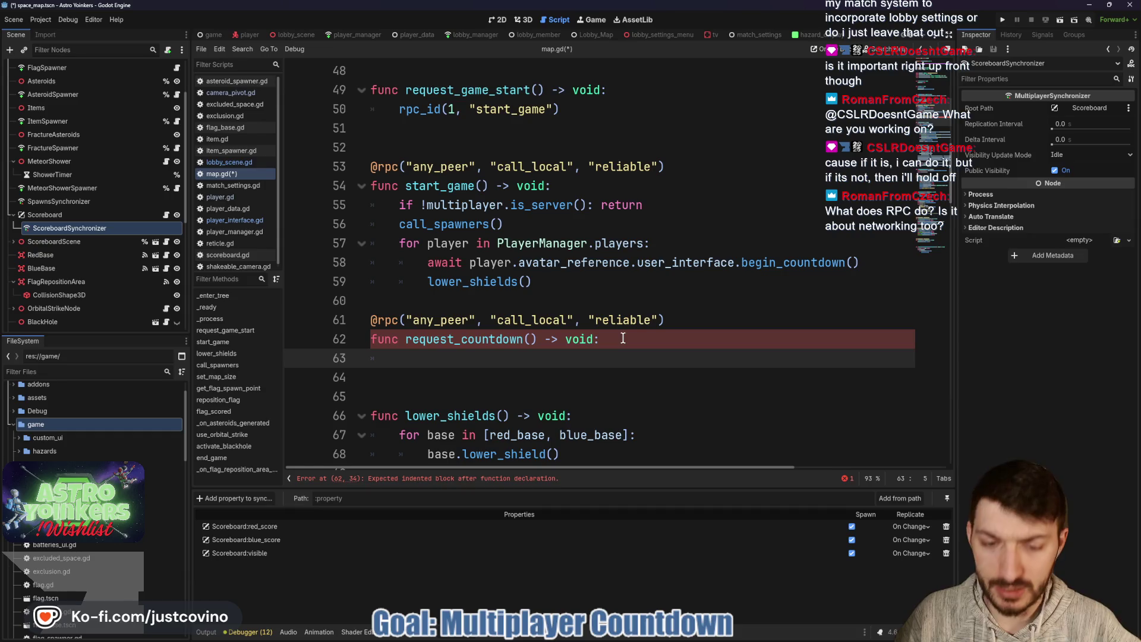
type("PlayerMa")
key("Return")
type(".")
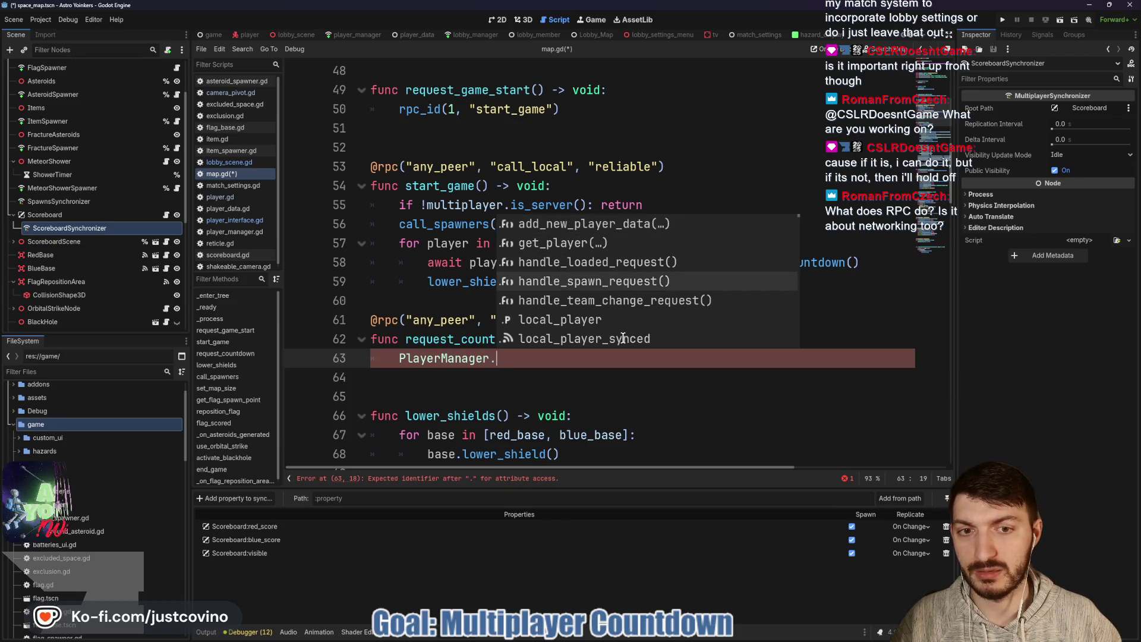
type("lo")
key("Return")
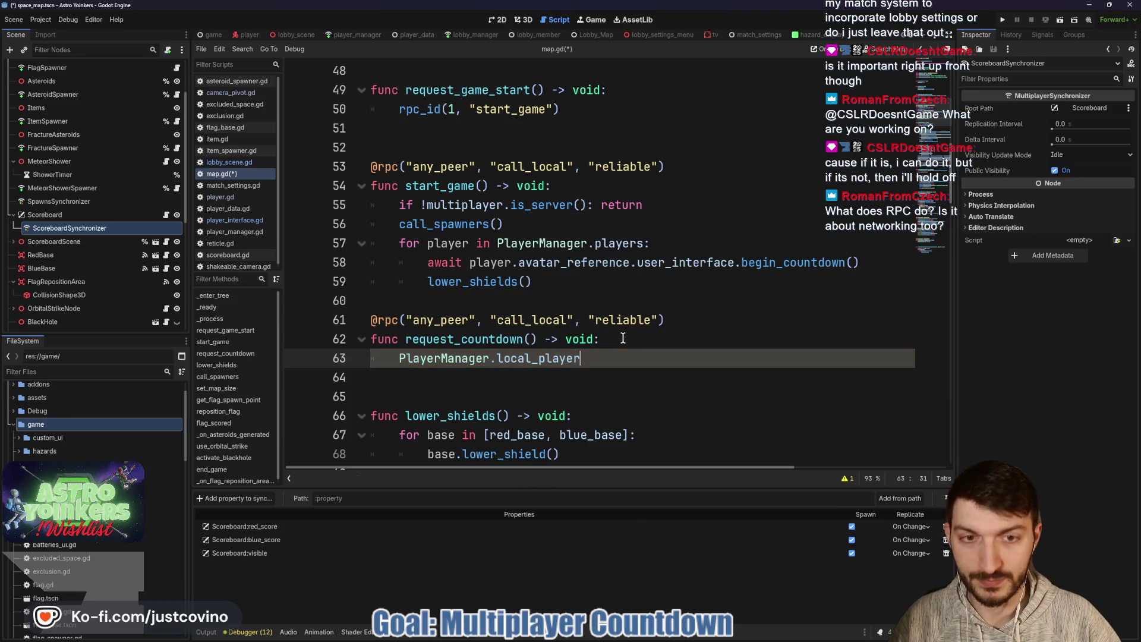
type(".user")
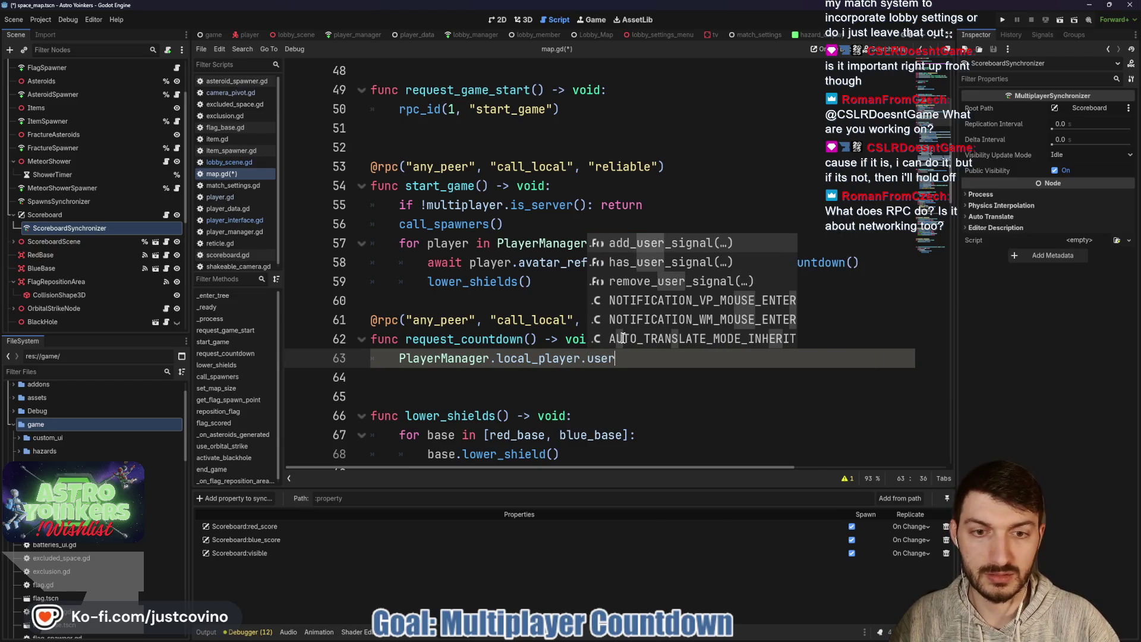
type("_in")
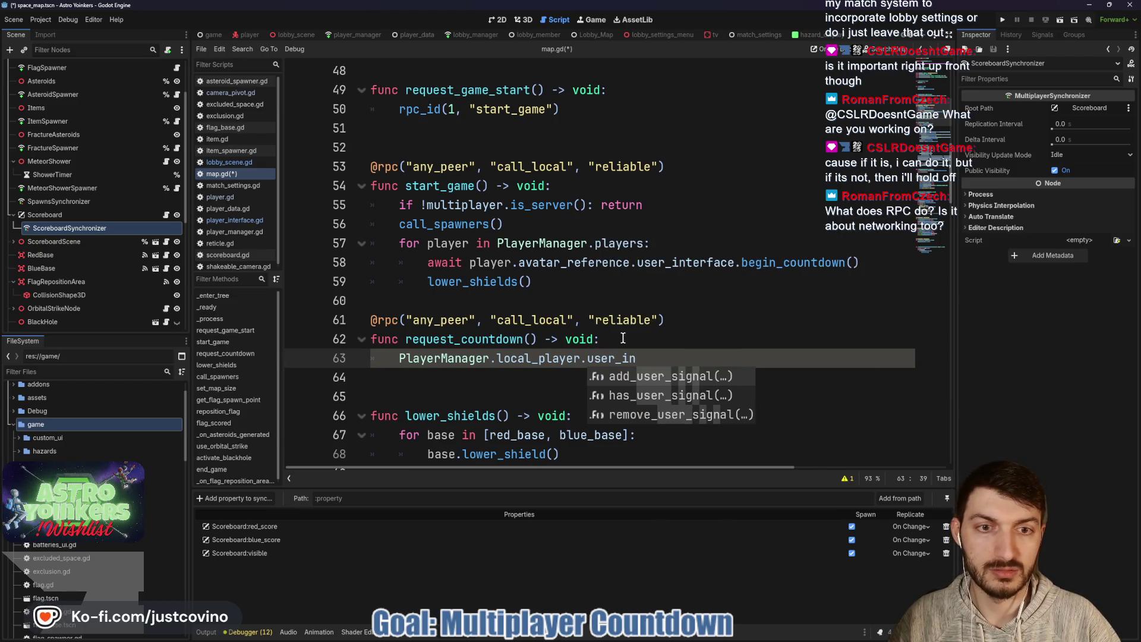
type("er")
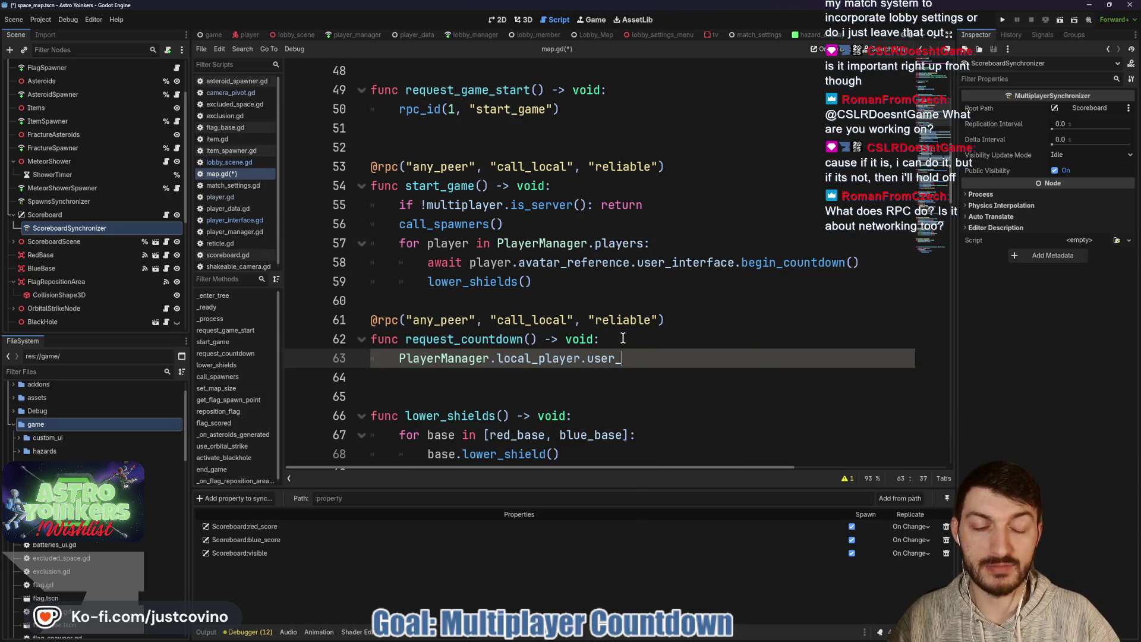
type("va")
key("Return")
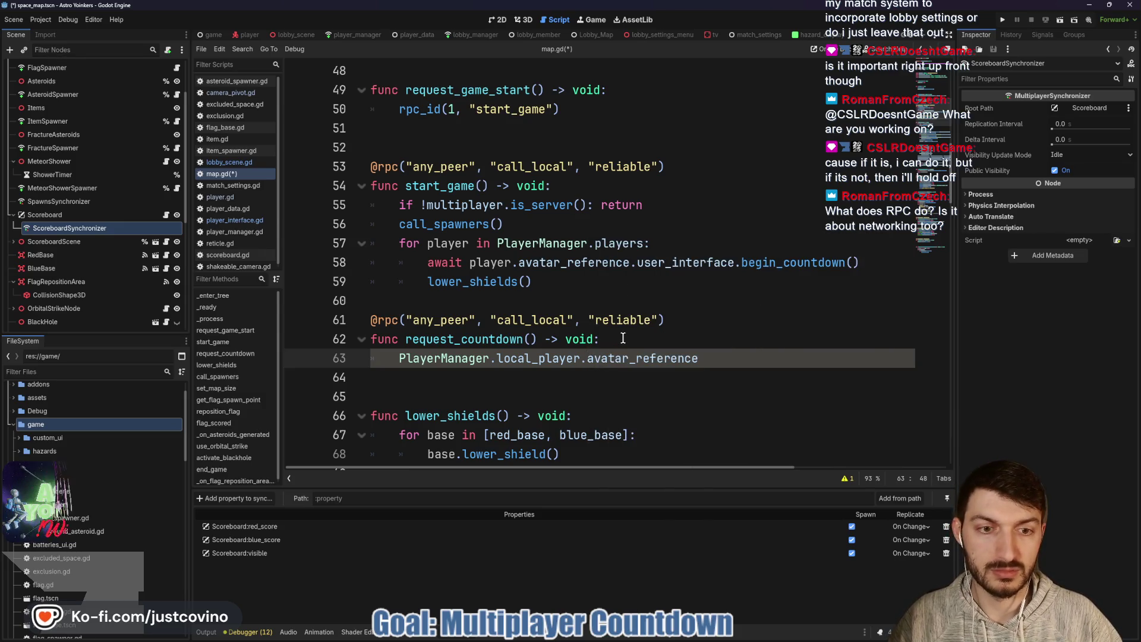
type(".user")
key("Return")
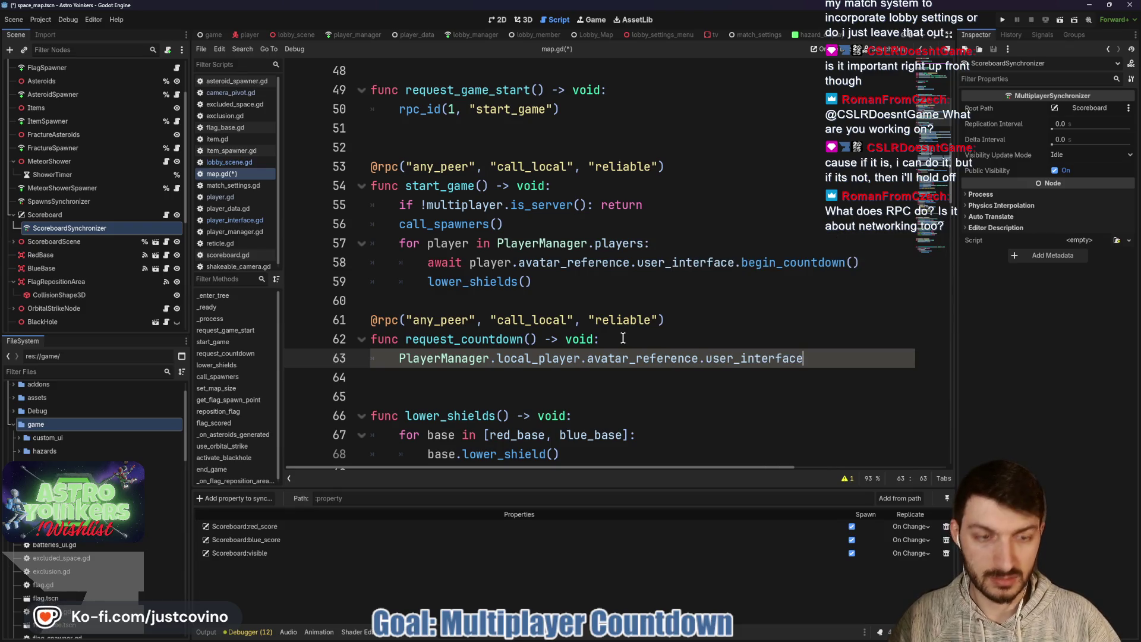
type(".begin")
key("Return")
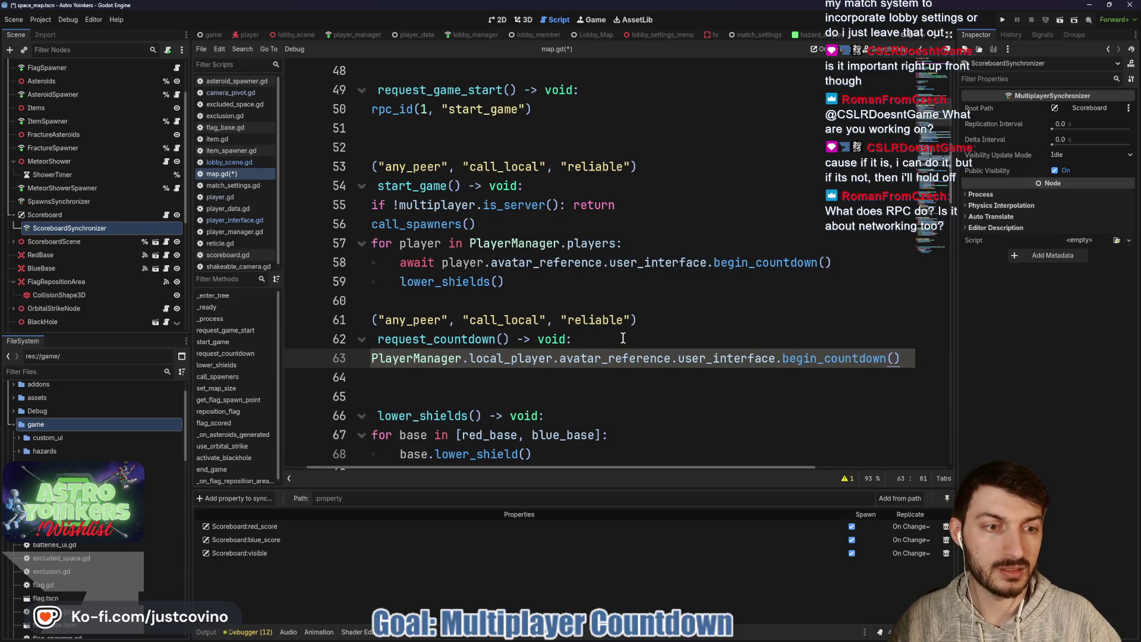
Await that countdown call and follow it with lower_shields()
left_click_drag(832, 262, 440, 259)
scroll(642, 290, "left", 1)
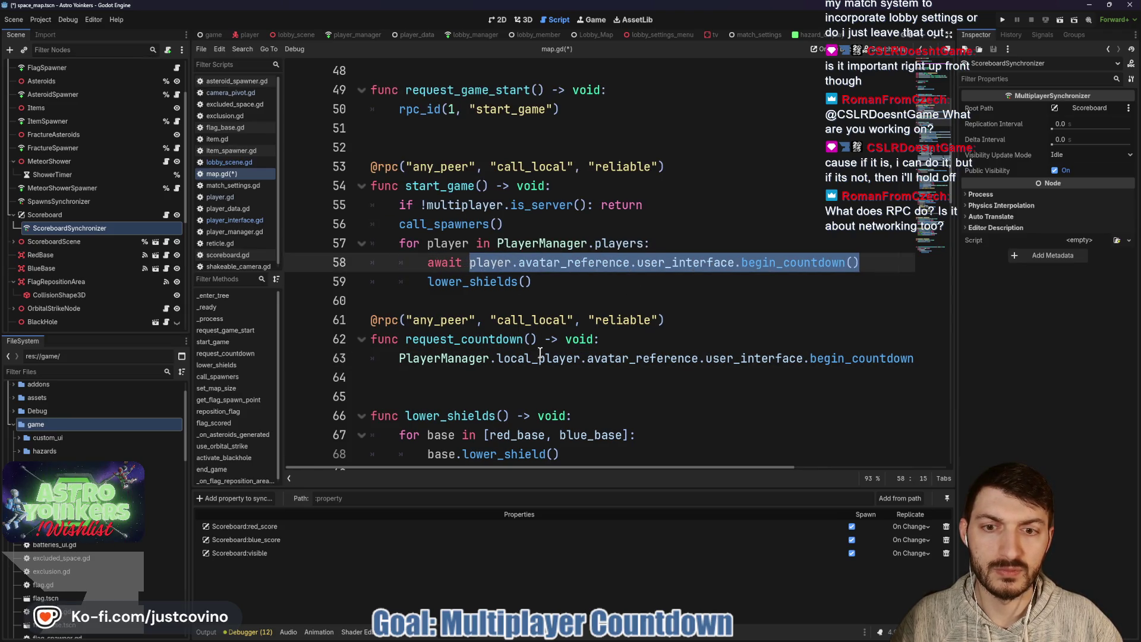
left_click(399, 359)
type("await")
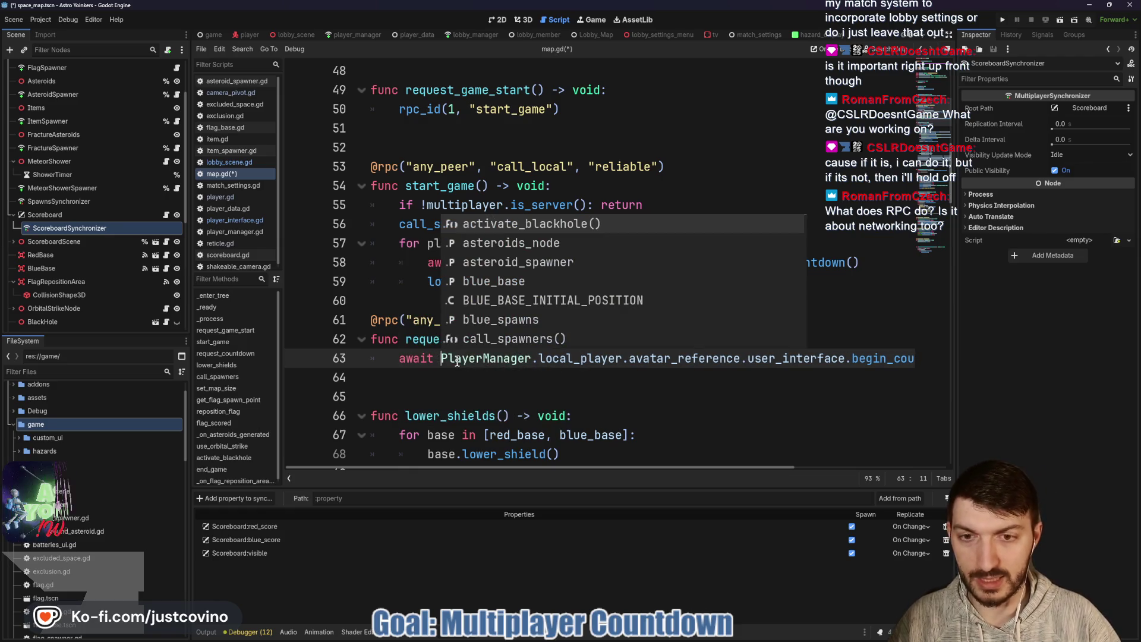
left_click(460, 379)
type("lower_shields()")
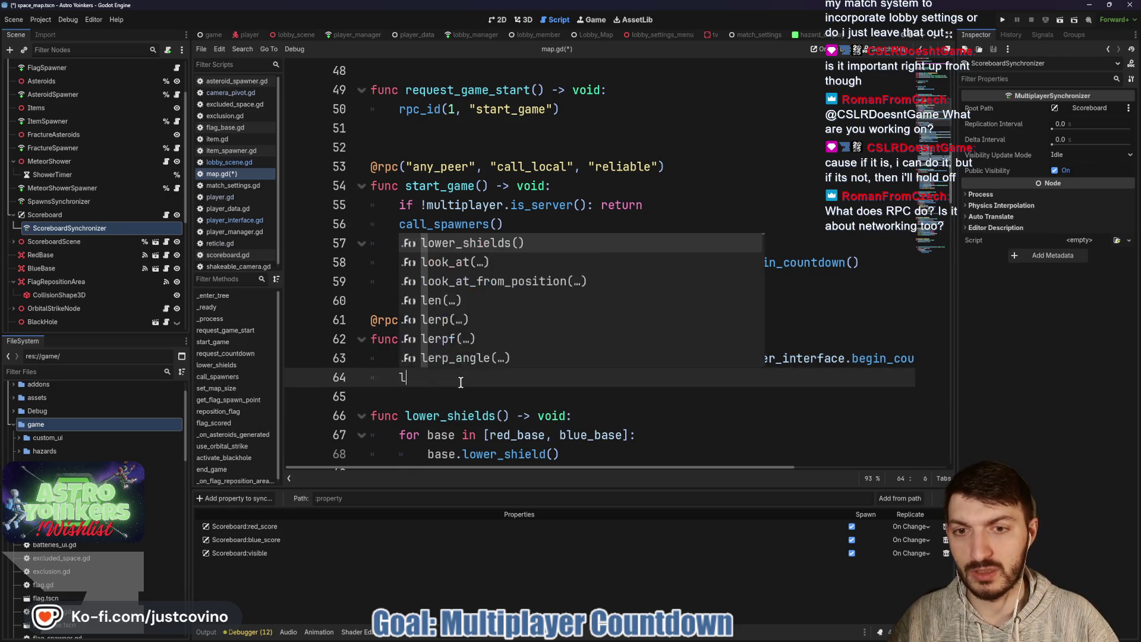
mouse_move(534, 283)
left_mouse_down()
mouse_move(416, 282)
mouse_move(400, 243)
left_mouse_up()
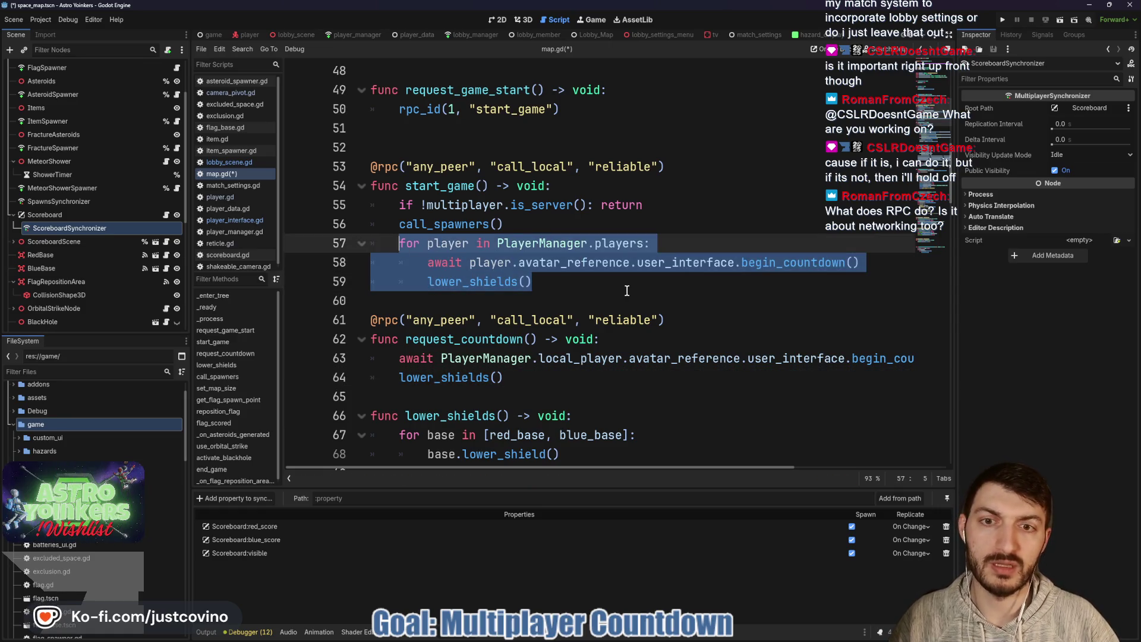
Replace the countdown loop with request_countdown.rpc() and save
key("BackSpace")
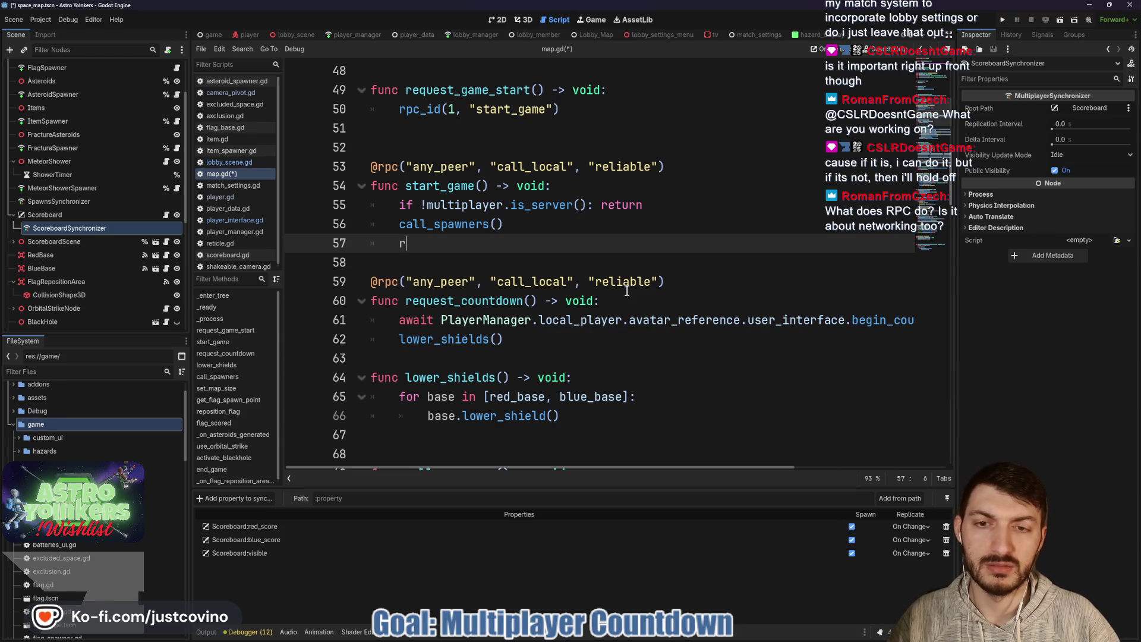
type("eq")
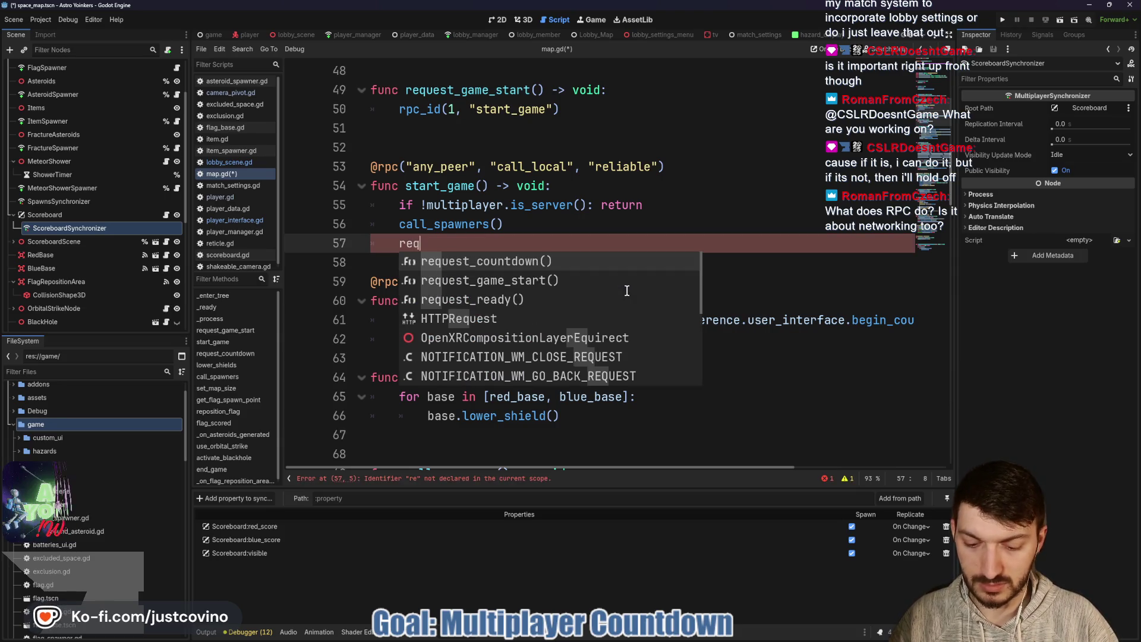
type("uest")
key("Return")
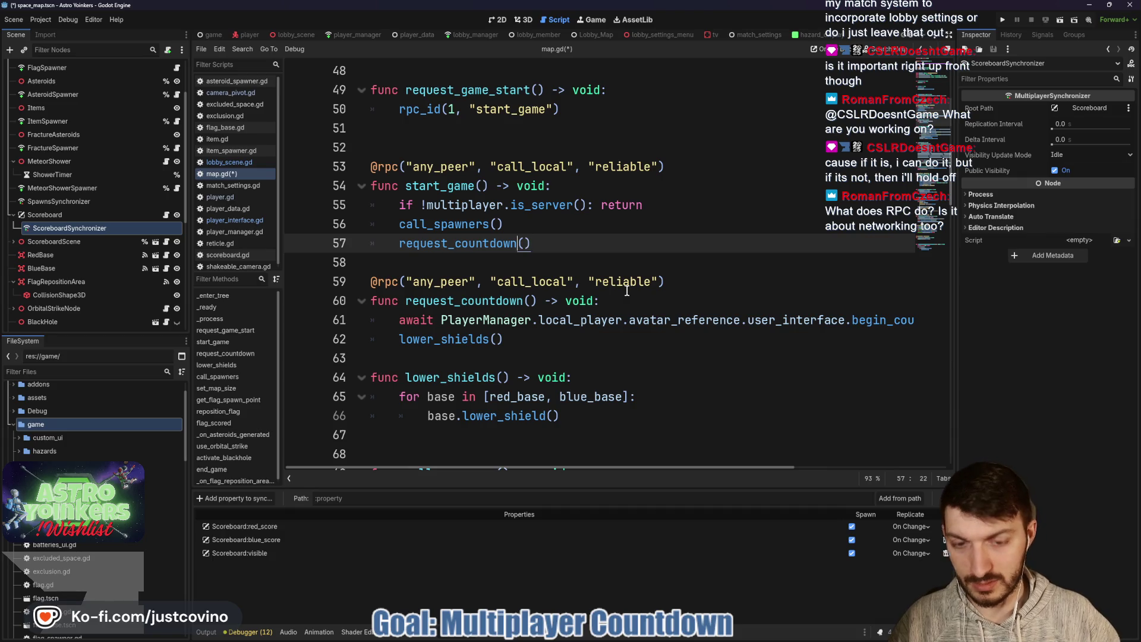
type(".rp")
key("End")
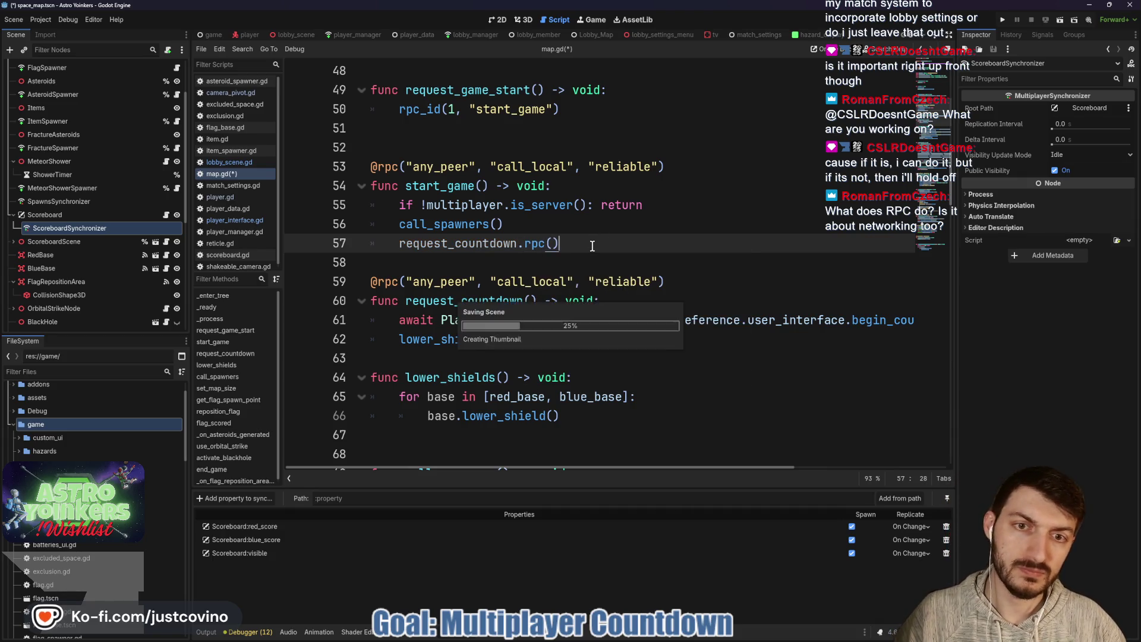
key("ctrl+s")
Add blank lines between start_game, request_countdown and lower_shields
key("Down")
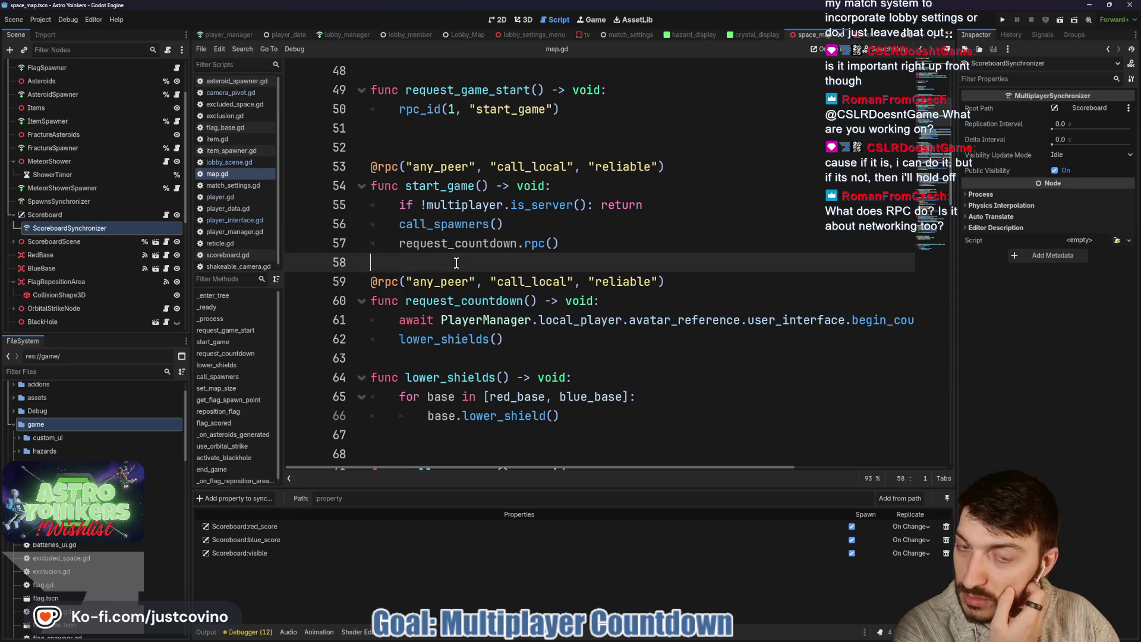
key("Return")
left_click(466, 378)
key("Return")
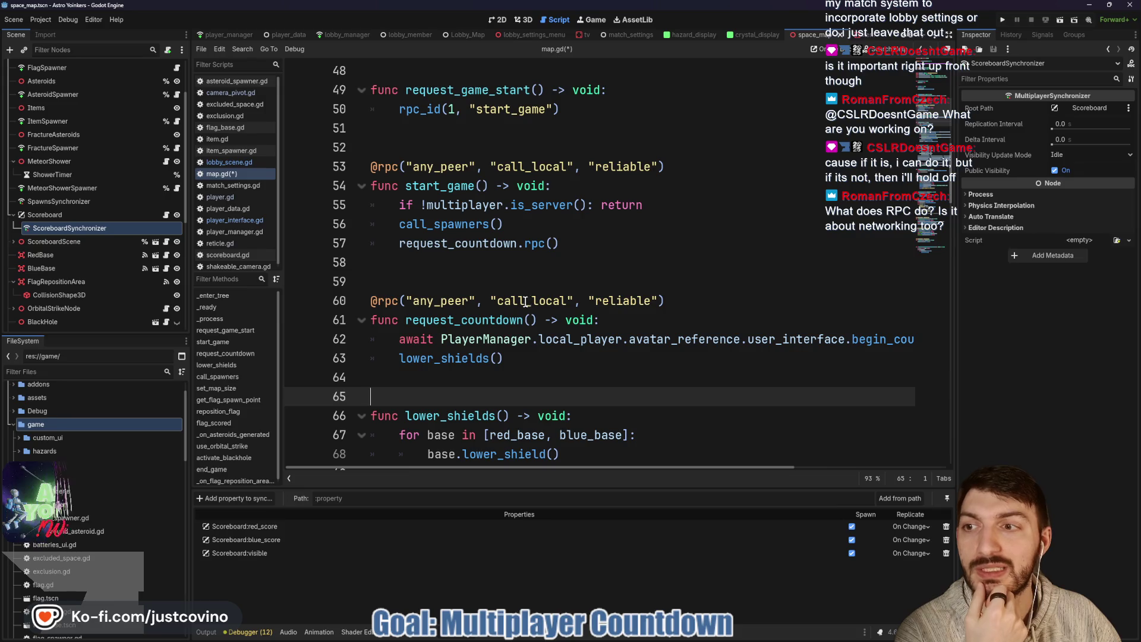
scroll(255, 36, "up", 3)
Open the player scene and select its CountdownLabel node
left_click(253, 35)
left_click(111, 279)
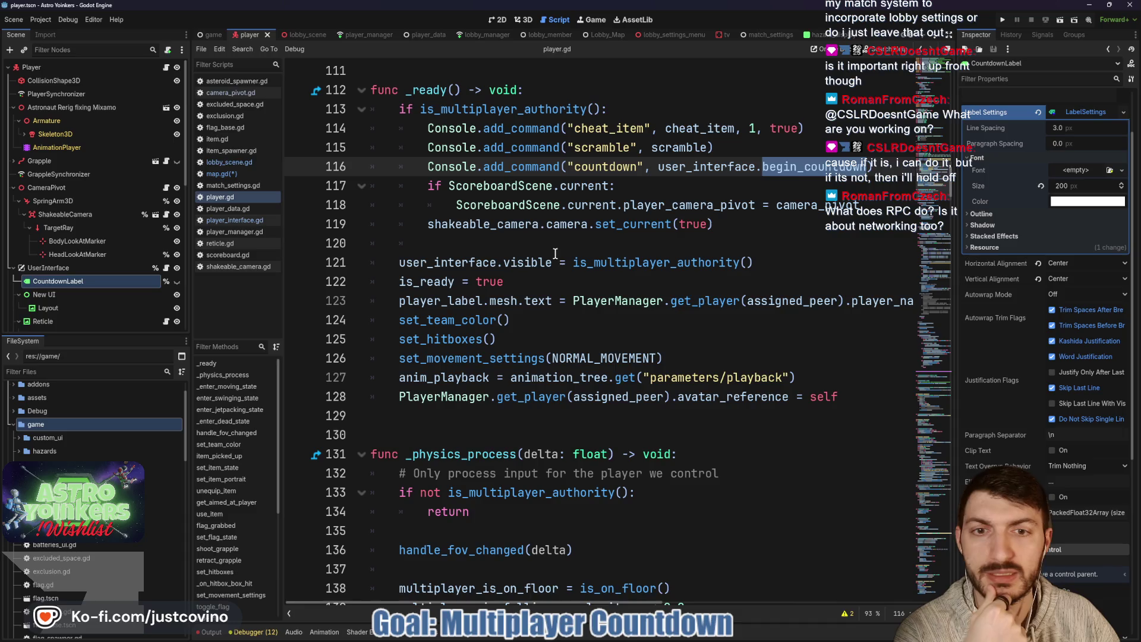
left_click(582, 243)
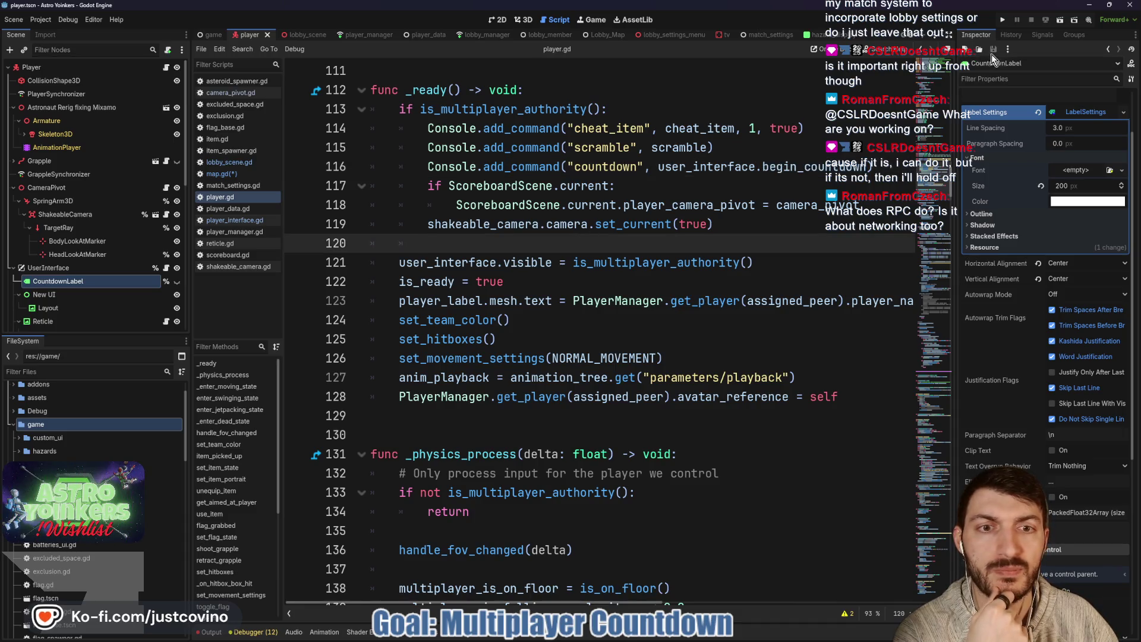
Run the game, host a lobby in the first instance, and join it from the second
left_click(999, 19)
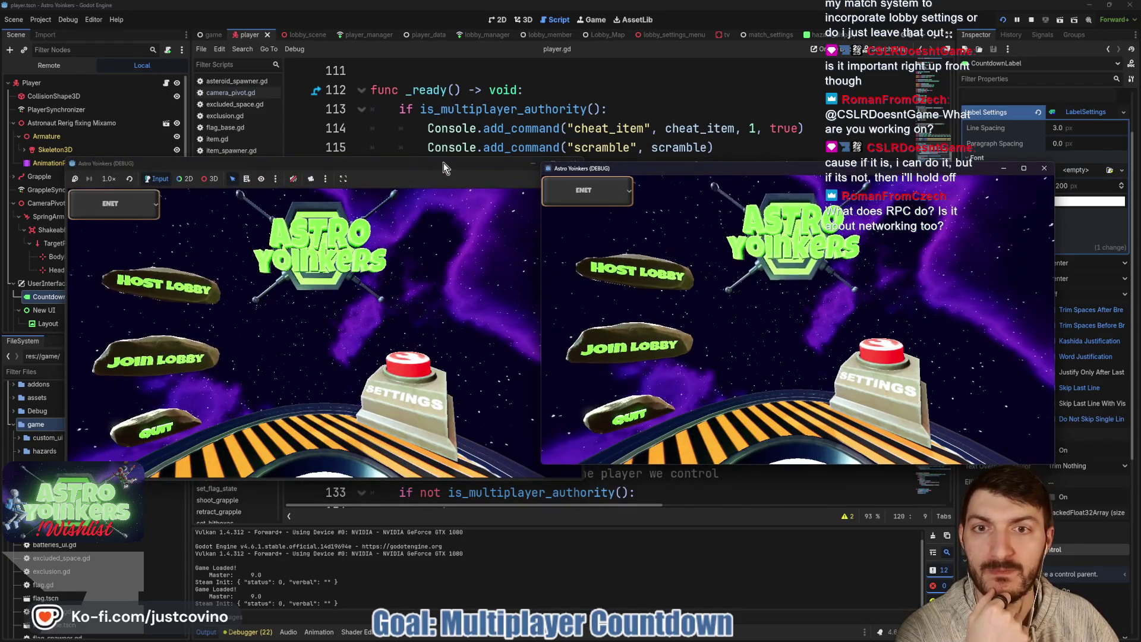
left_click_drag(441, 163, 395, 166)
left_click(131, 350)
left_click(269, 300)
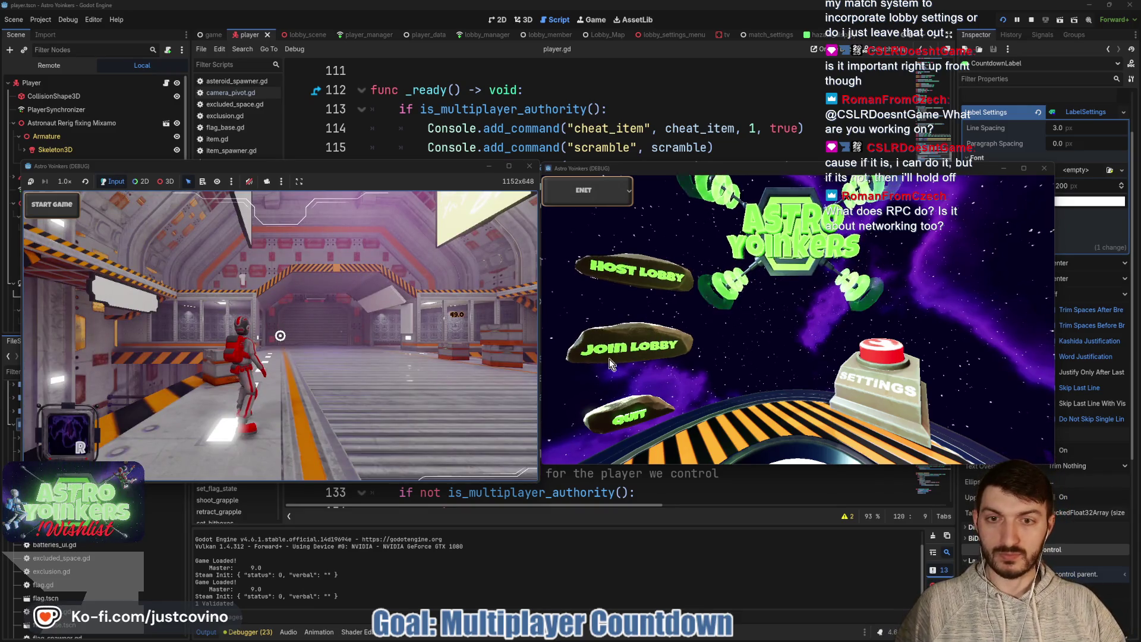
left_click(570, 347)
left_click(844, 211)
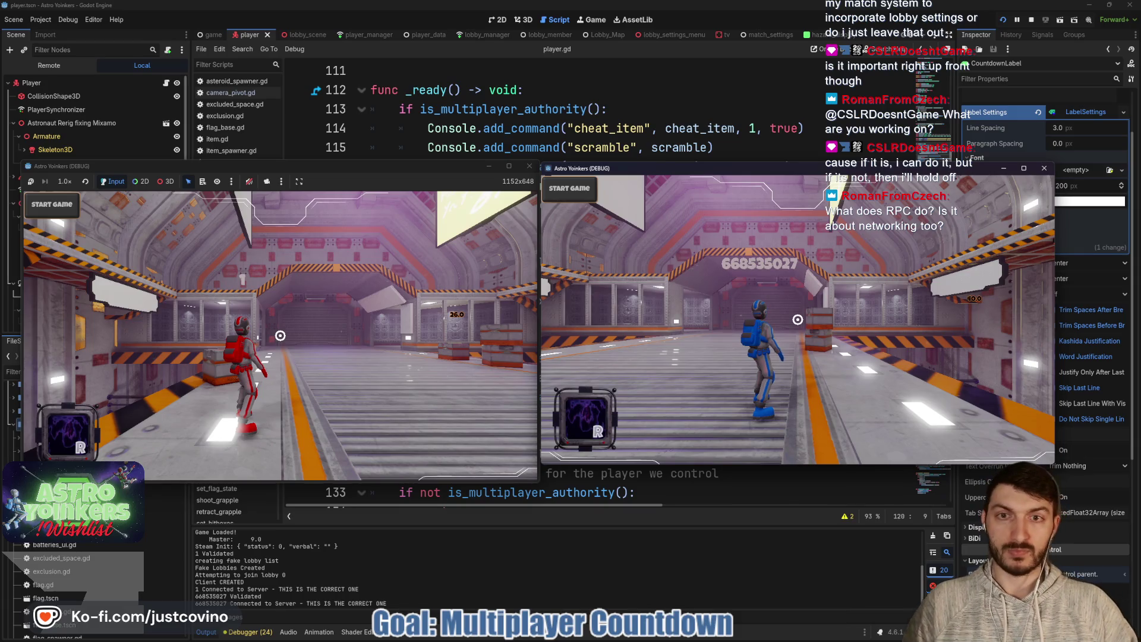
Focus the host's game window, move the red player, and start the match for both players
left_click(355, 172)
key("w")
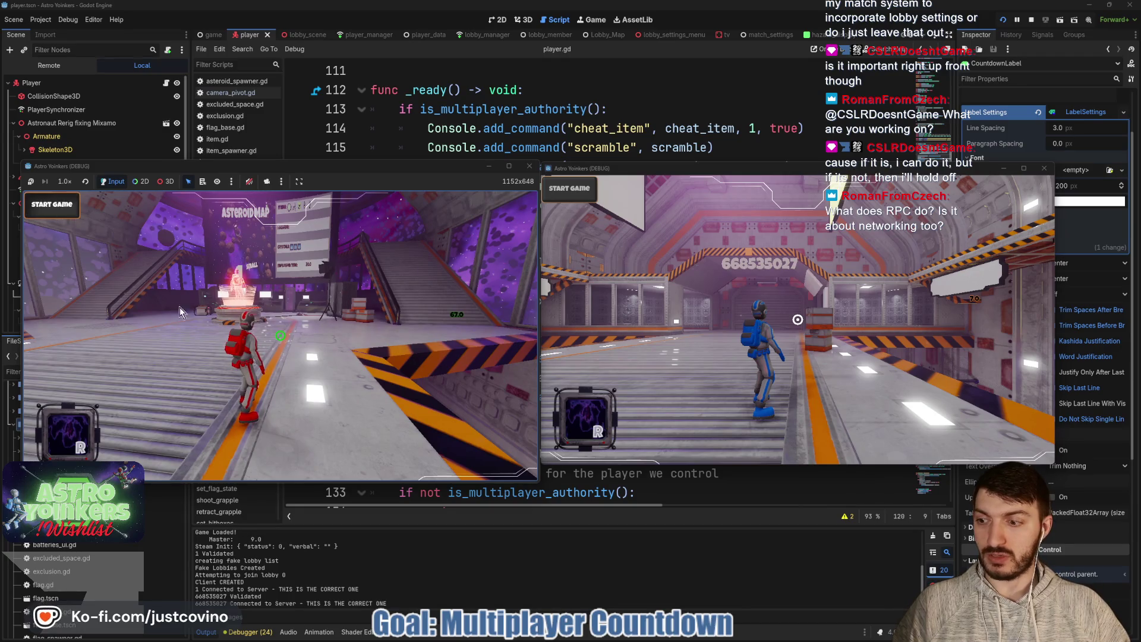
left_click(213, 317)
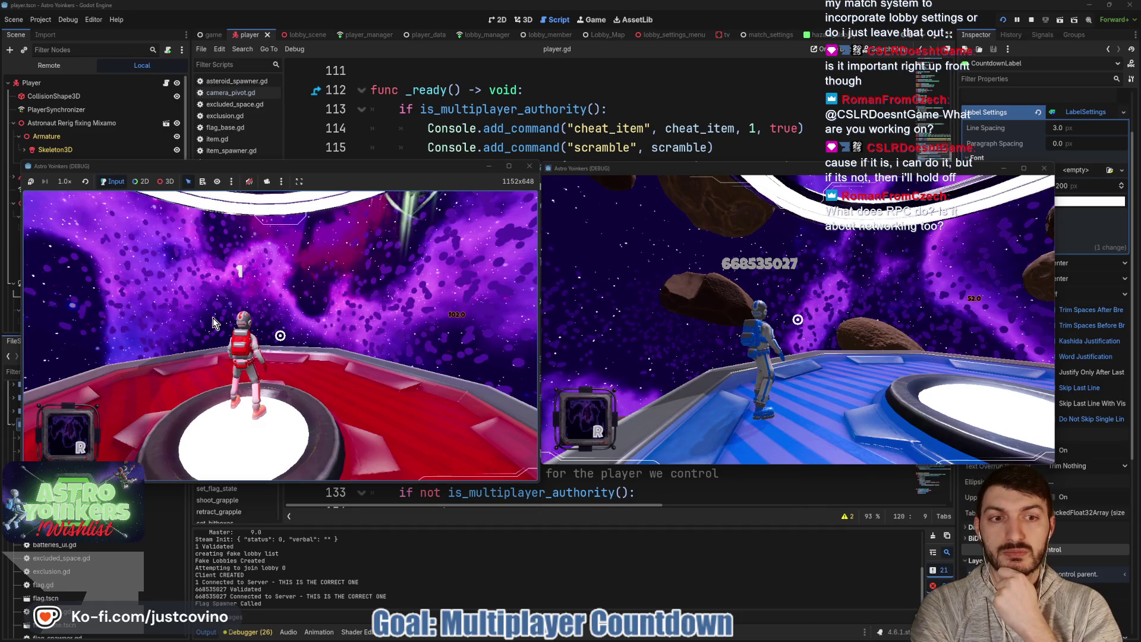
Grapple the red astronaut off and back onto the platform, then stop both game instances with F8
left_click(213, 322)
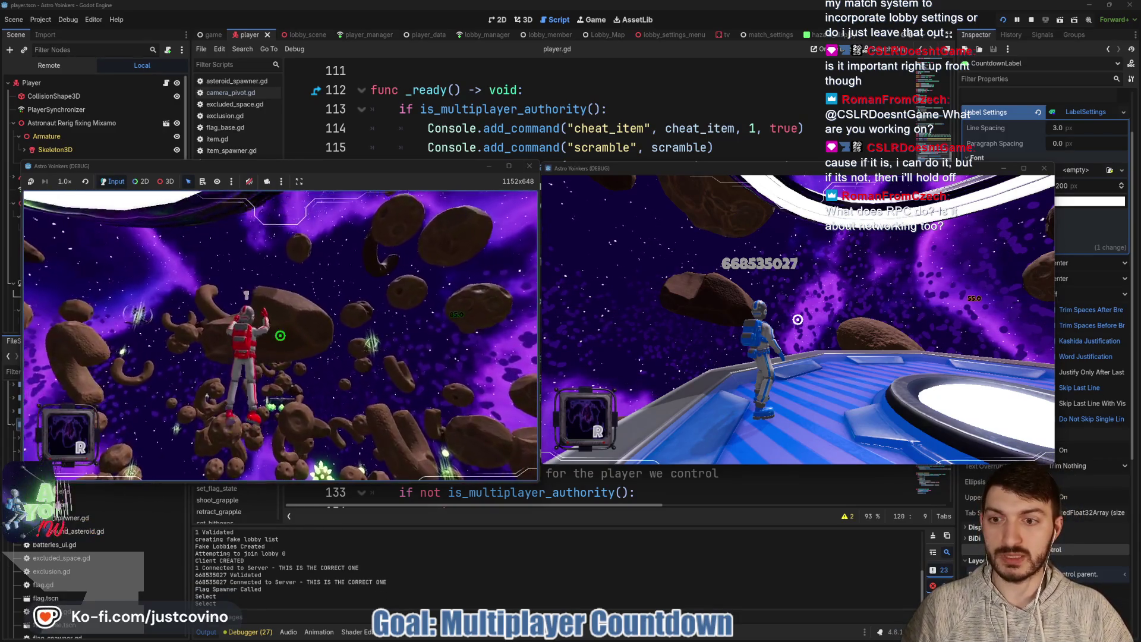
left_click(279, 335)
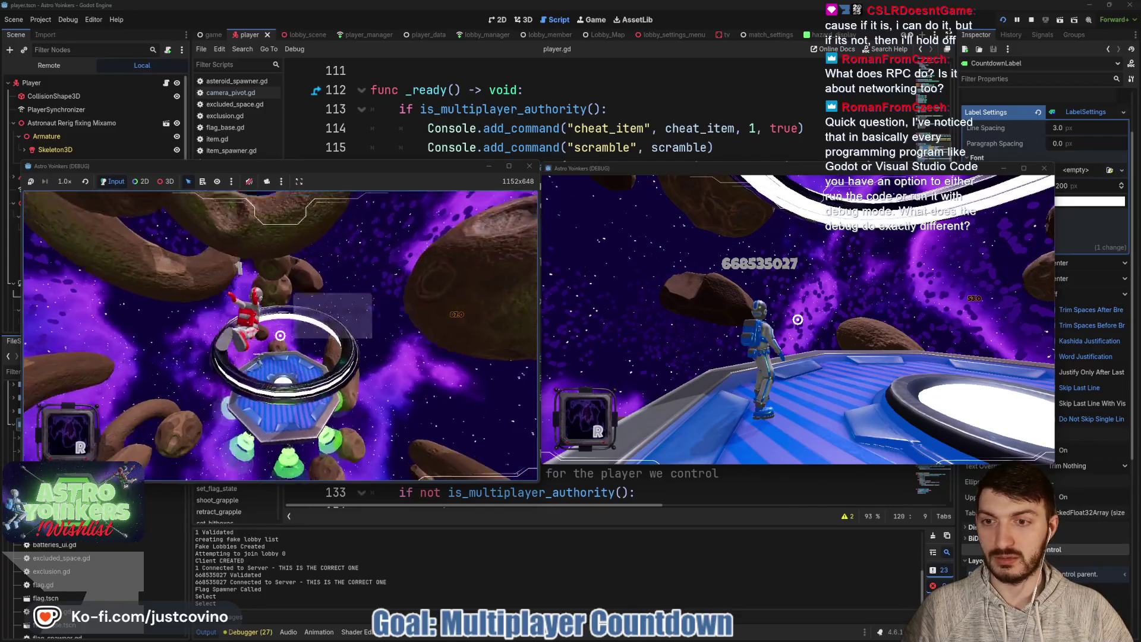
left_click(805, 311)
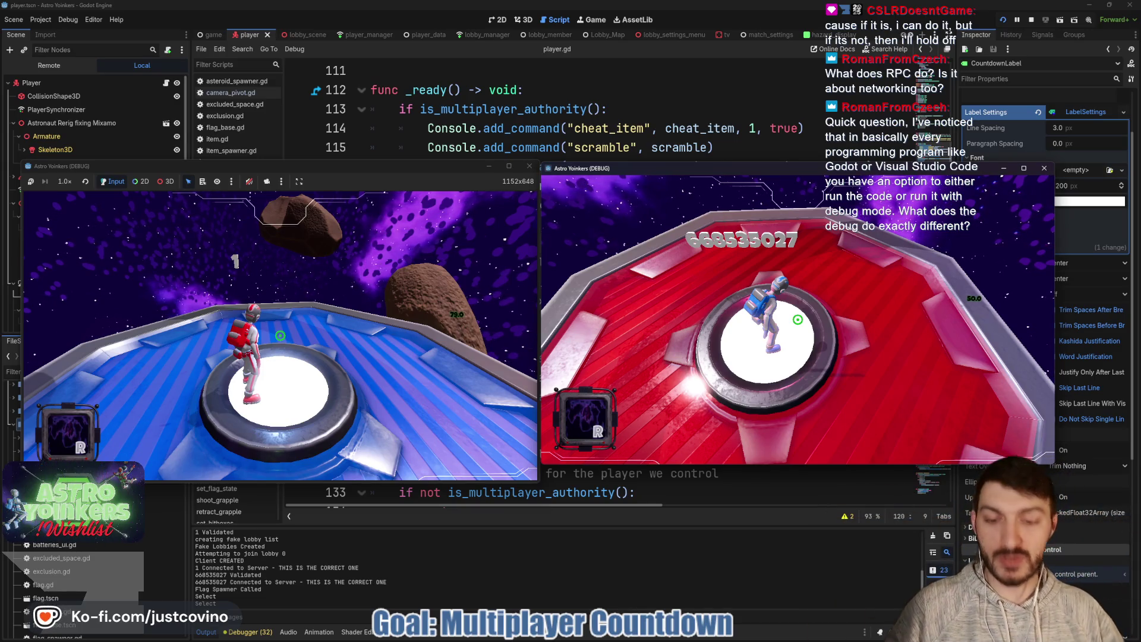
key("F8")
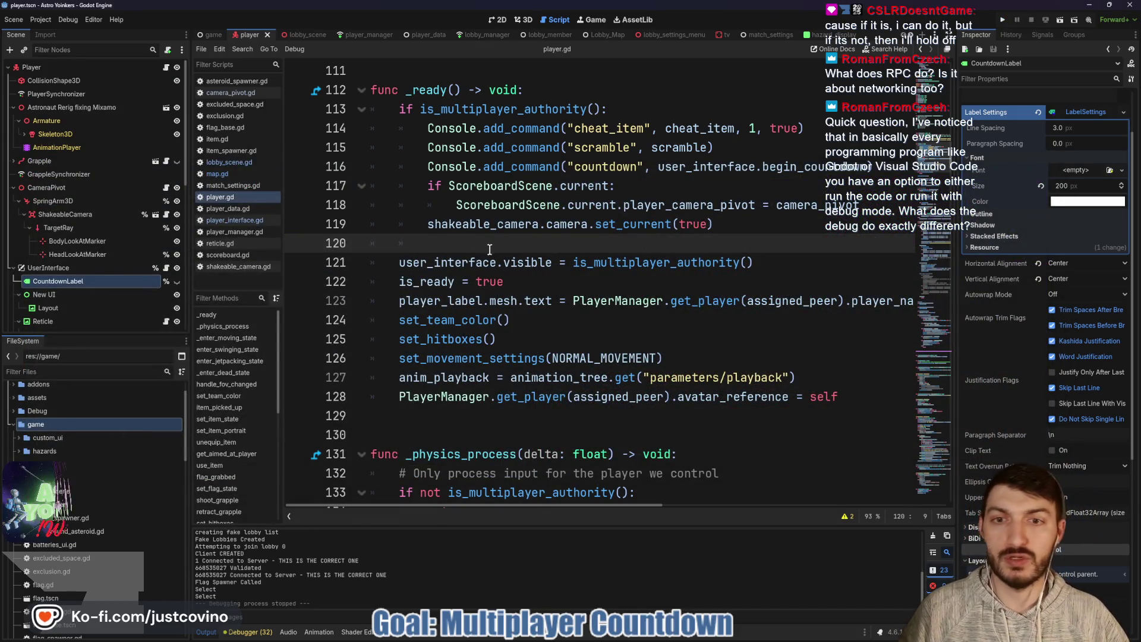
mouse_move(683, 454)
left_mouse_down()
mouse_move(416, 101)
mouse_move(416, 65)
mouse_move(424, 265)
left_mouse_up()
scroll(425, 265, "down", 4)
left_click(450, 184)
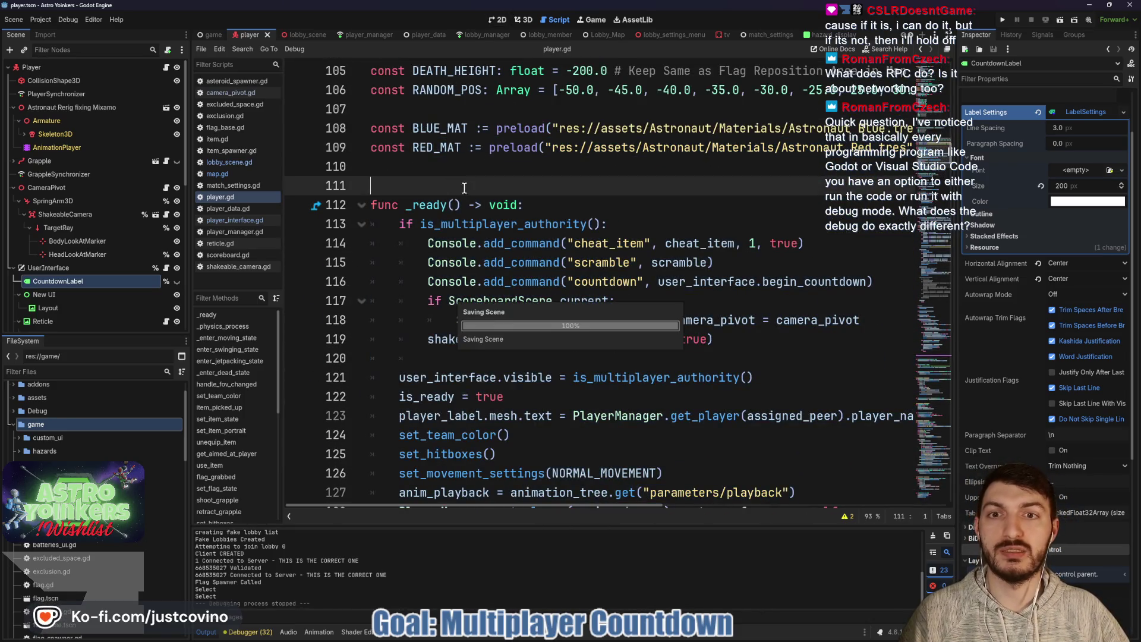
scroll(498, 220, "down", 2)
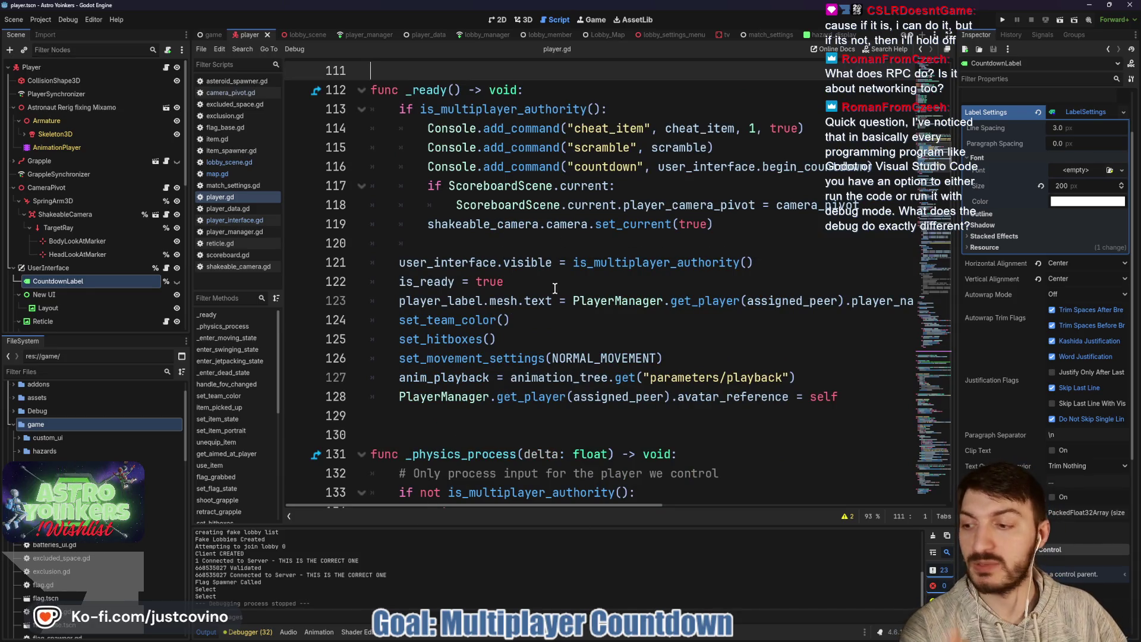
scroll(562, 313, "up", 6)
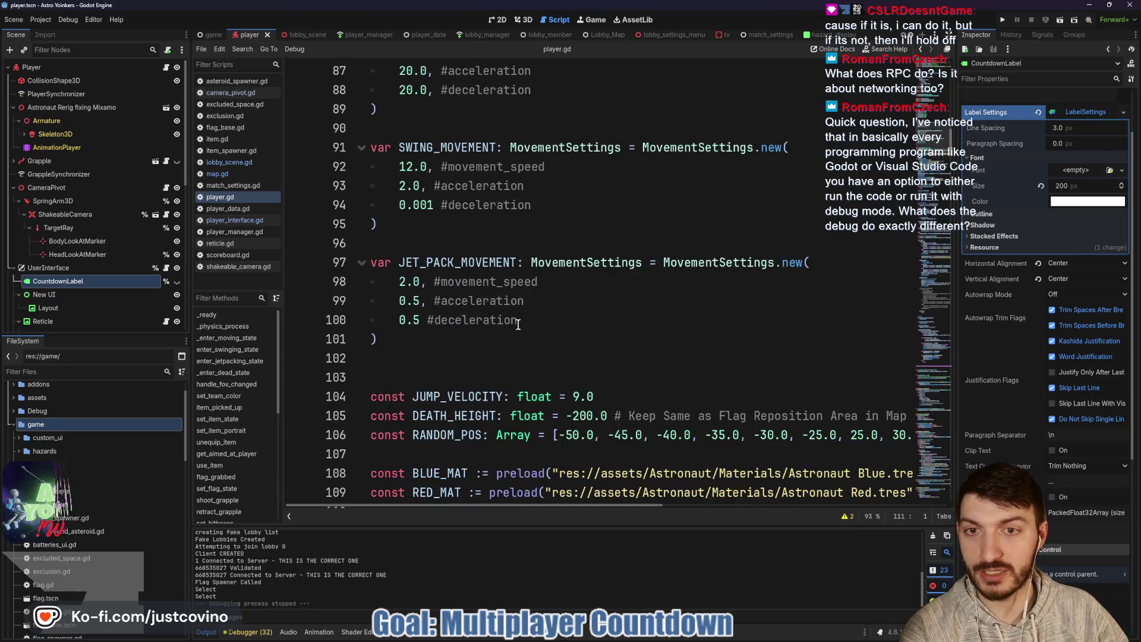
scroll(570, 231, "down", 8)
left_click(522, 313)
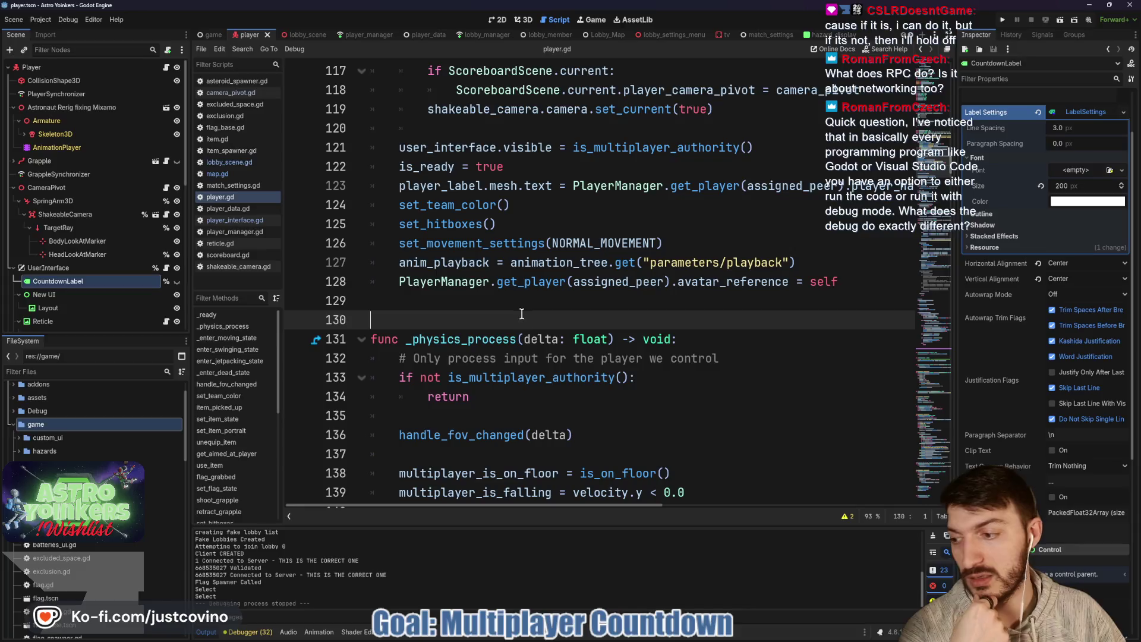
mouse_move(404, 527)
left_mouse_down()
mouse_move(386, 264)
mouse_move(357, 156)
left_mouse_up()
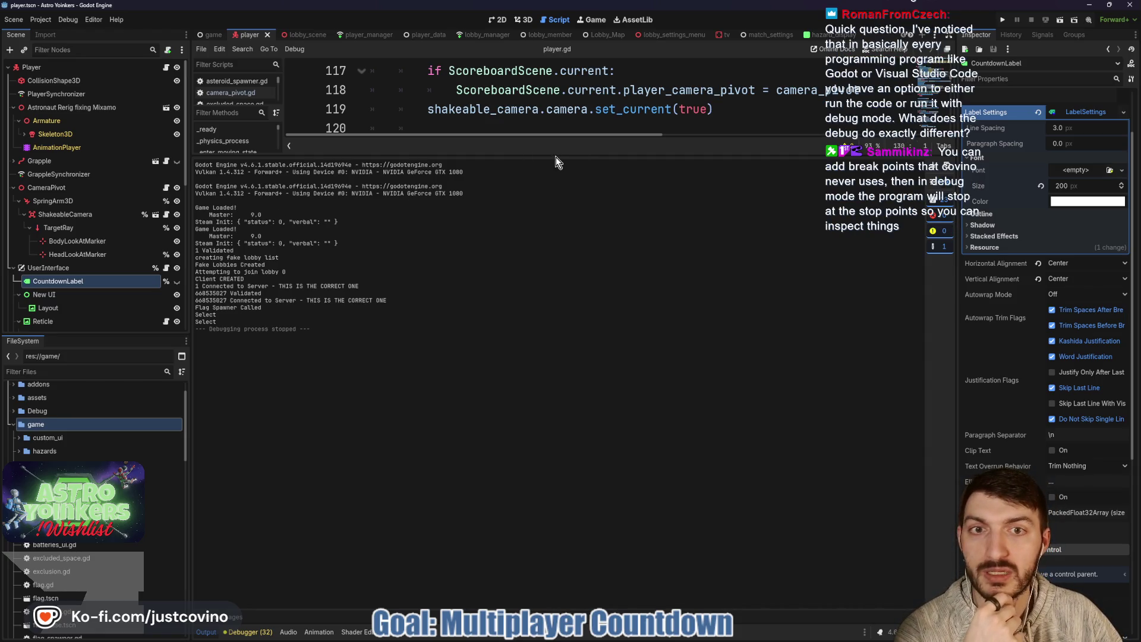
left_click_drag(554, 157, 534, 502)
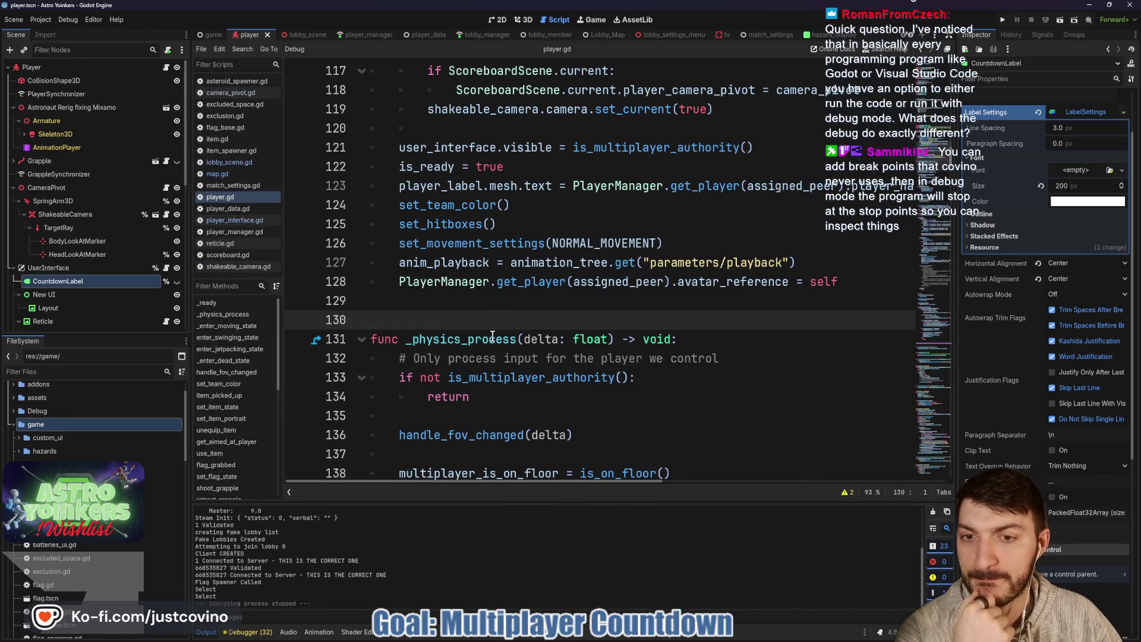
scroll(475, 328, "down", 2)
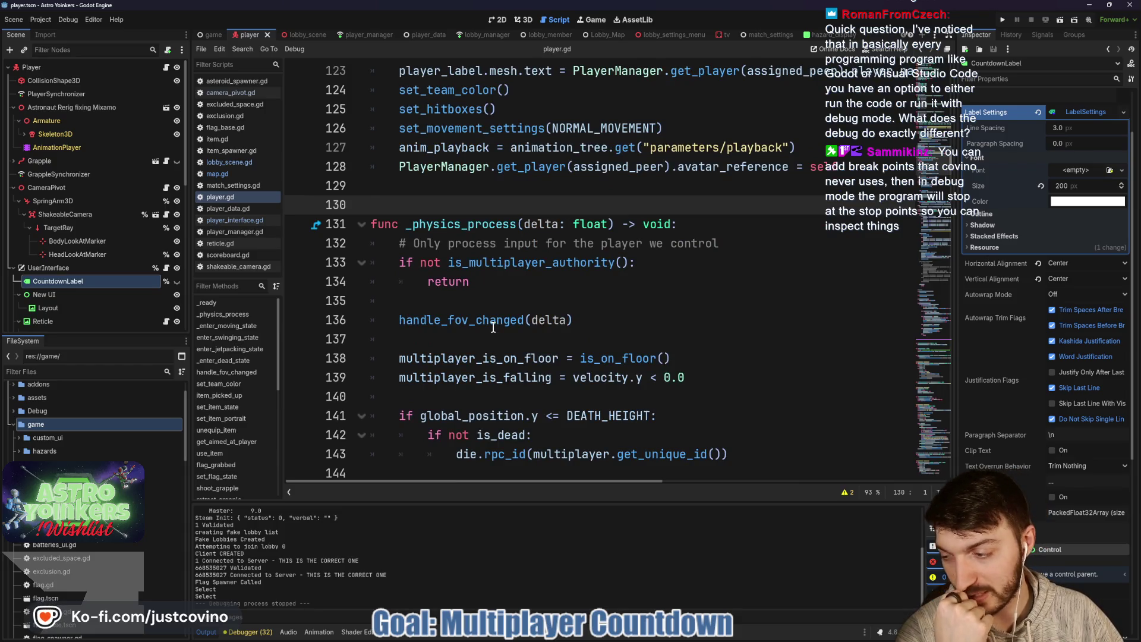
left_click(525, 282)
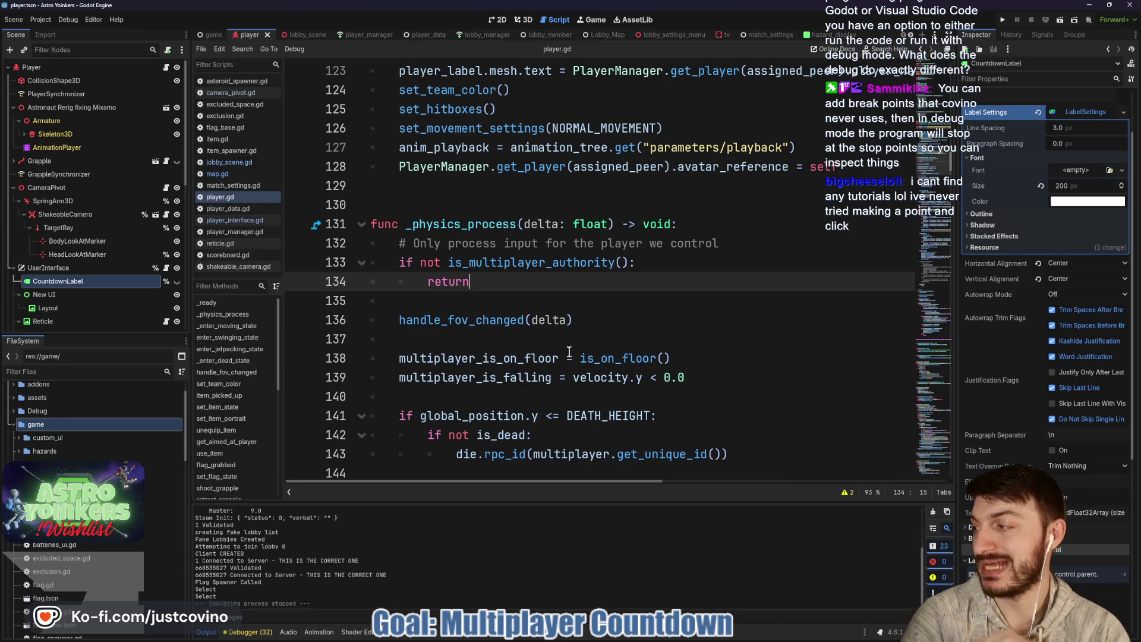
left_click(484, 295)
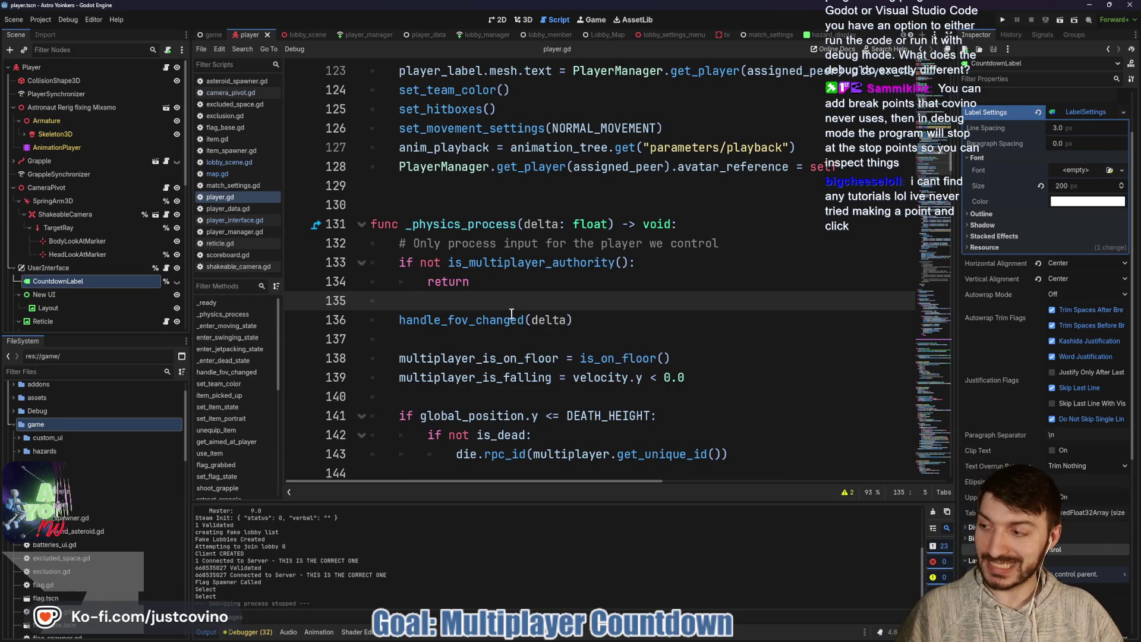
mouse_move(363, 121)
left_mouse_down()
mouse_move(612, 319)
mouse_move(837, 465)
left_mouse_up()
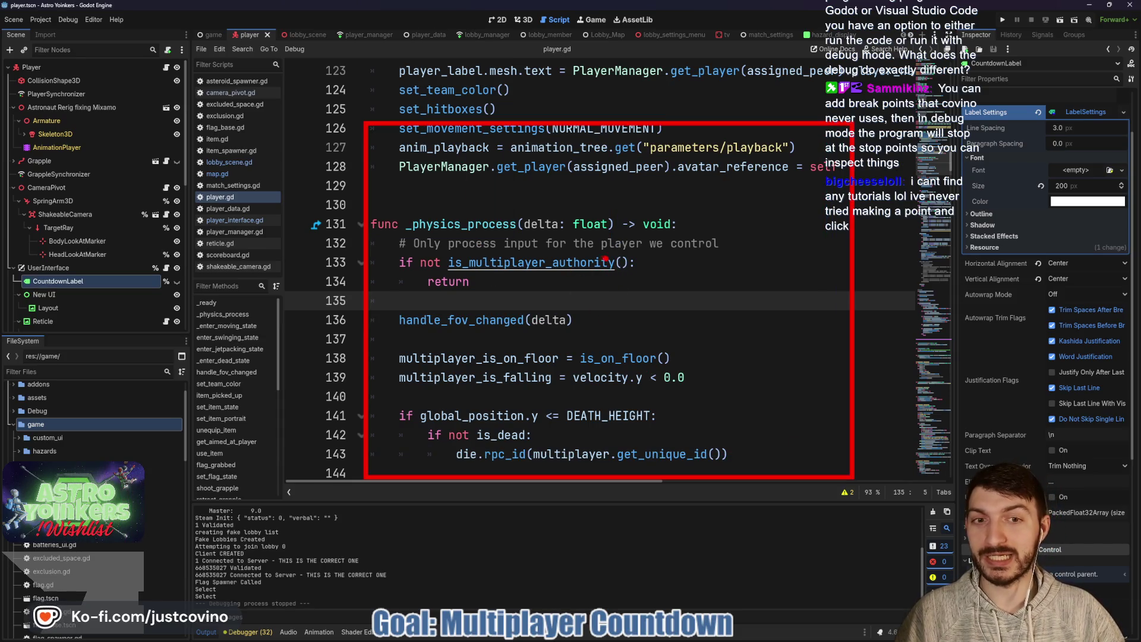
Bring up the CountdownLabel's LabelSettings in the Inspector, showing its 200 font size
left_click_drag(606, 260, 621, 258)
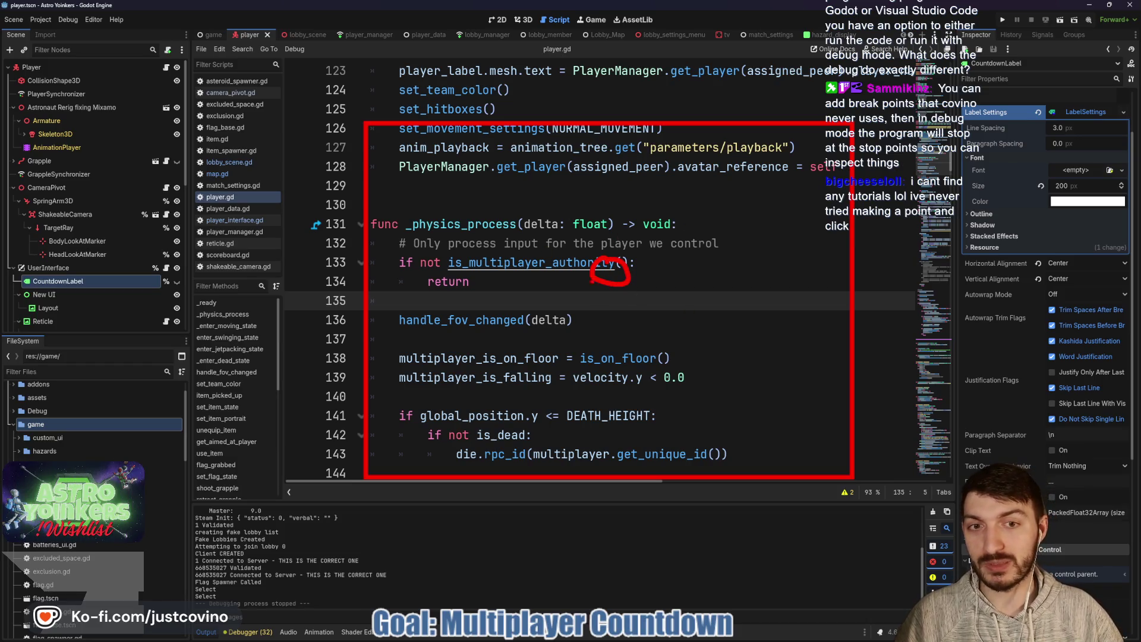
mouse_move(676, 231)
left_mouse_down()
mouse_move(771, 246)
mouse_move(676, 228)
left_mouse_up()
left_click_drag(765, 228, 787, 227)
left_click_drag(778, 321, 813, 319)
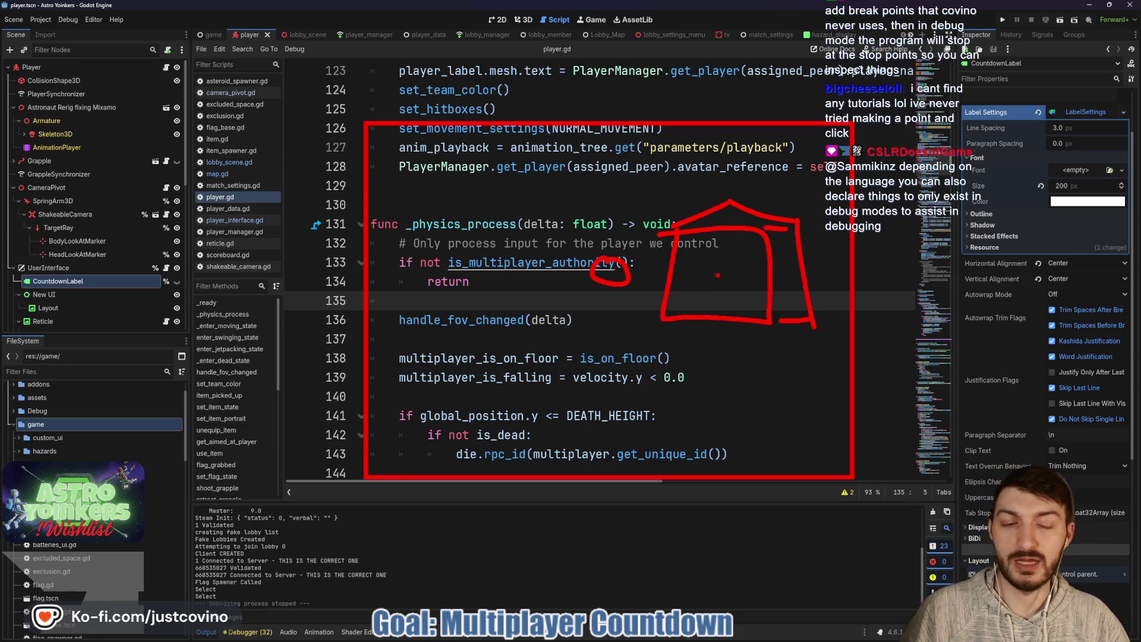
left_click_drag(729, 273, 725, 278)
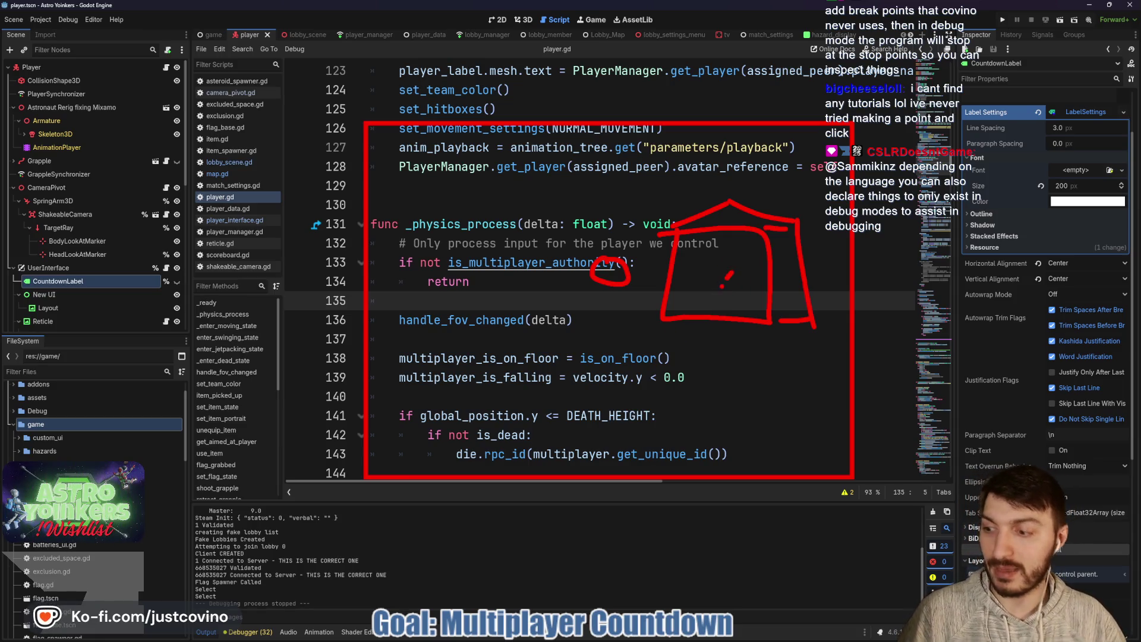
key("Escape")
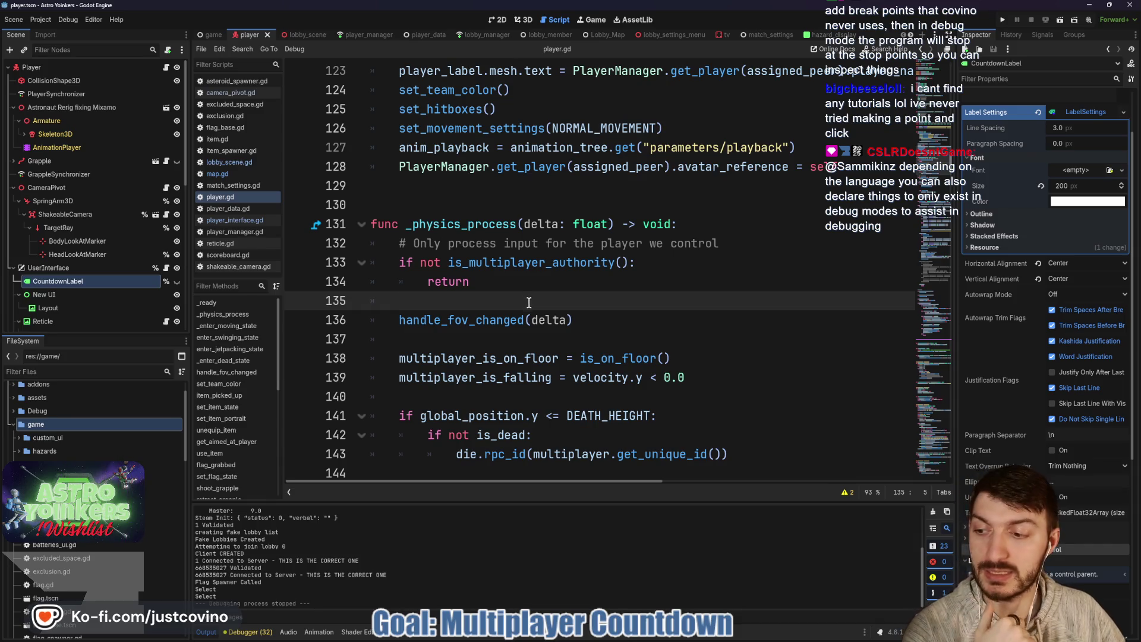
Look through player.gd, placing the caret on line 120 and after set_hitboxes() on line 125
scroll(528, 303, "up", 10)
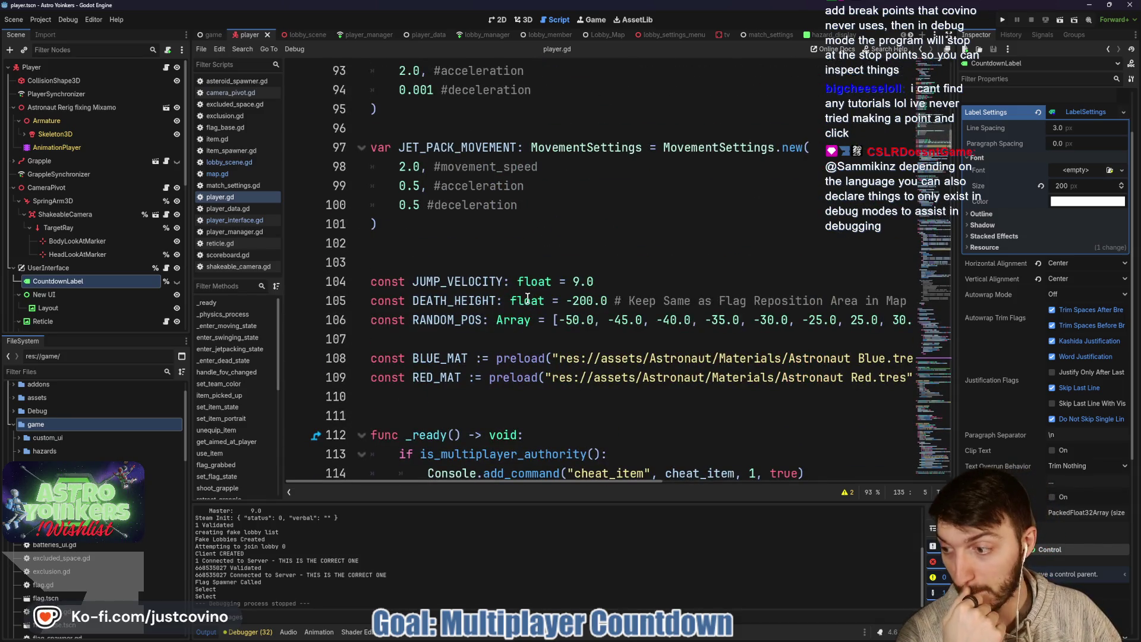
scroll(527, 297, "down", 3)
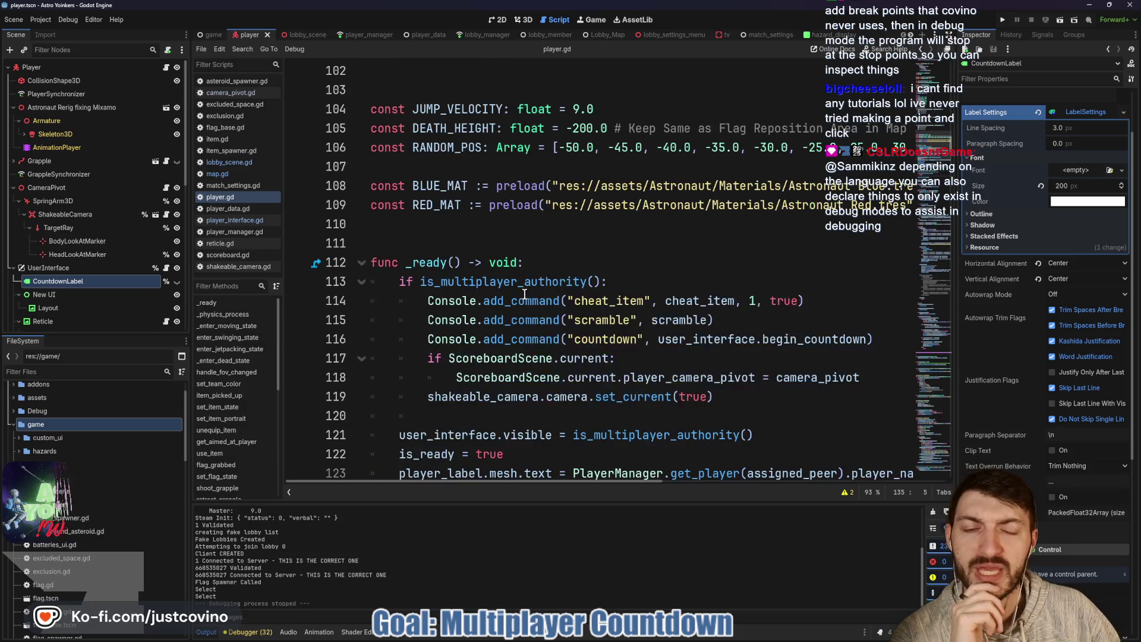
scroll(560, 262, "down", 3)
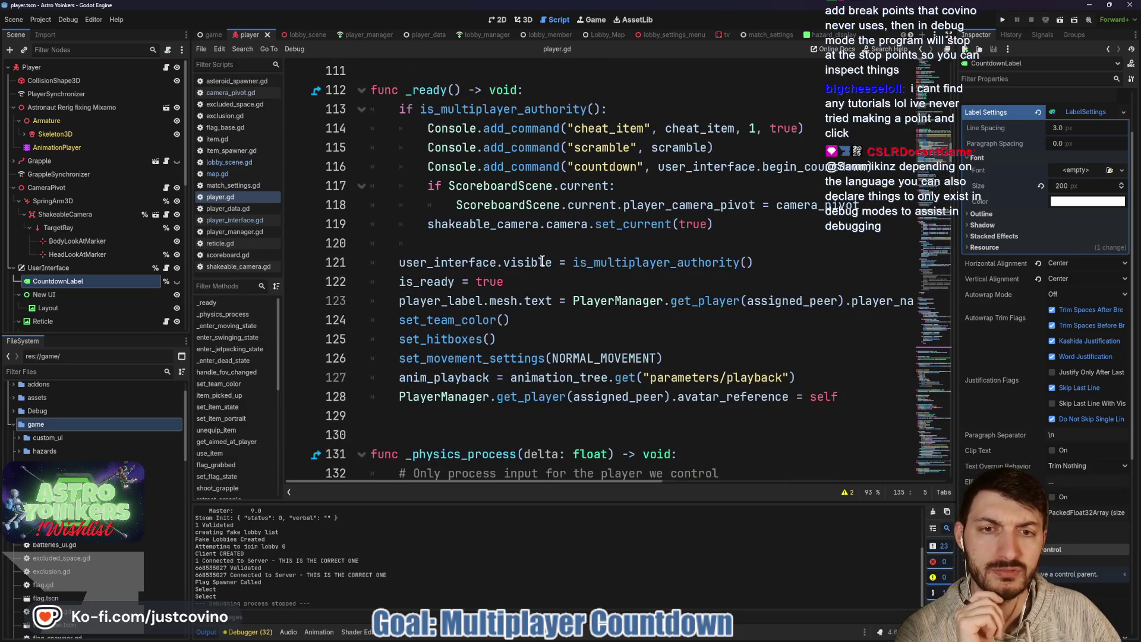
left_click(509, 249)
scroll(559, 246, "up", 4)
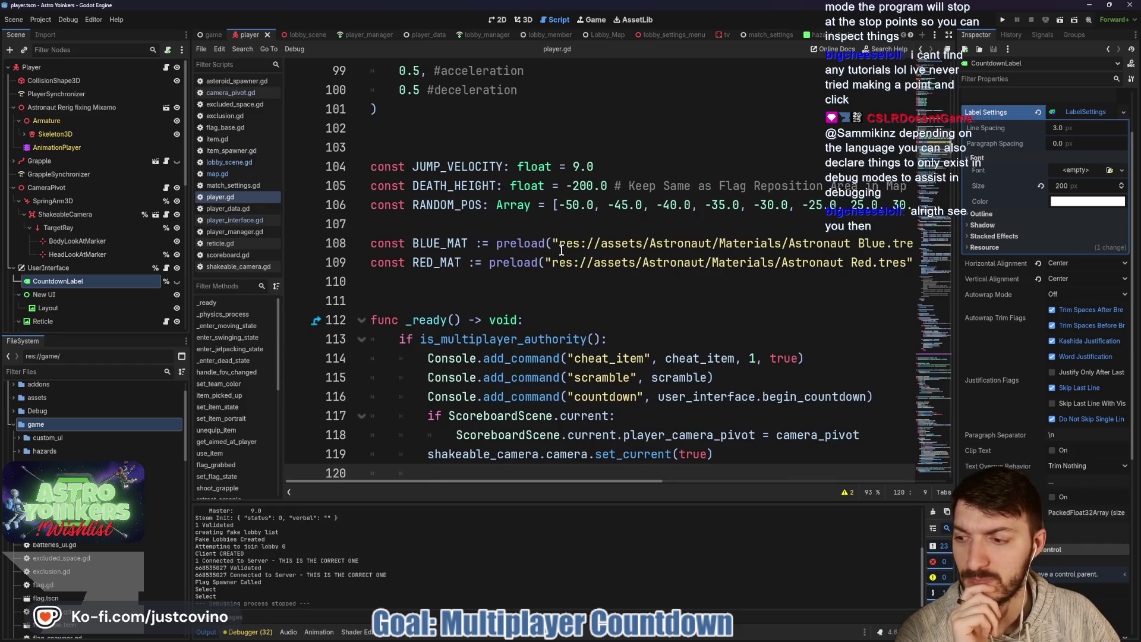
scroll(534, 256, "down", 4)
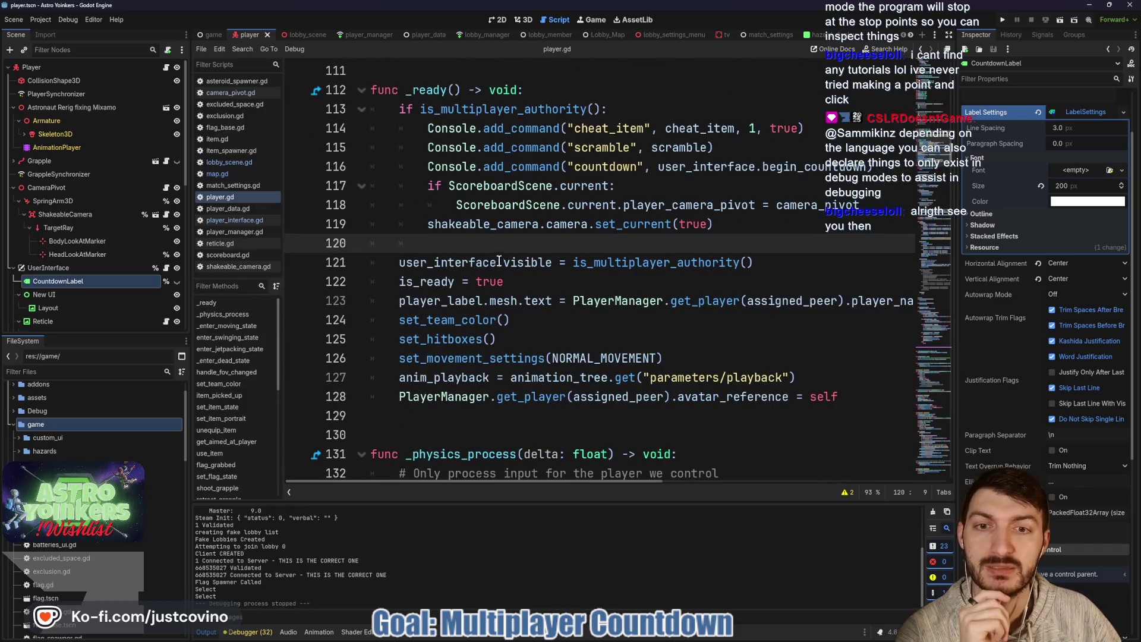
scroll(520, 271, "down", 1)
left_click(592, 277)
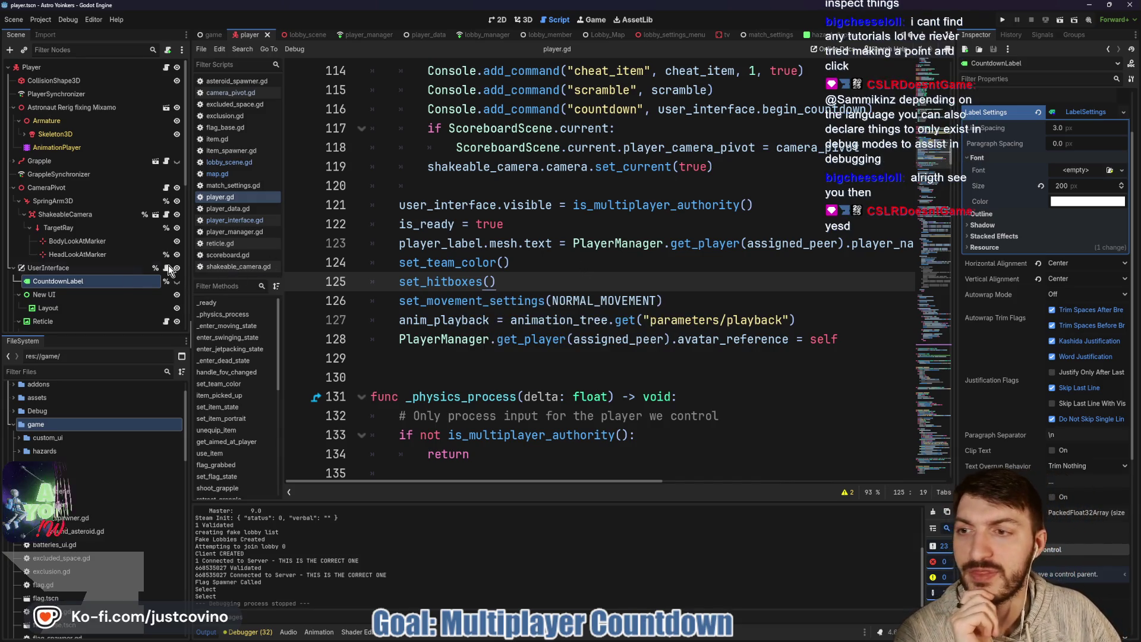
scroll(577, 288, "up", 5)
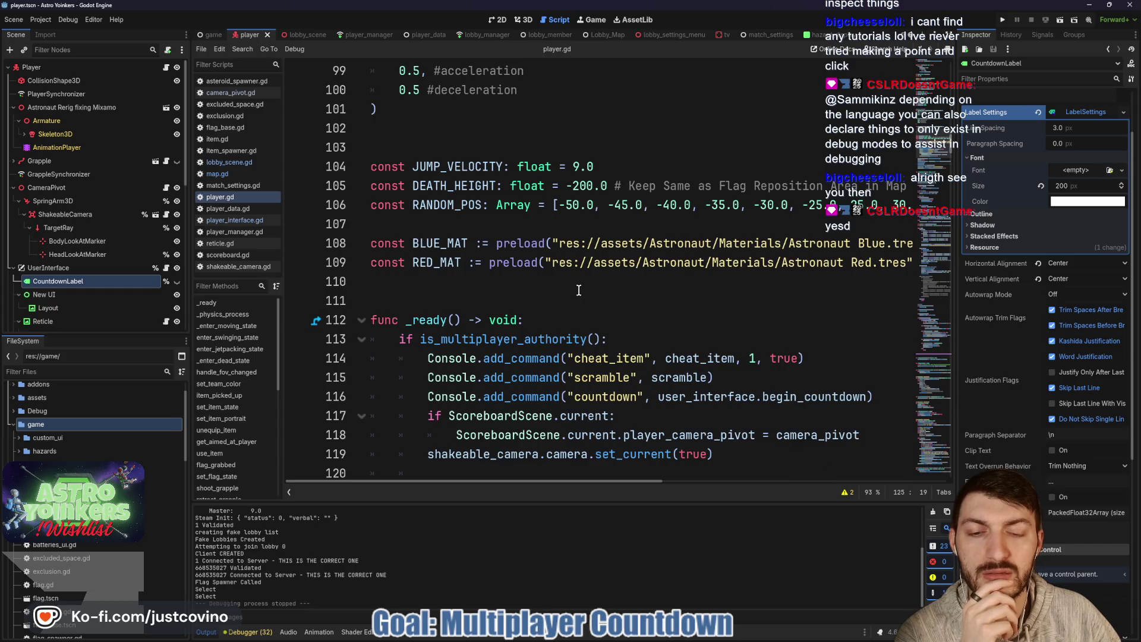
scroll(578, 290, "down", 12)
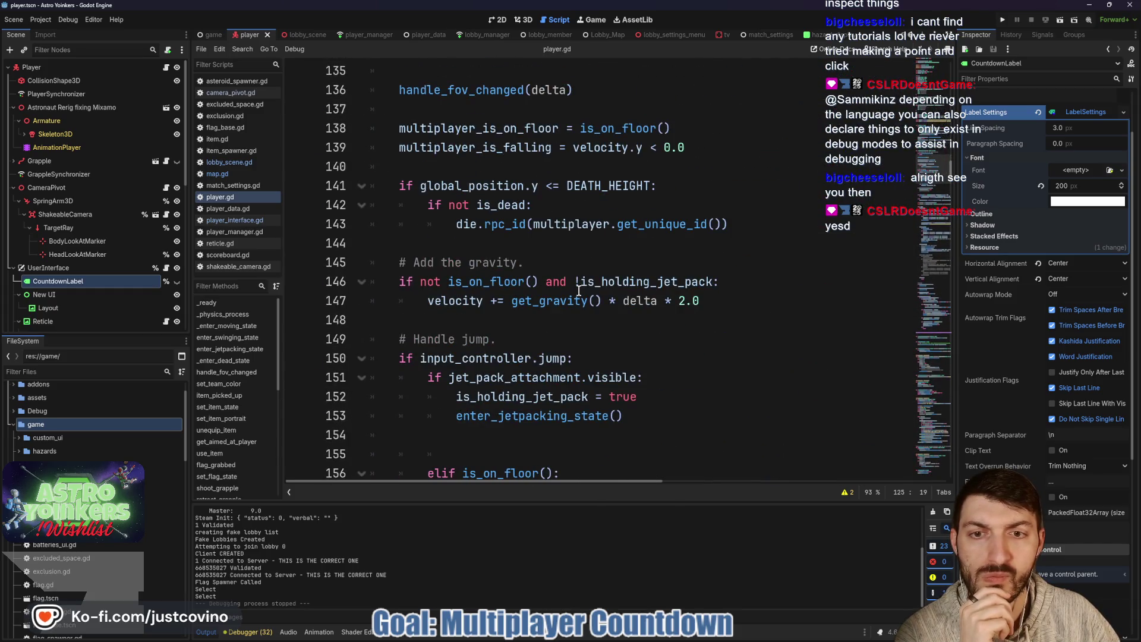
scroll(578, 290, "down", 2)
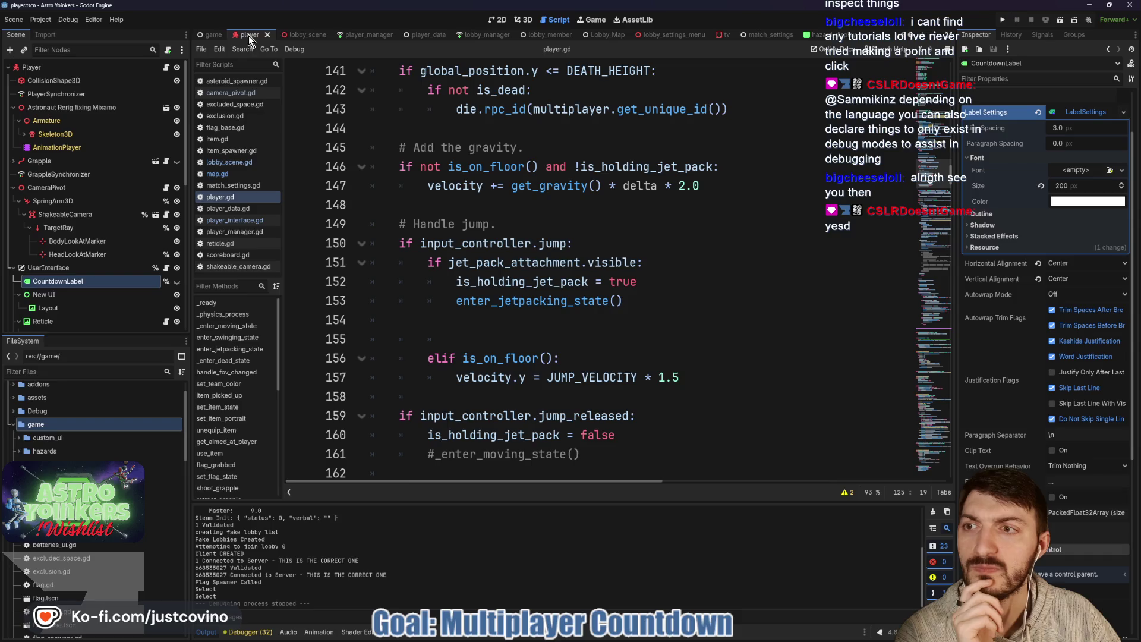
In player_interface.gd, change the eight 0.5 durations on lines 10–20 to 0.75, then run the project
left_click(168, 268)
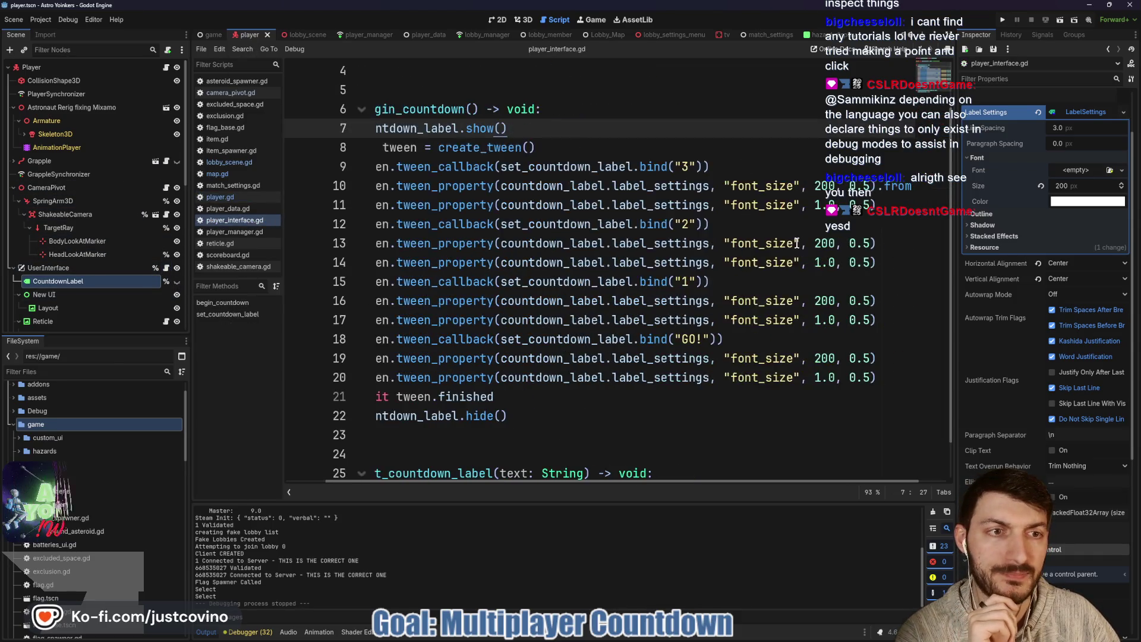
left_click(914, 186)
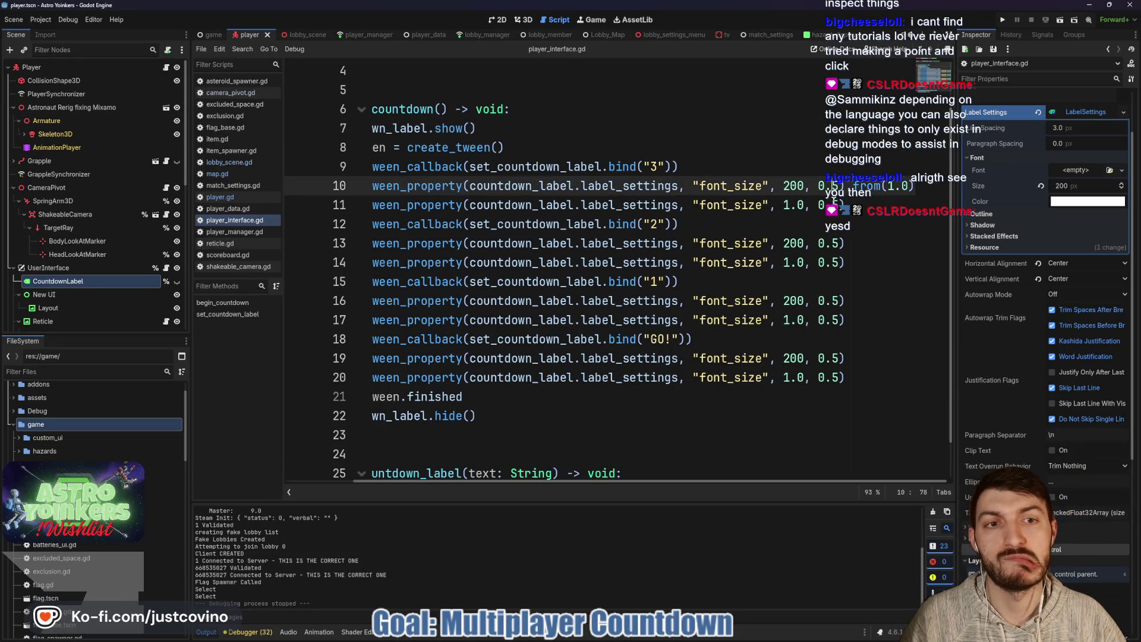
left_click(832, 205, "alt")
left_click(831, 243, "alt")
left_click(831, 262, "alt")
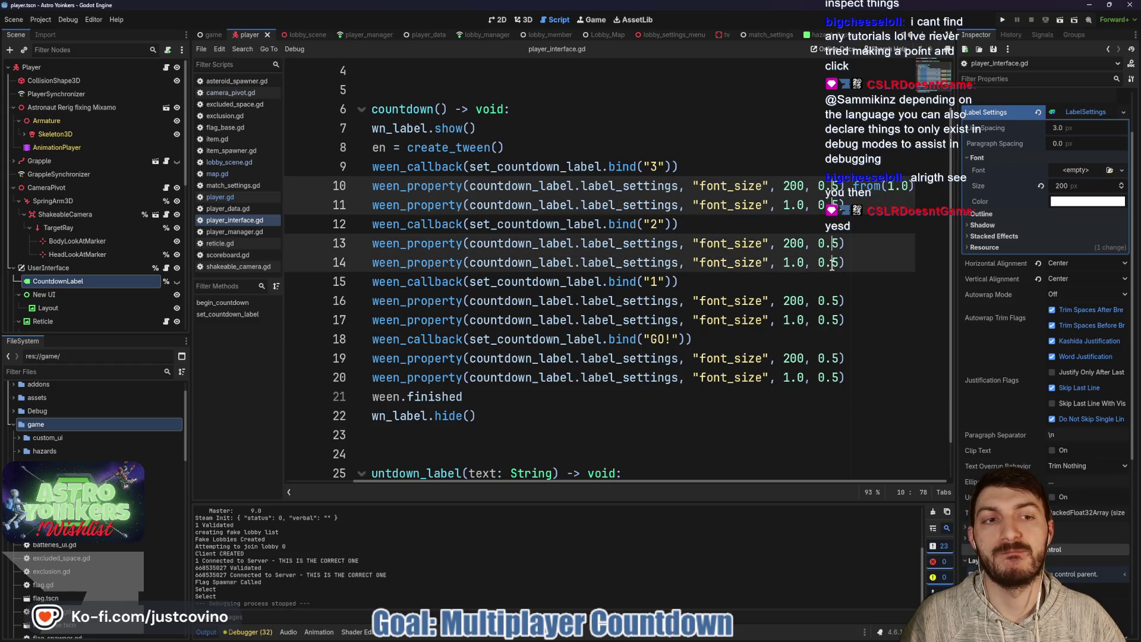
left_click(831, 300, "alt")
left_click(831, 319, "alt")
left_click(831, 357, "alt")
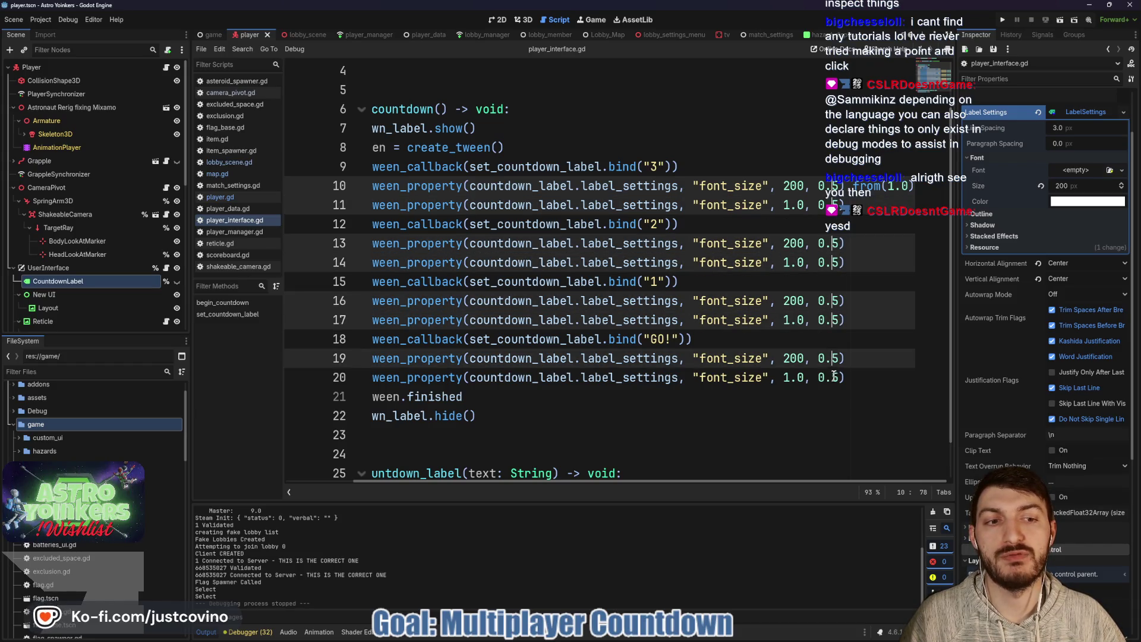
left_click(831, 378, "alt")
type("7")
left_click(877, 299)
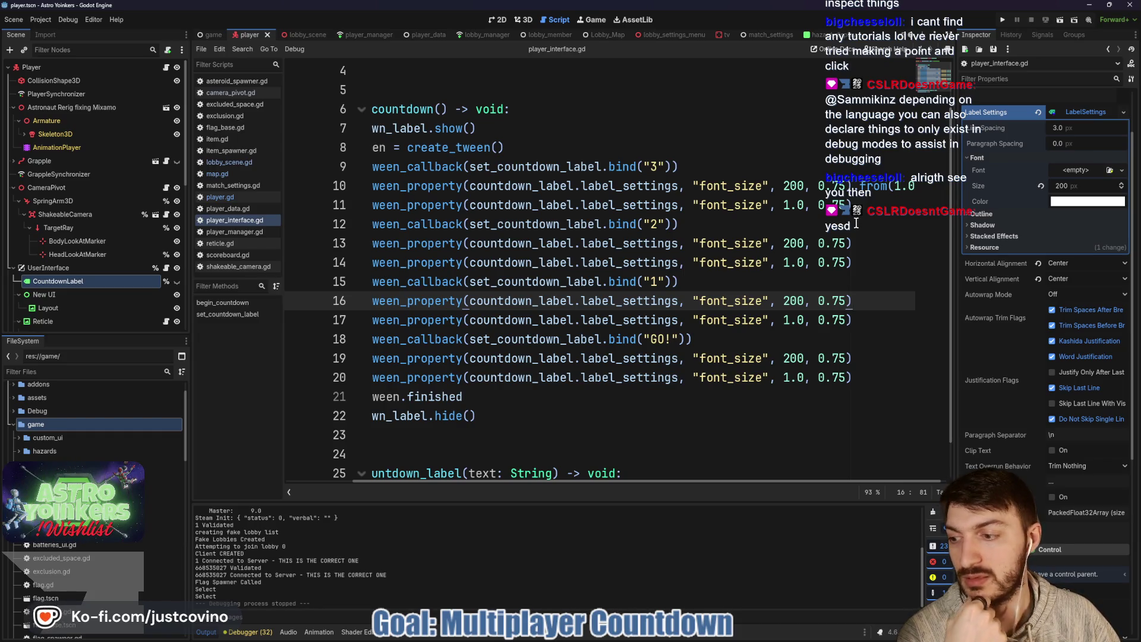
left_click(1003, 21)
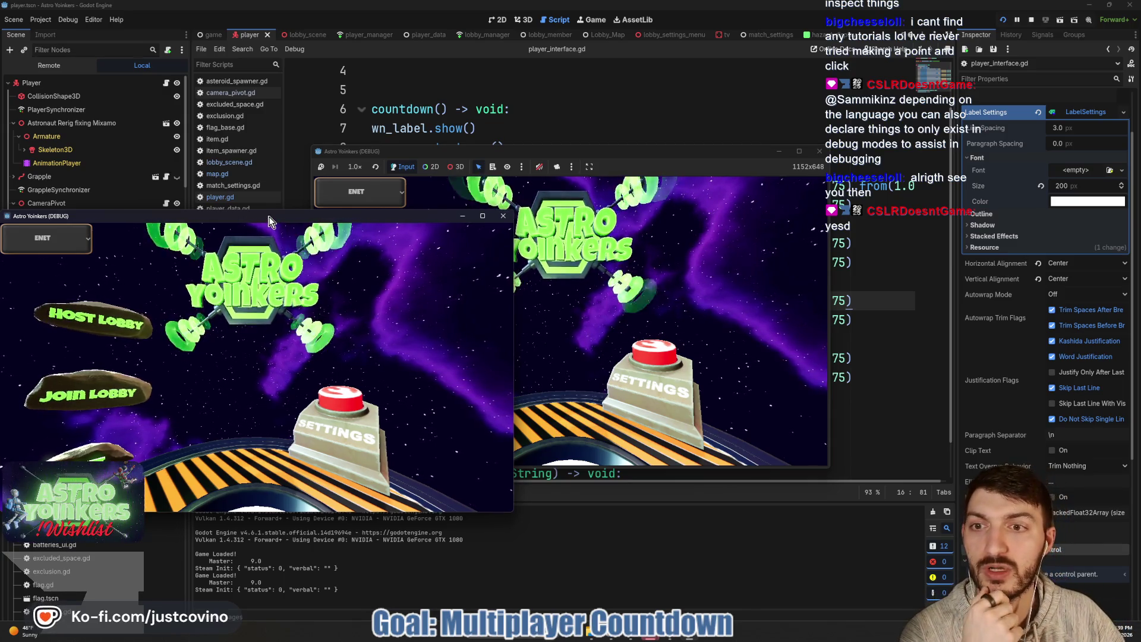
Place the two game windows side by side, host a lobby in the left one and join from the right
left_click_drag(269, 221, 875, 182)
mouse_move(458, 150)
left_mouse_down()
mouse_move(459, 164)
mouse_move(206, 164)
left_mouse_up()
left_click(126, 284)
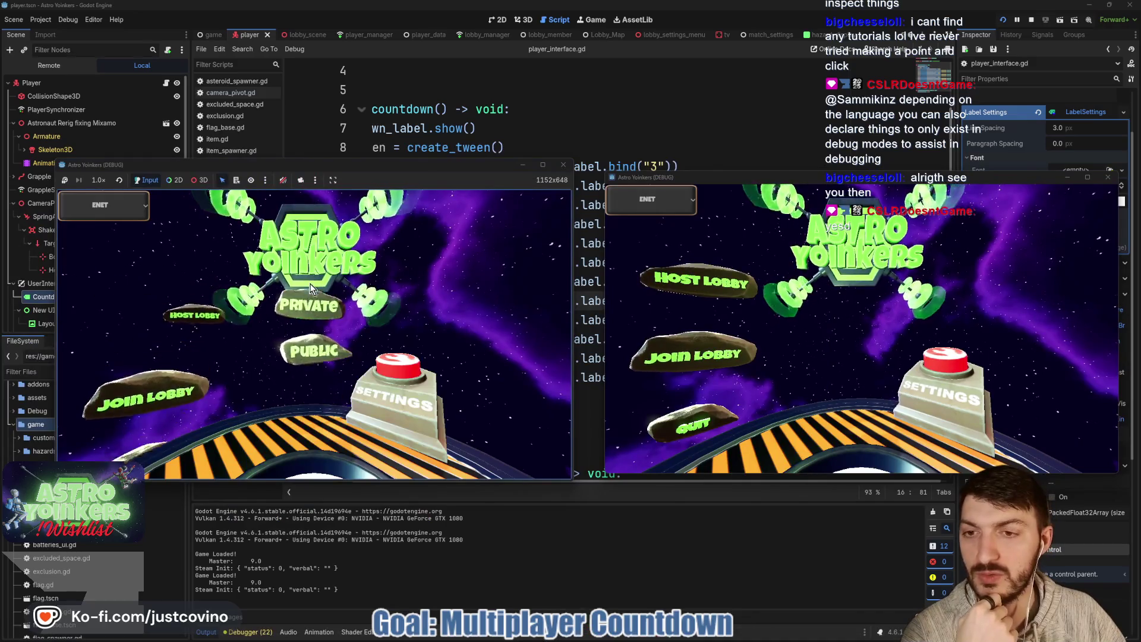
left_click(310, 303)
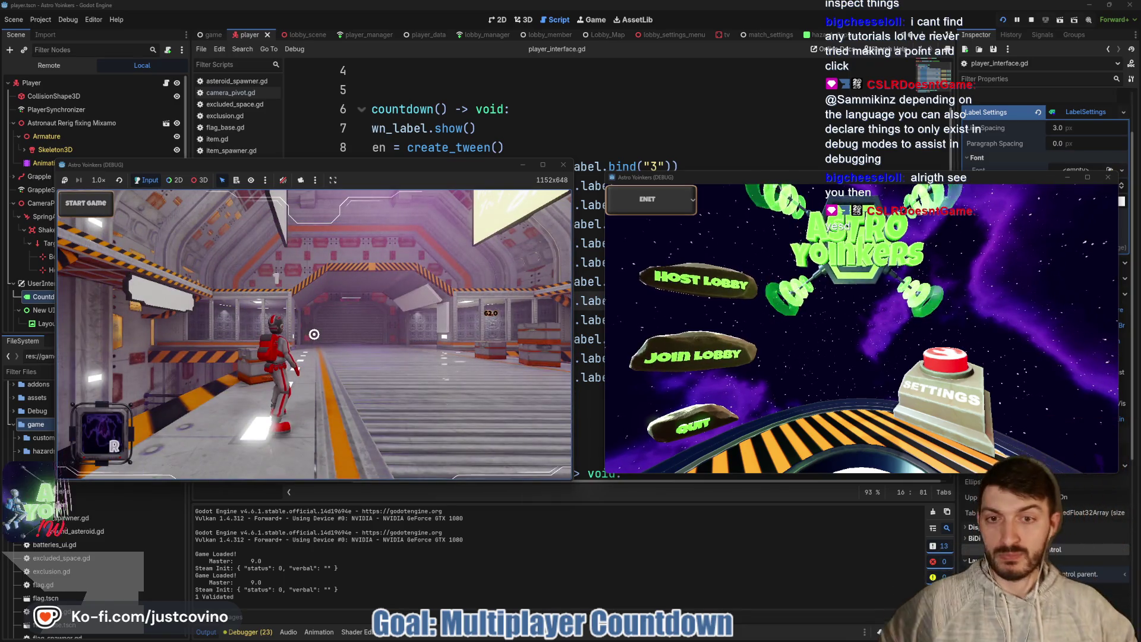
left_click(702, 351)
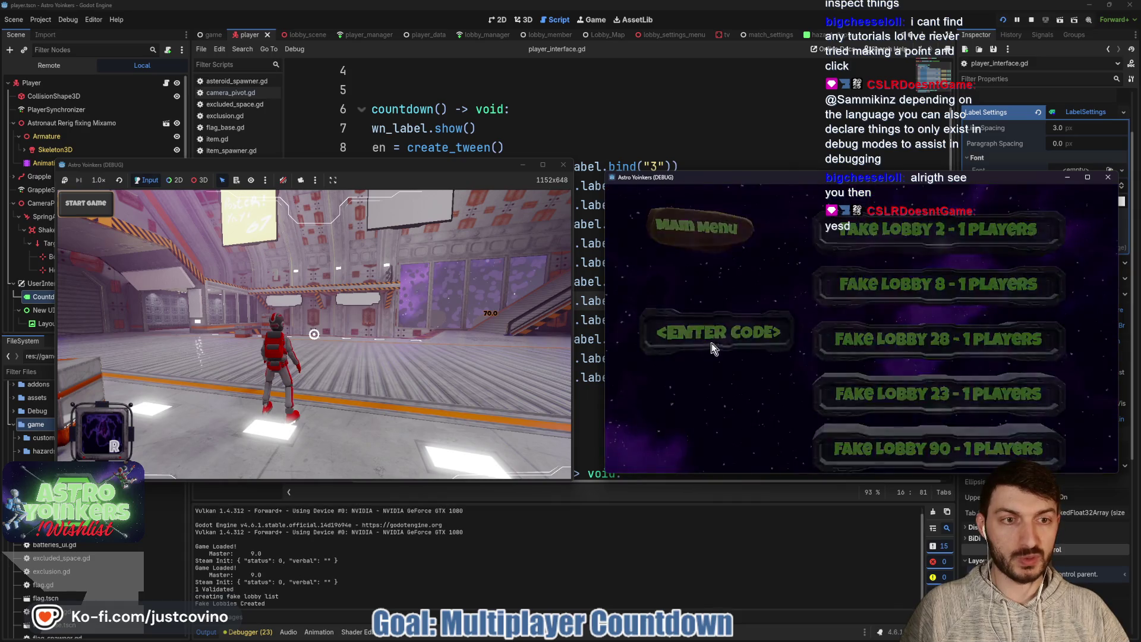
left_click(871, 227)
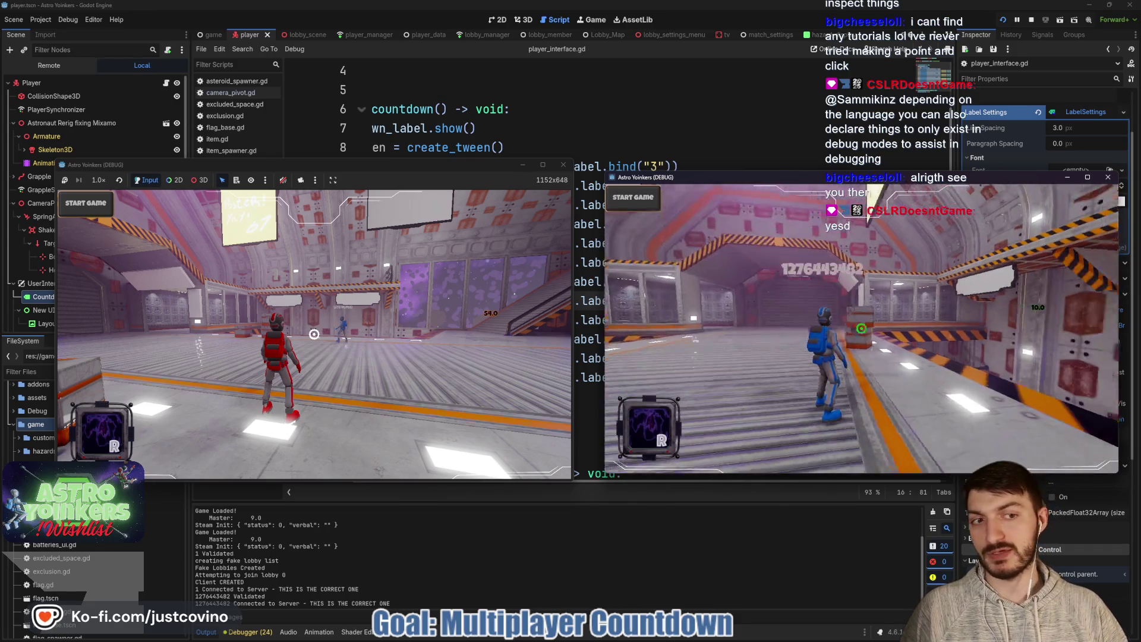
Play briefly with camera turns, grapples and an orbital strike, stop both instances, then switch to Notion
left_click_drag(386, 184, 93, 228)
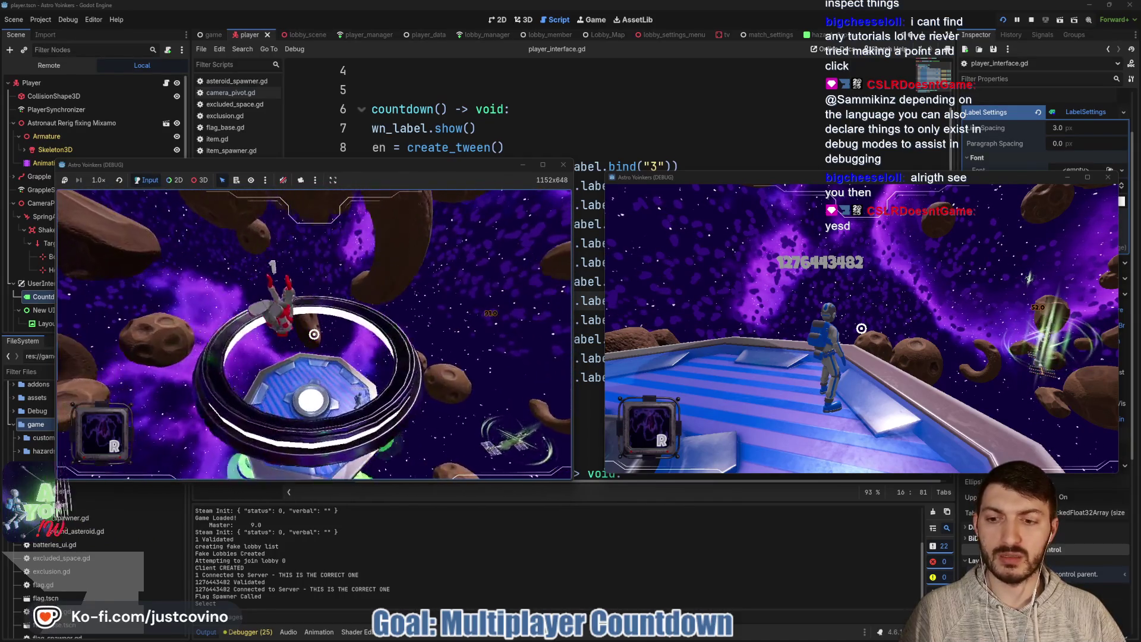
left_click(861, 327)
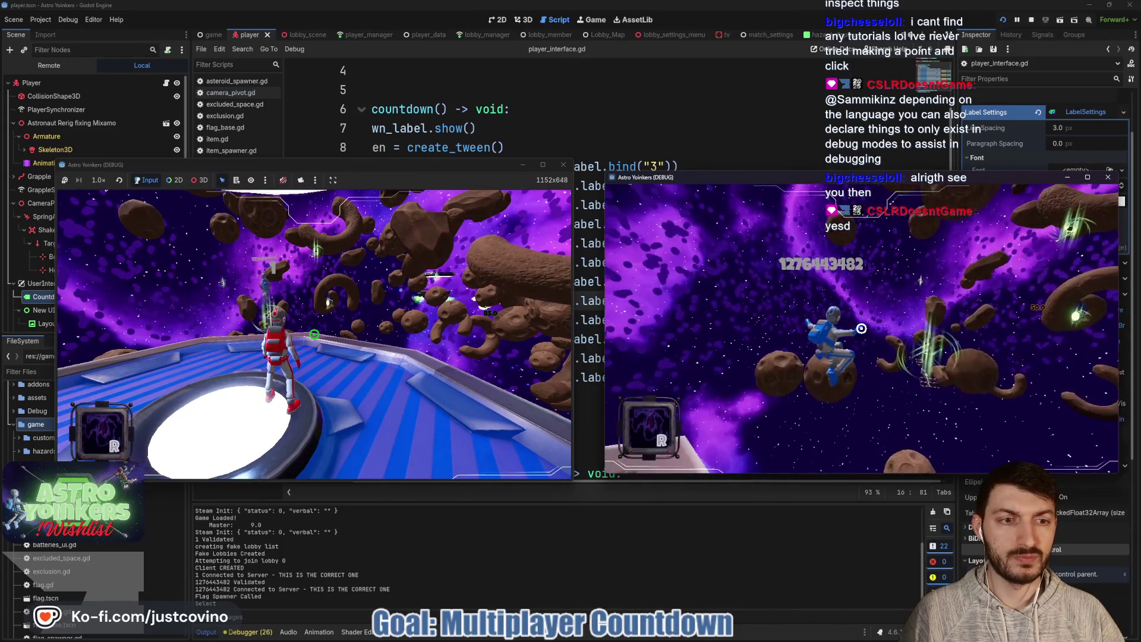
left_click(860, 328)
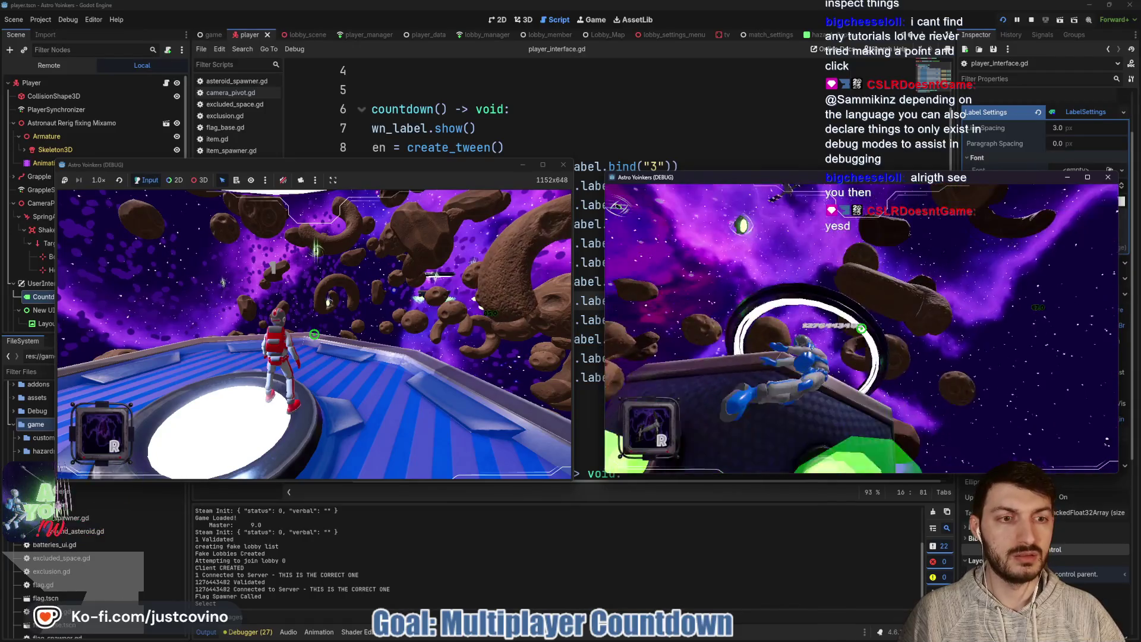
left_click(861, 328)
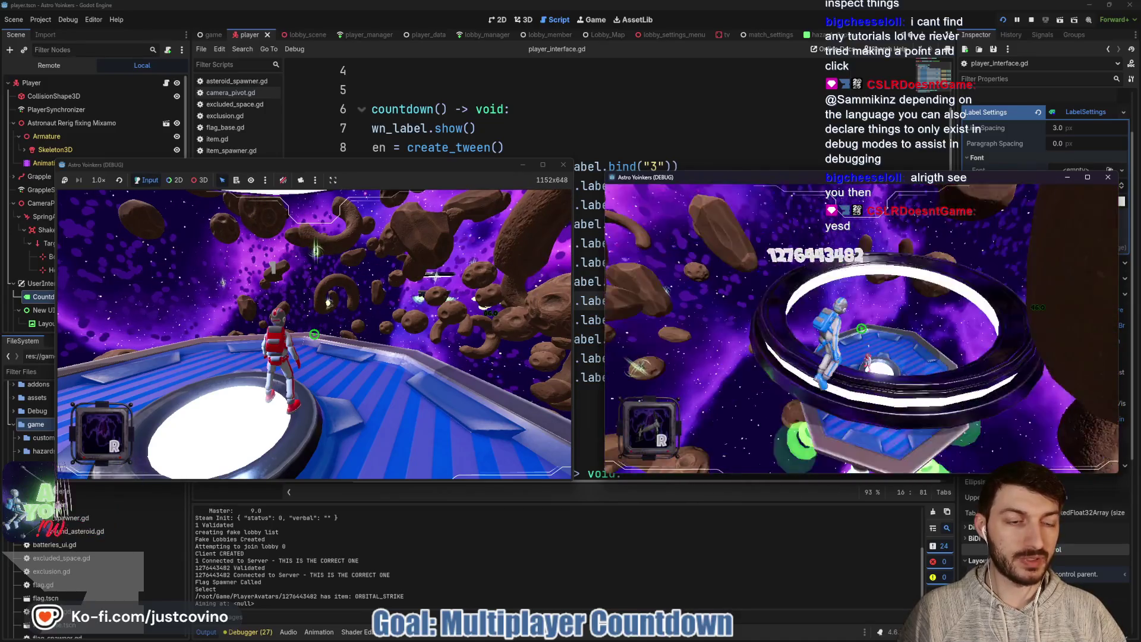
left_click(860, 328)
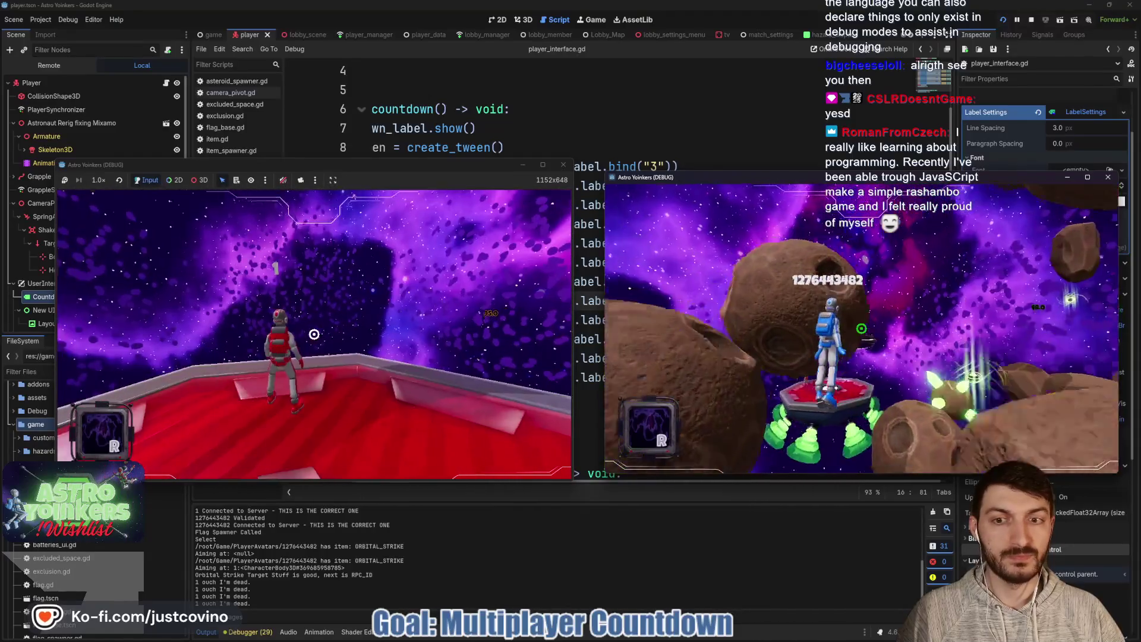
key("F8")
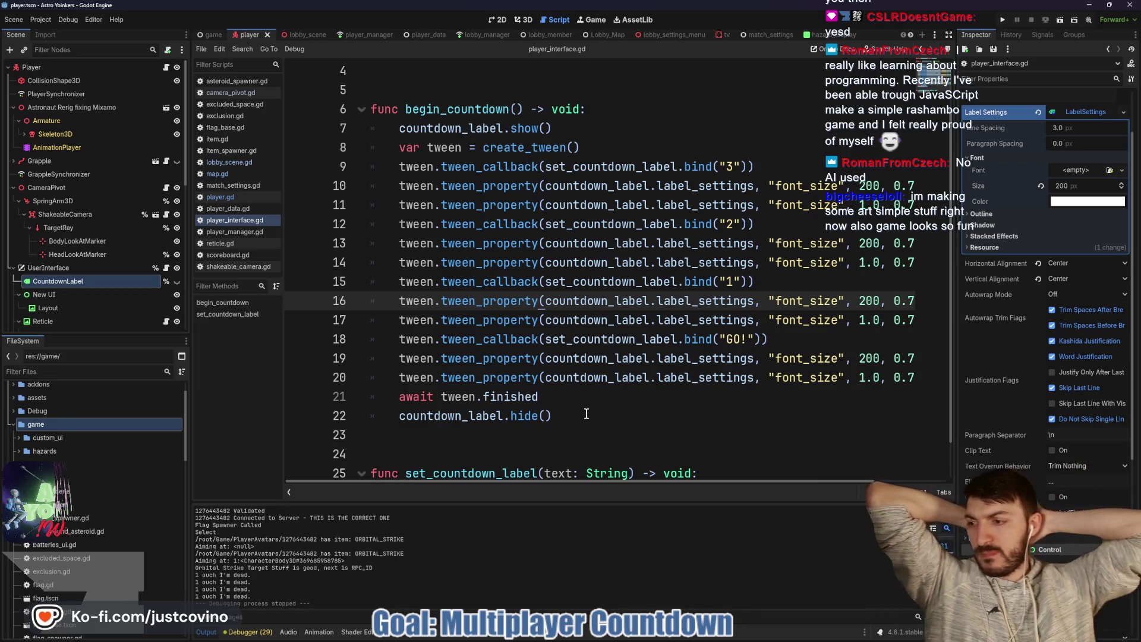
key("alt+Tab")
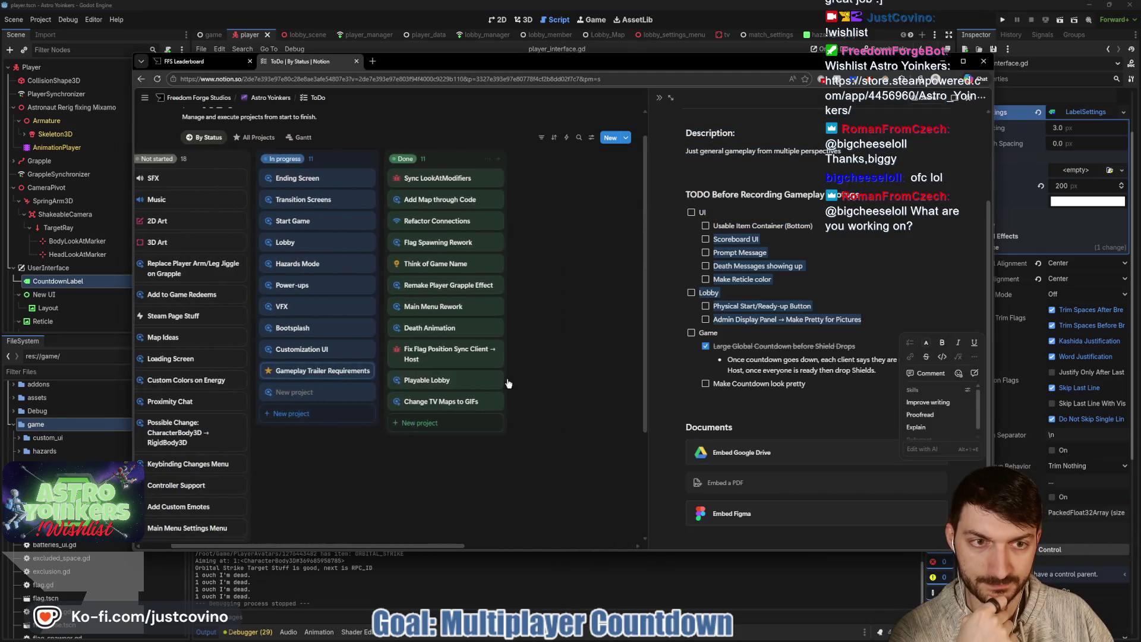
Reword the todo 'Make Reticle color' to 'Make Reticle cooler', then return to Godot
left_click(842, 385)
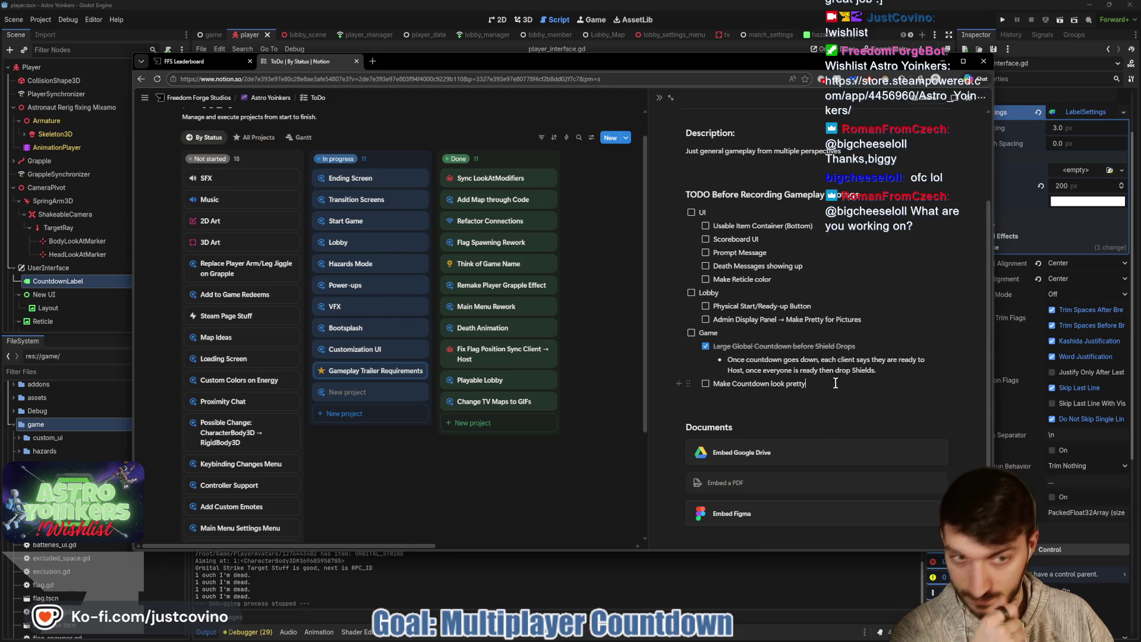
double_click(760, 278)
type("cooler")
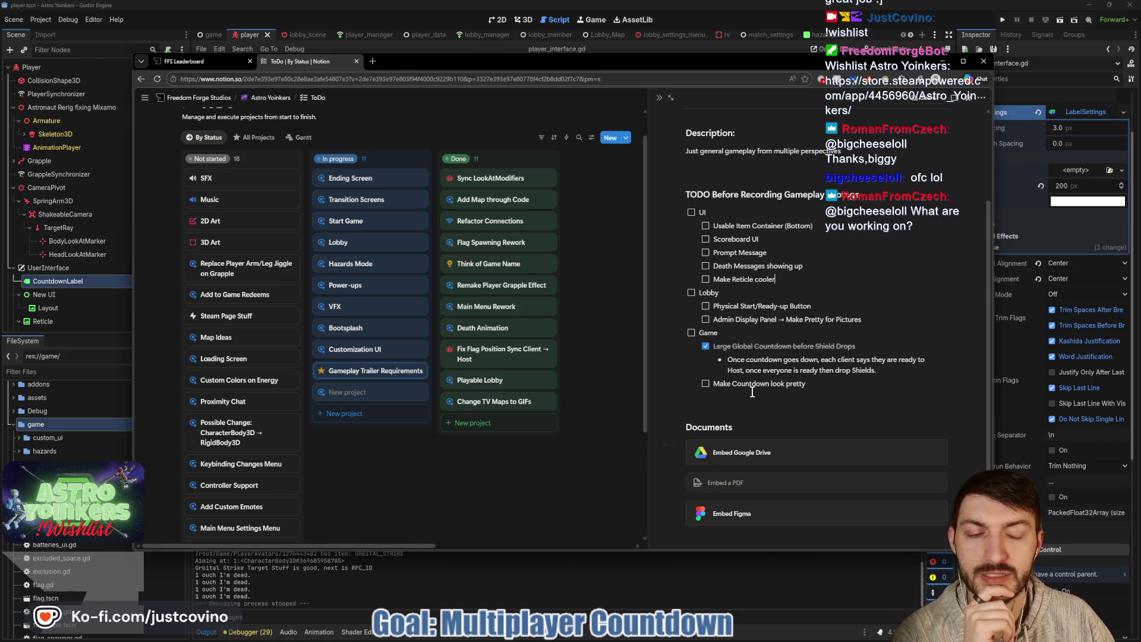
left_click(805, 266)
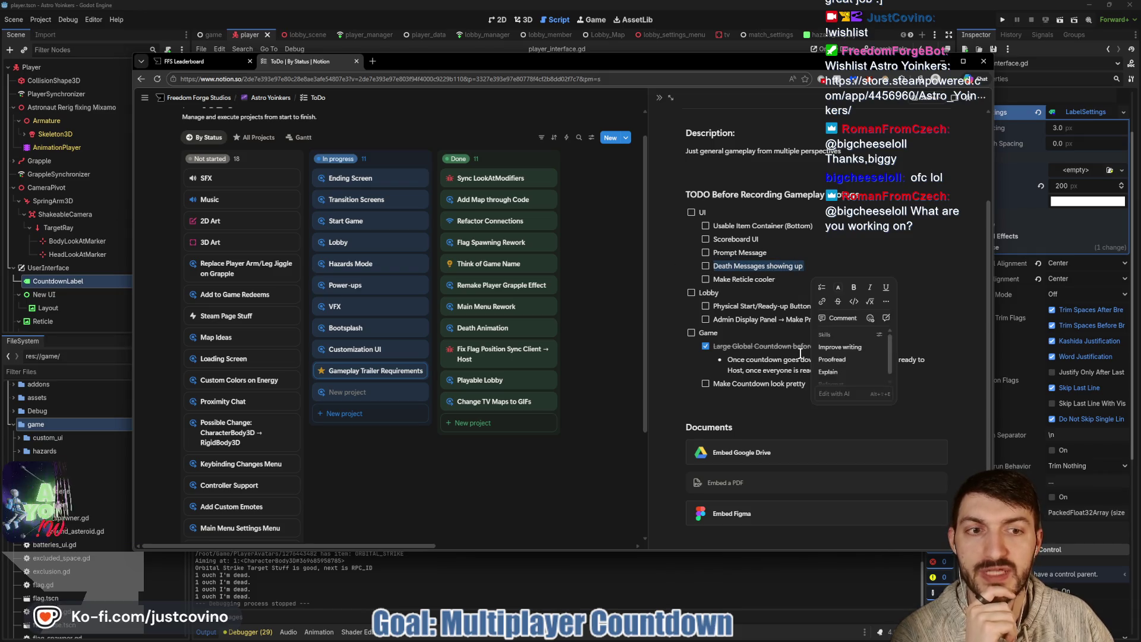
left_click(511, 580)
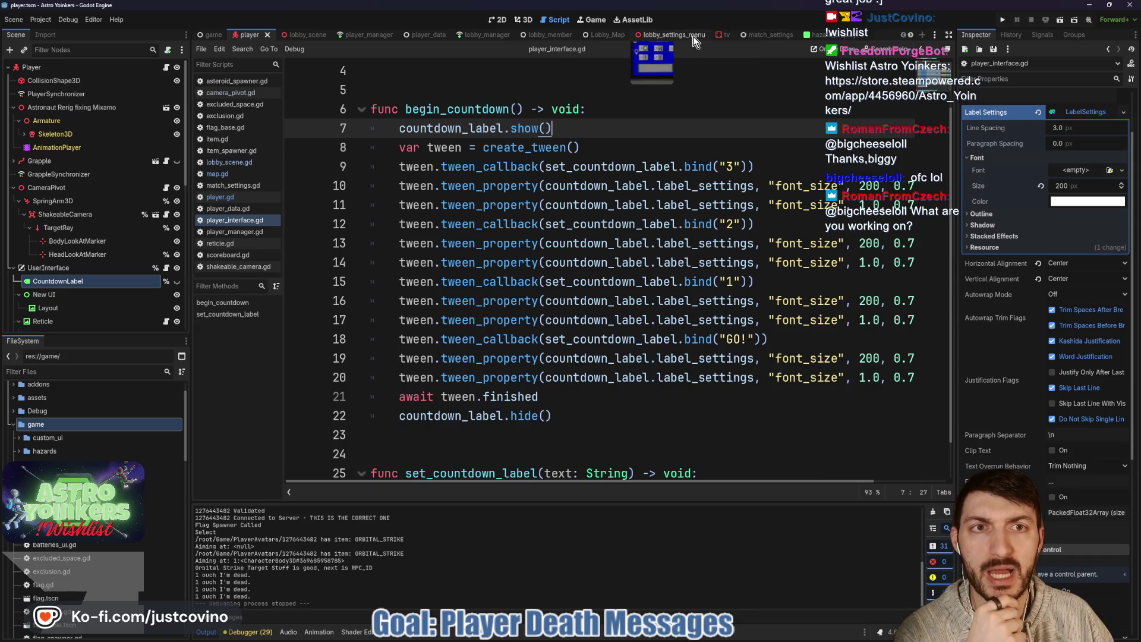
Switch to the space_map scene tab and display it in the 3D view
scroll(725, 36, "down", 4)
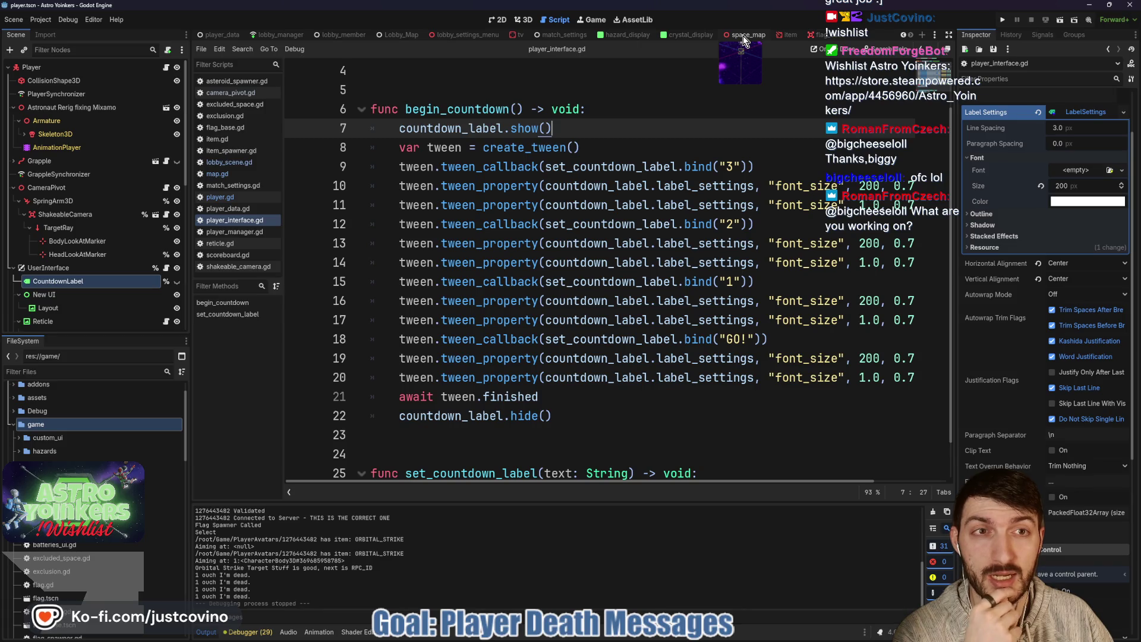
left_click(742, 36)
left_click(498, 19)
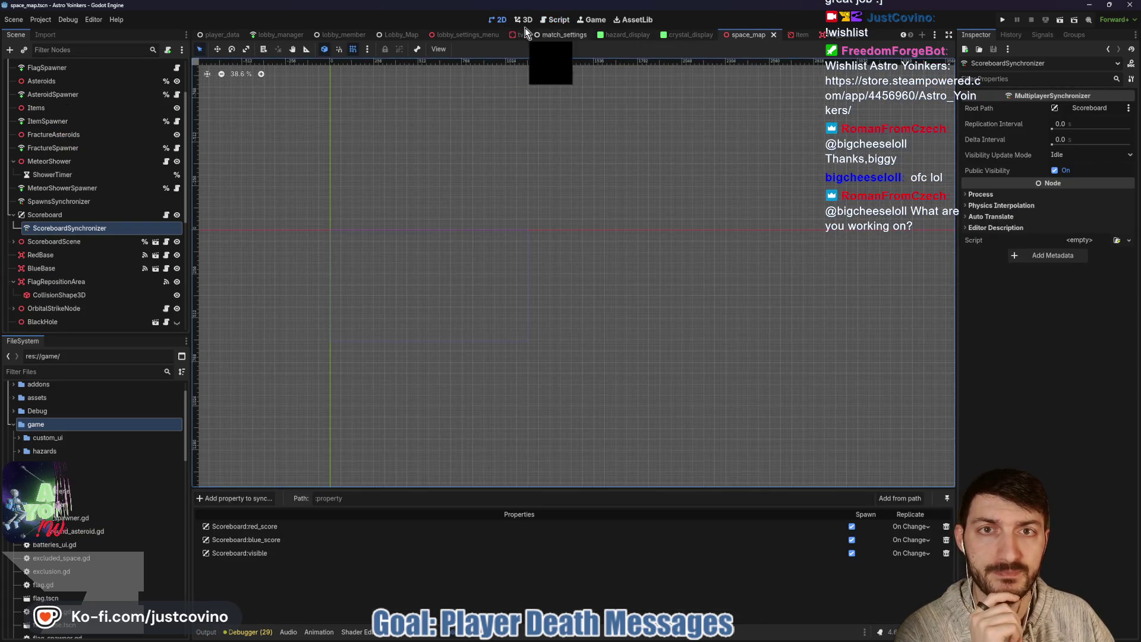
left_click(524, 20)
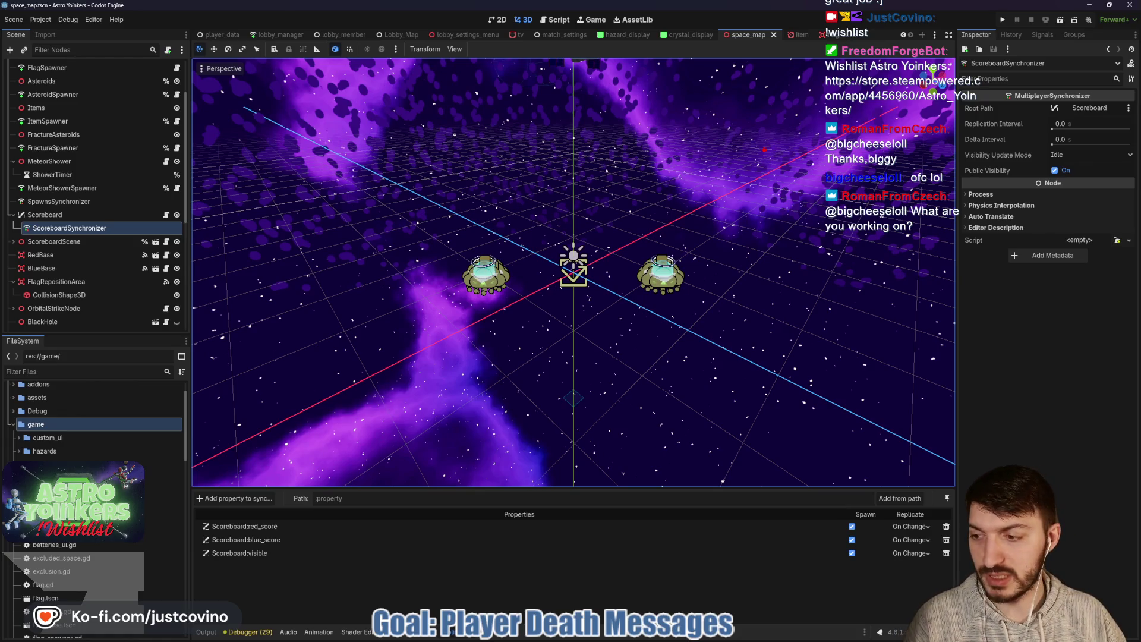
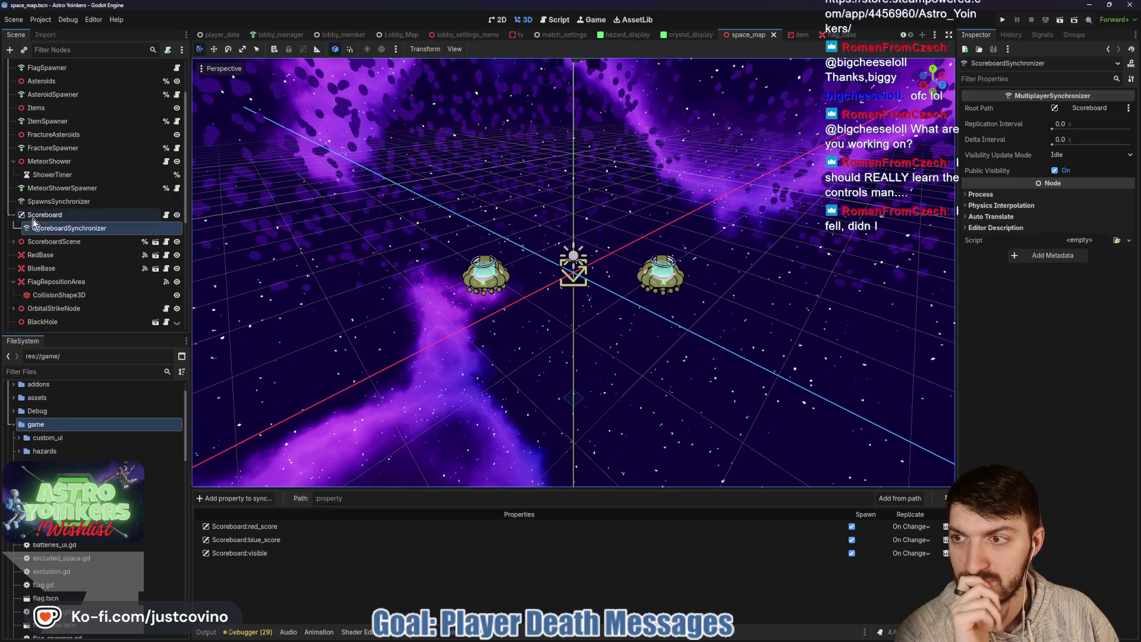
Collapse Scoreboard and try adding a CanvasLayer under SpaceMap, then cancel
left_click(14, 215)
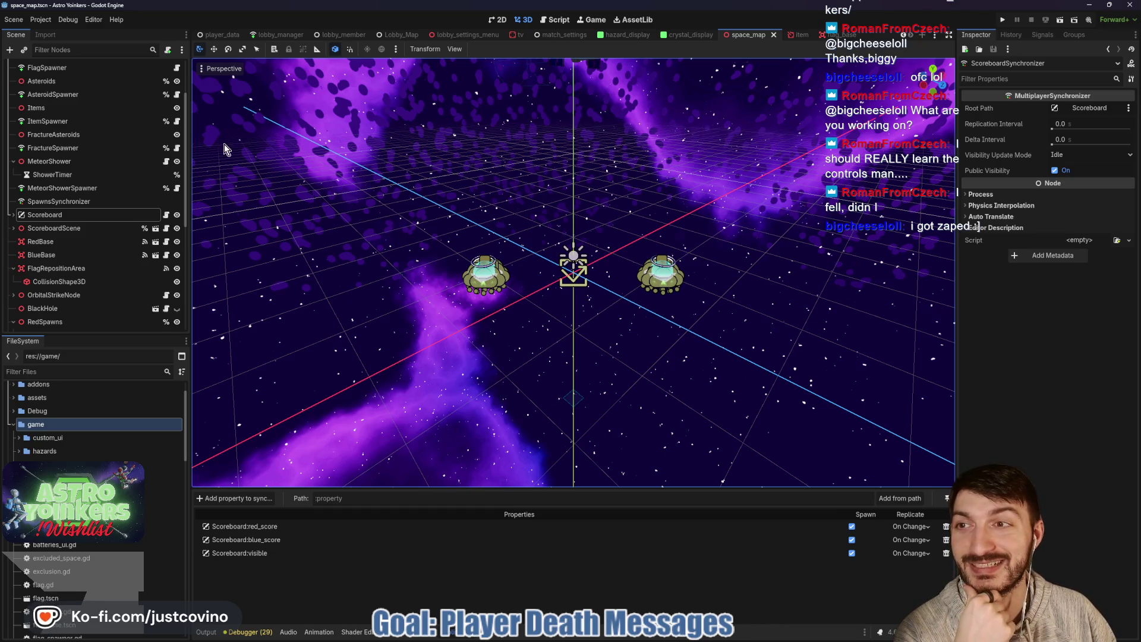
scroll(48, 80, "up", 3)
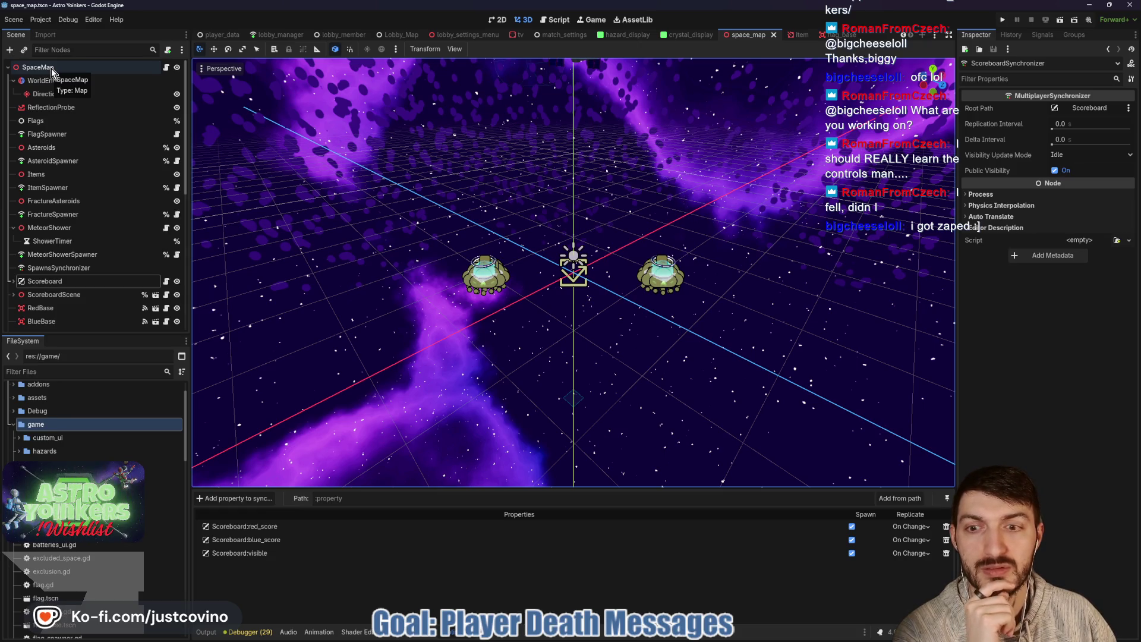
double_click(53, 70)
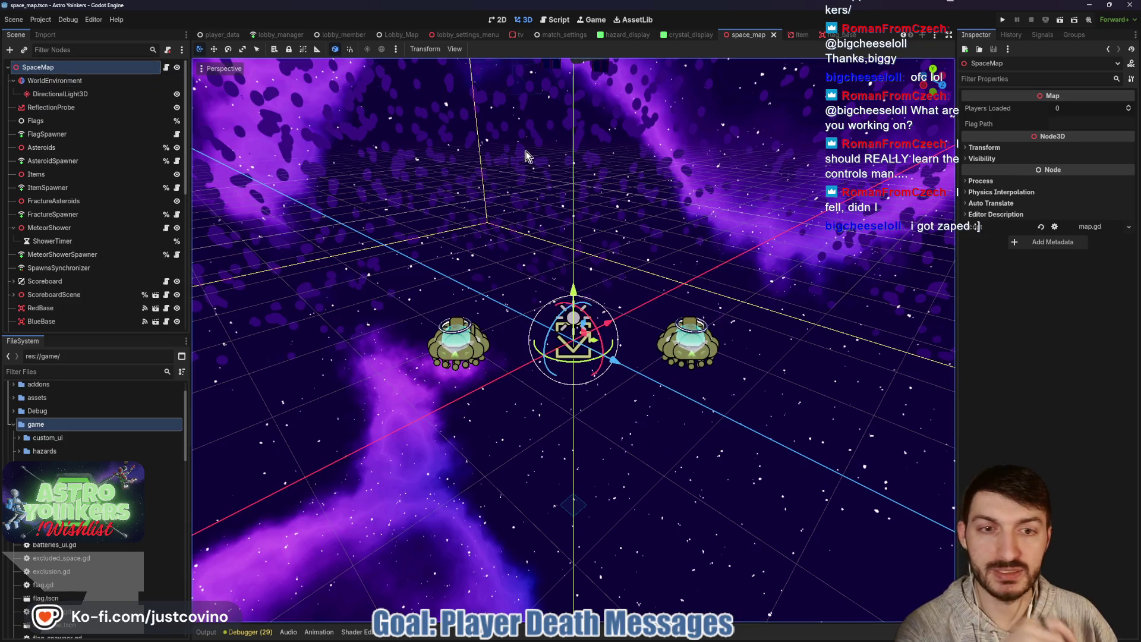
key("ctrl+a")
type("canvas")
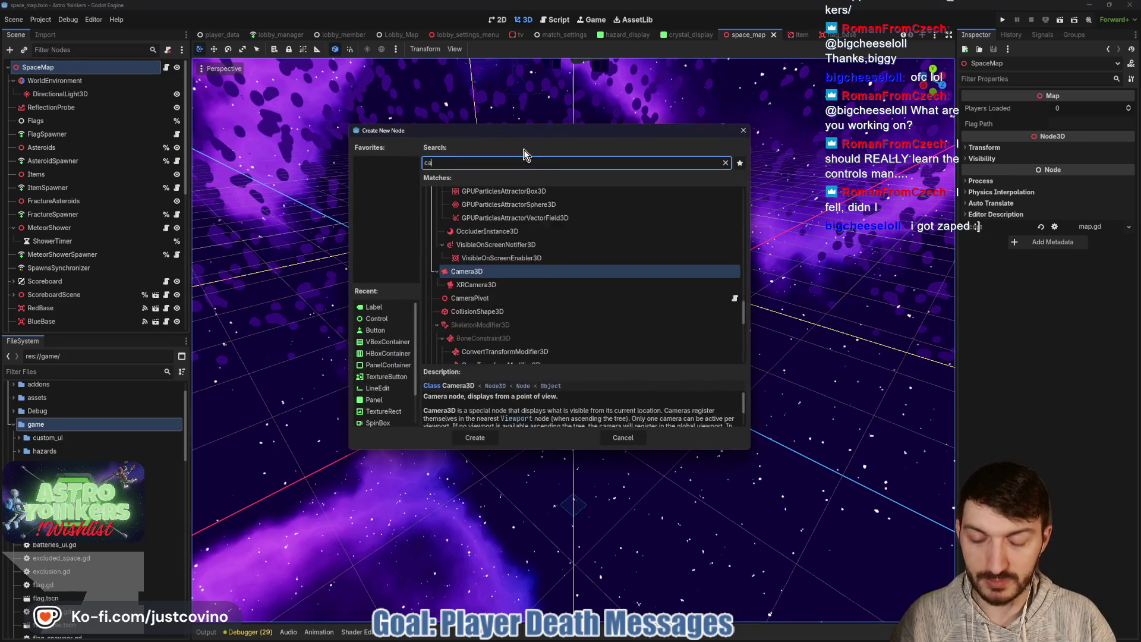
left_click(502, 261)
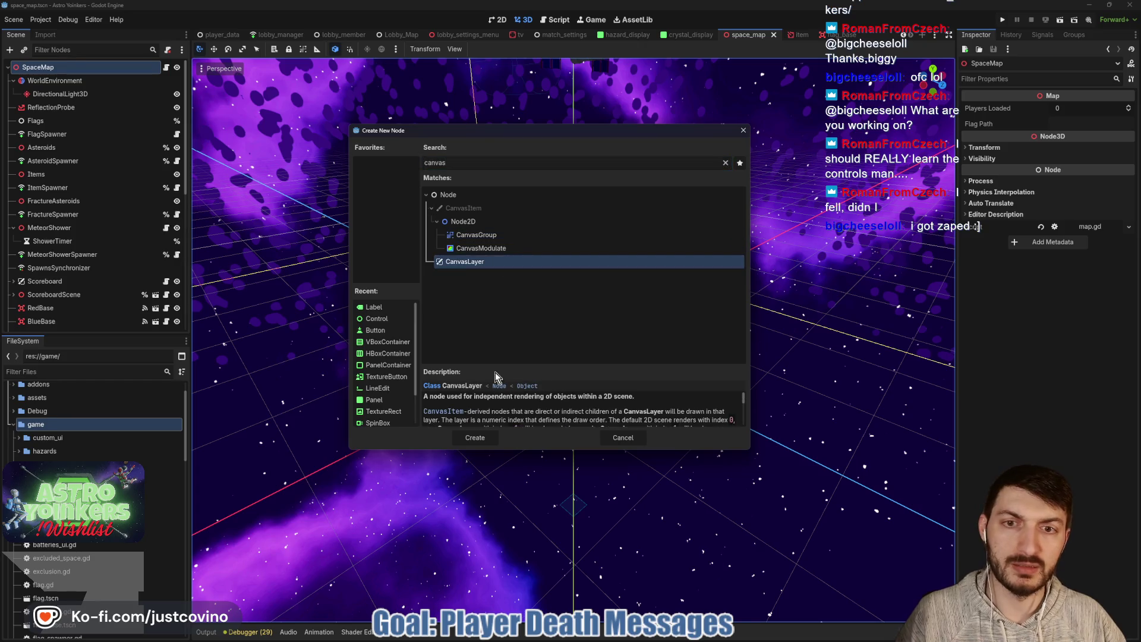
left_click(621, 437)
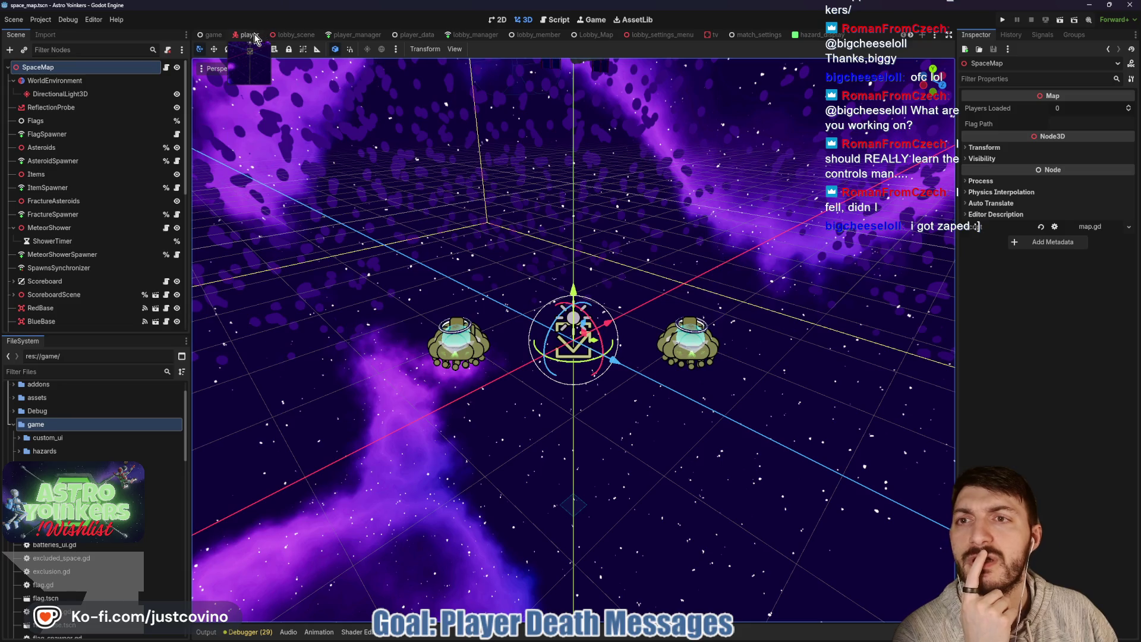
In the player scene, inspect the Layout node and toggle InventoryOutline's visibility off and back on
left_click(249, 35)
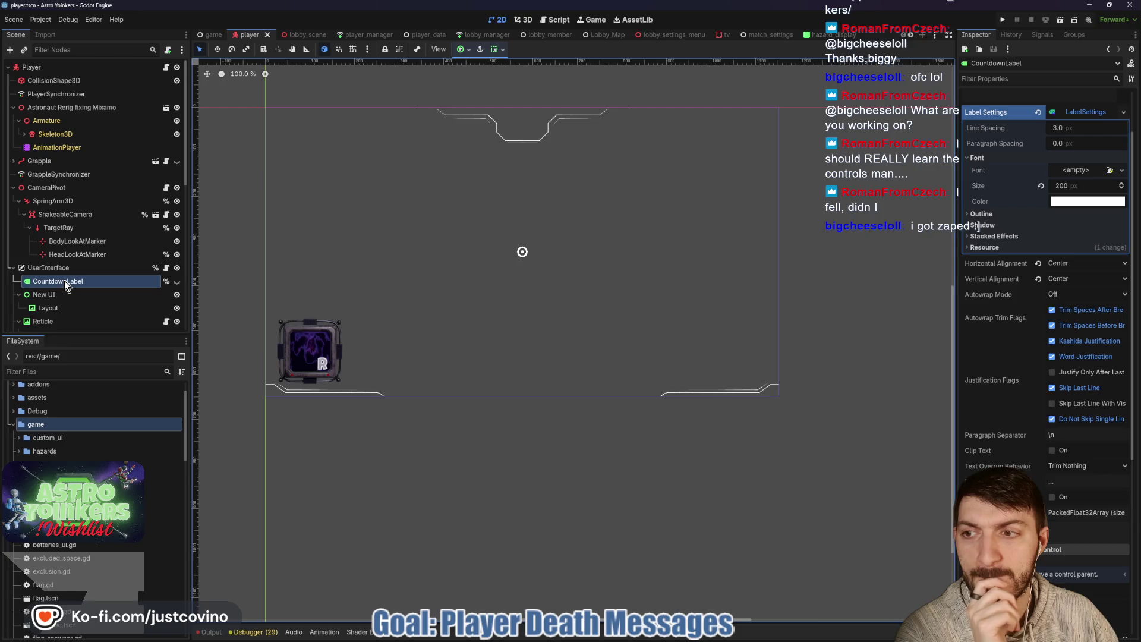
left_click(56, 308)
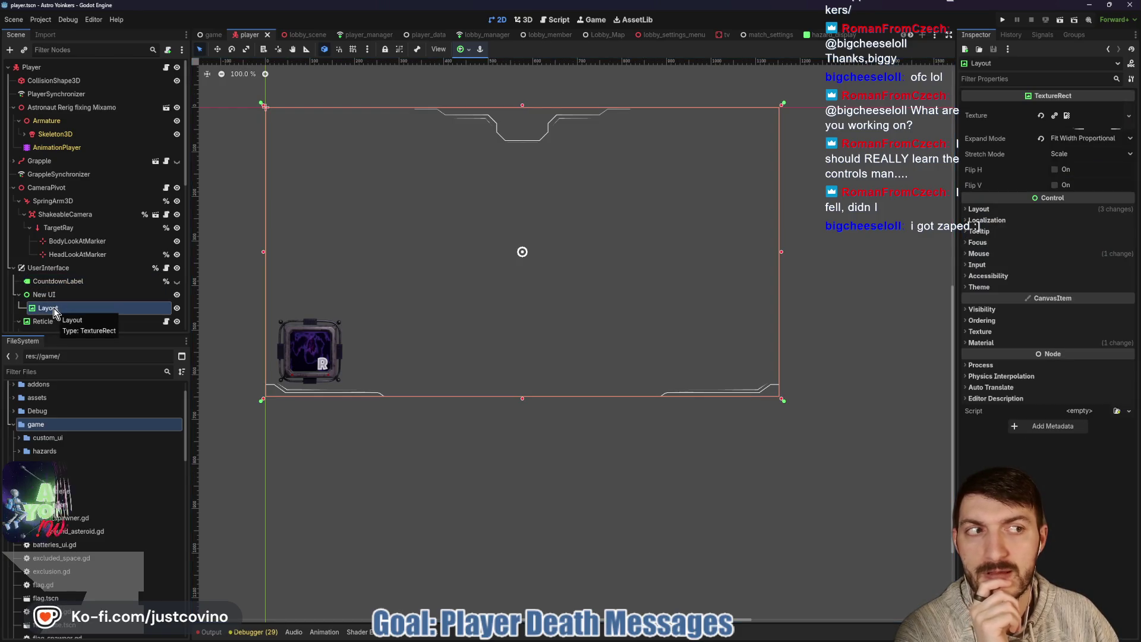
scroll(45, 279, "down", 3)
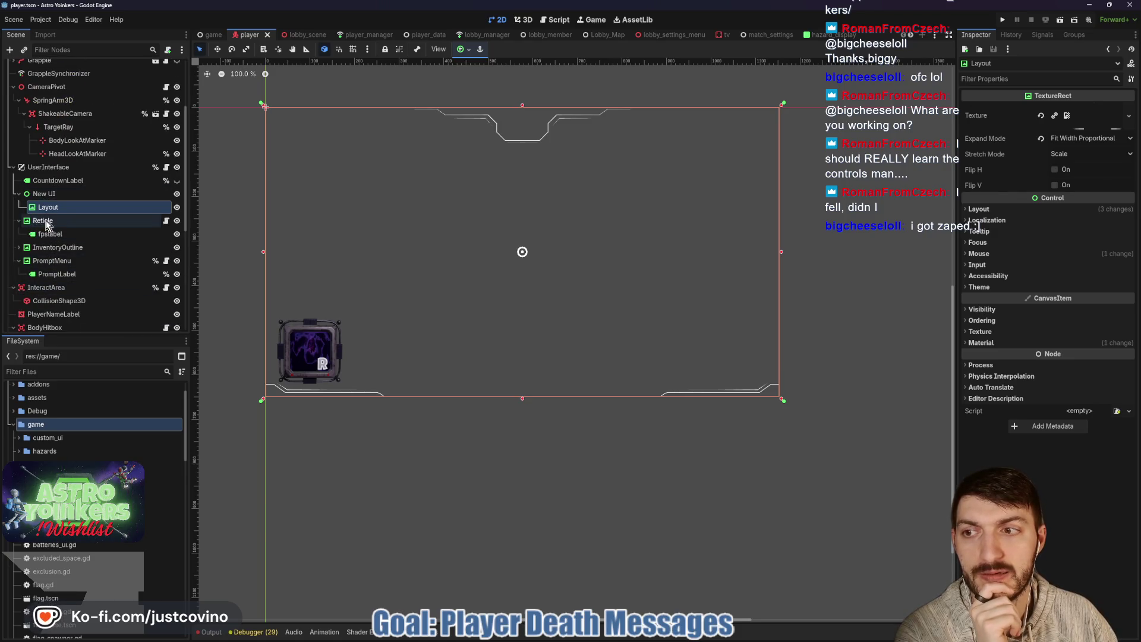
left_click(177, 248)
left_click(177, 247)
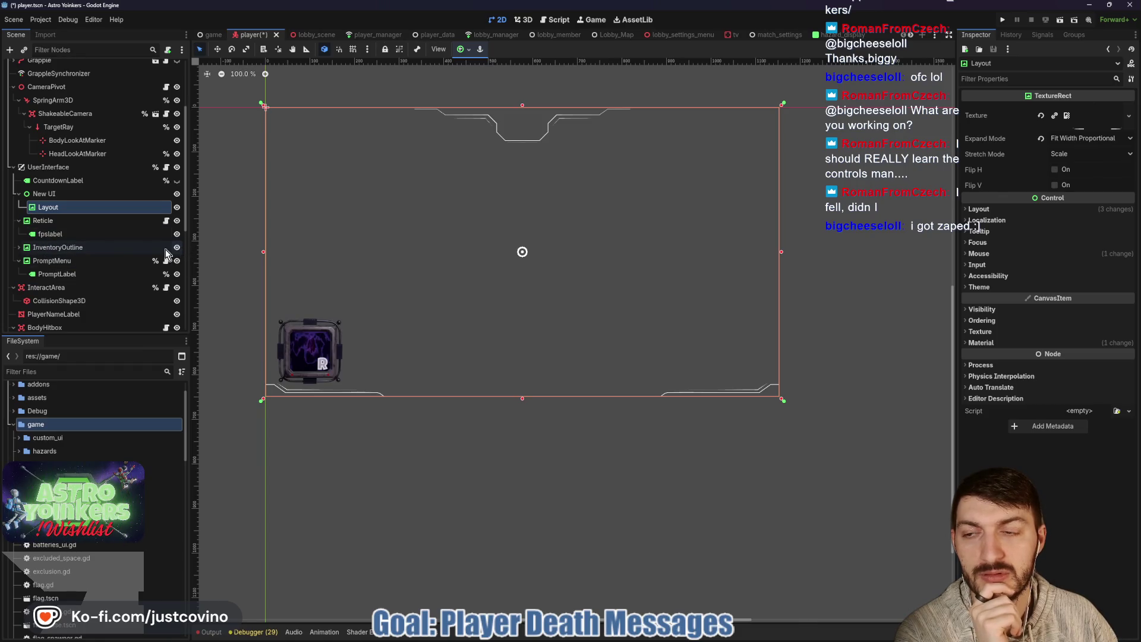
Expand InventoryOutline to inspect InventoryButtonLabel, collapse it, and select UserInterface
left_click(18, 247)
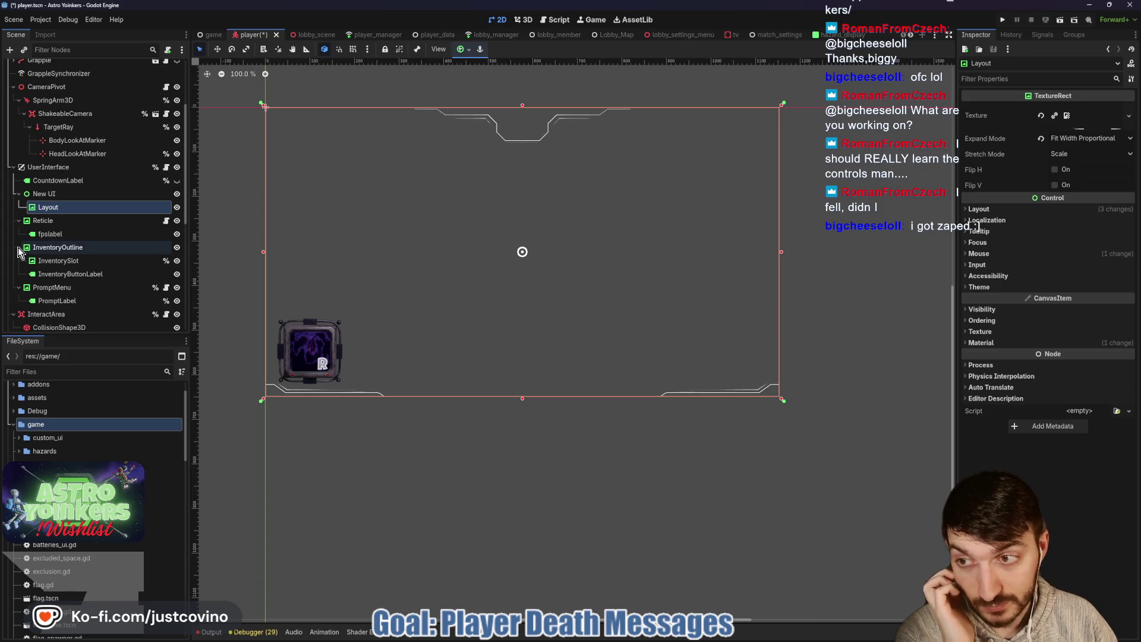
left_click(87, 272)
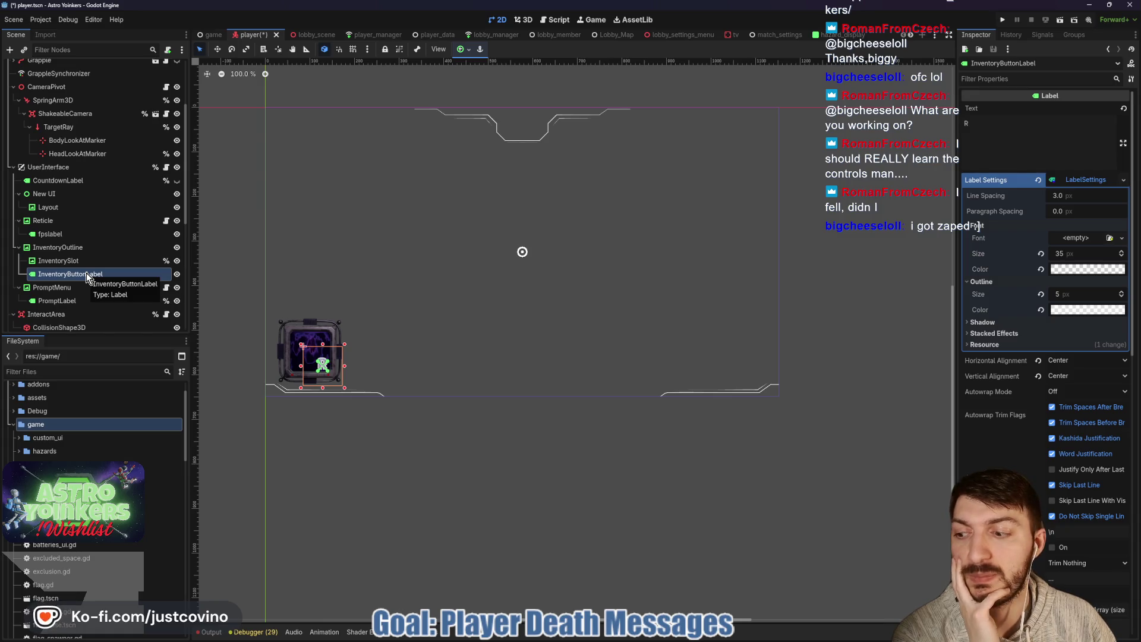
left_click(17, 247)
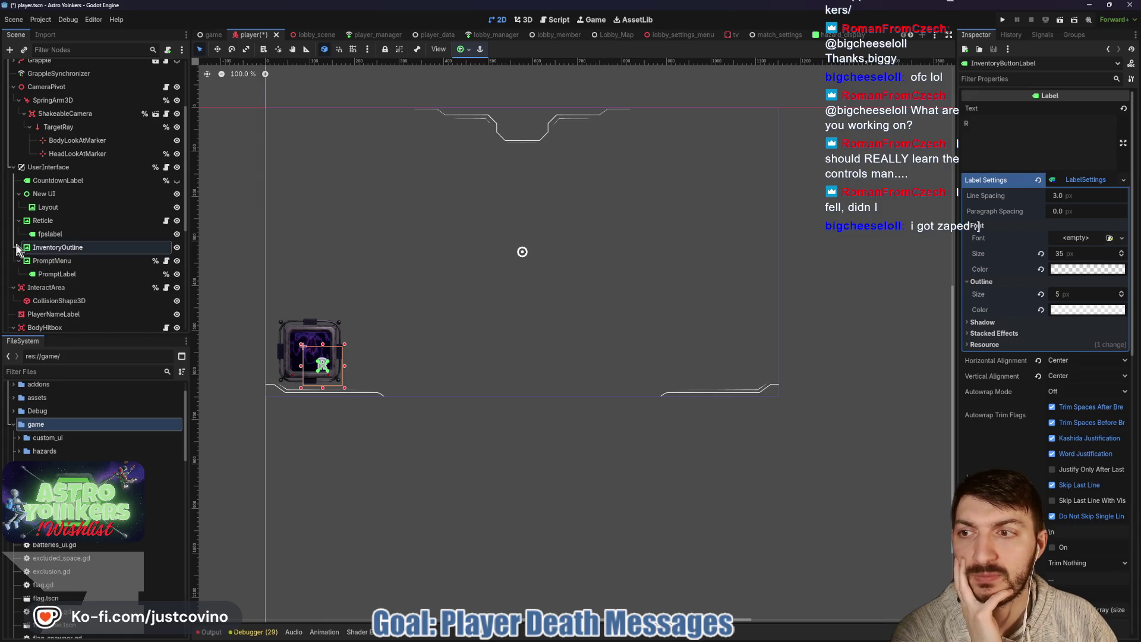
left_click(52, 170)
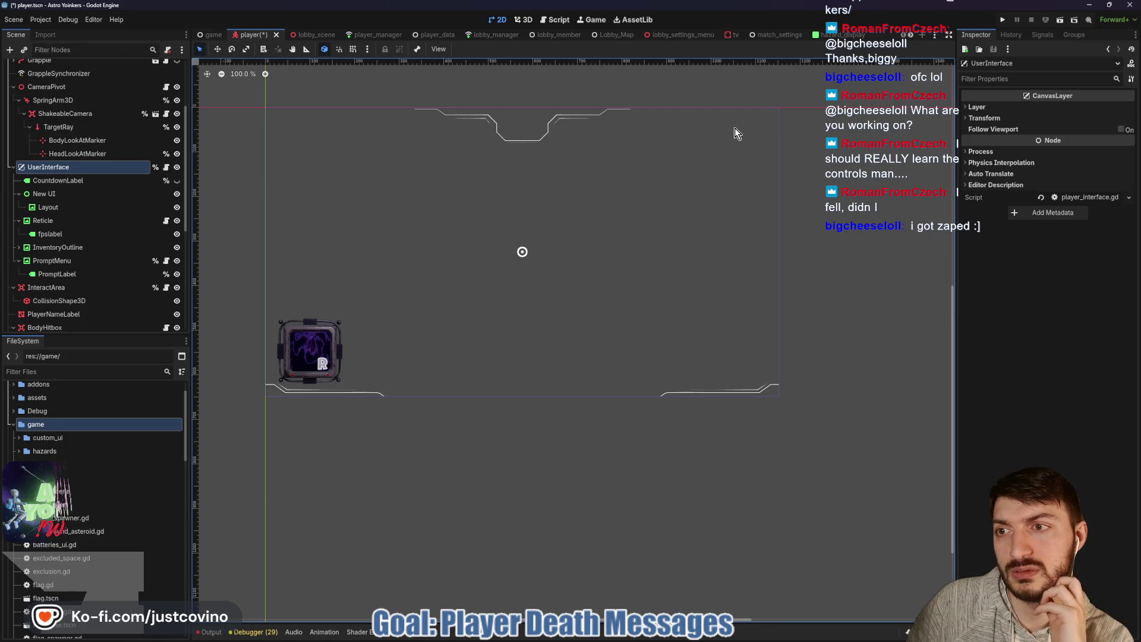
Add a VBoxContainer under UserInterface anchored to the Top Right preset
key("ctrl+a")
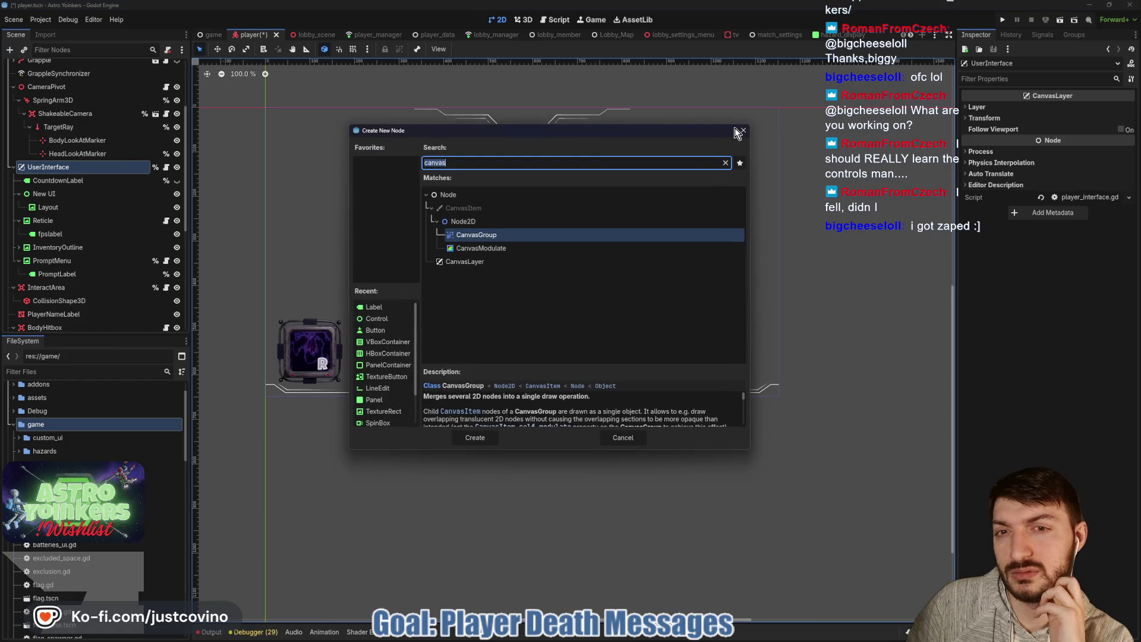
type("vbox")
key("Return")
left_click(463, 50)
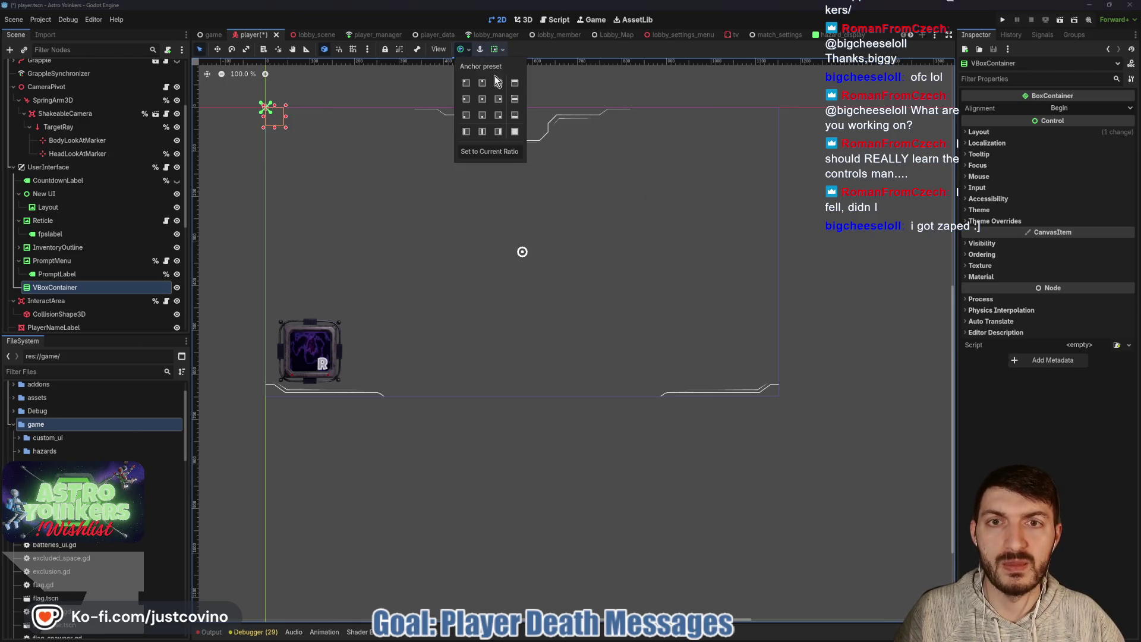
left_click(498, 83)
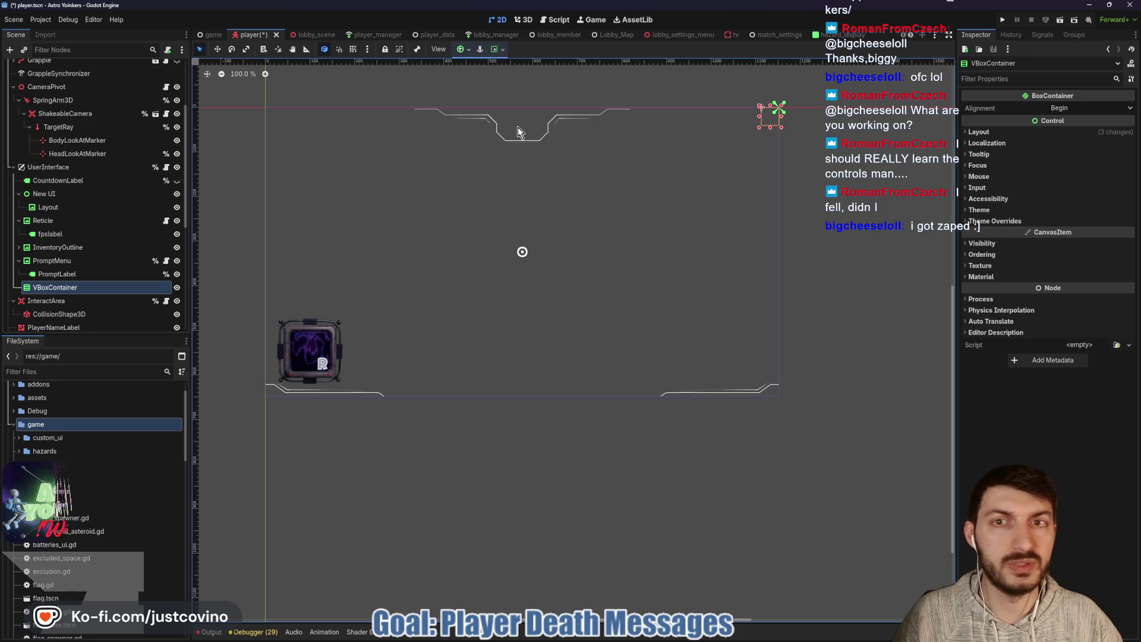
With grid snap on, widen the container and nudge it down-left, then save the player scene
left_click(352, 49)
mouse_move(761, 128)
left_mouse_down()
mouse_move(665, 170)
mouse_move(643, 164)
left_mouse_up()
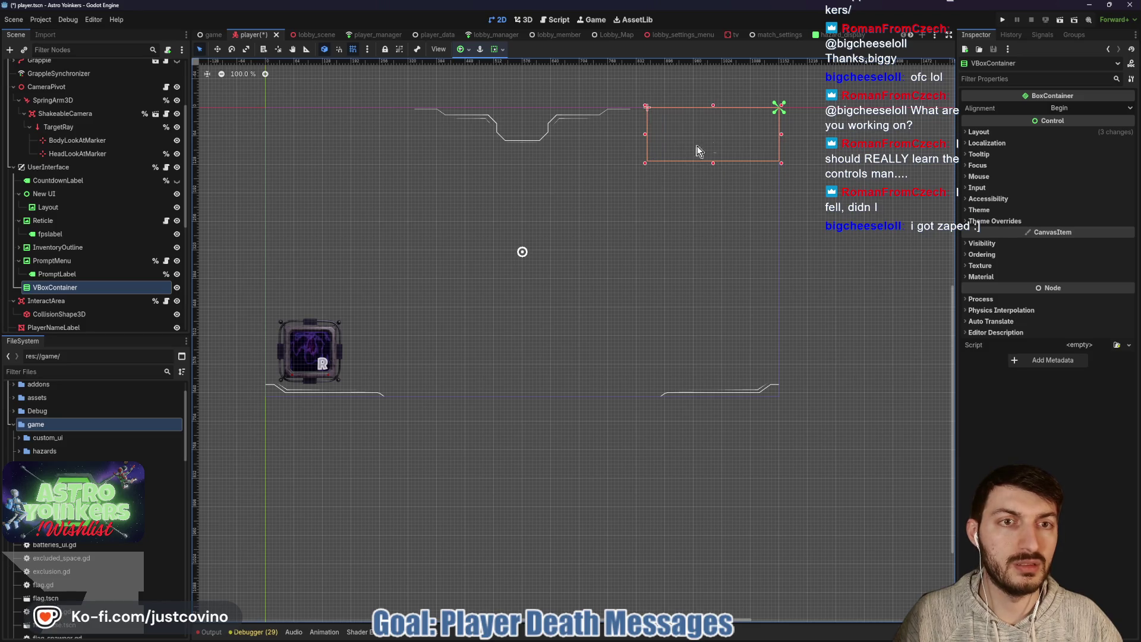
key("w")
left_click_drag(722, 126, 709, 142)
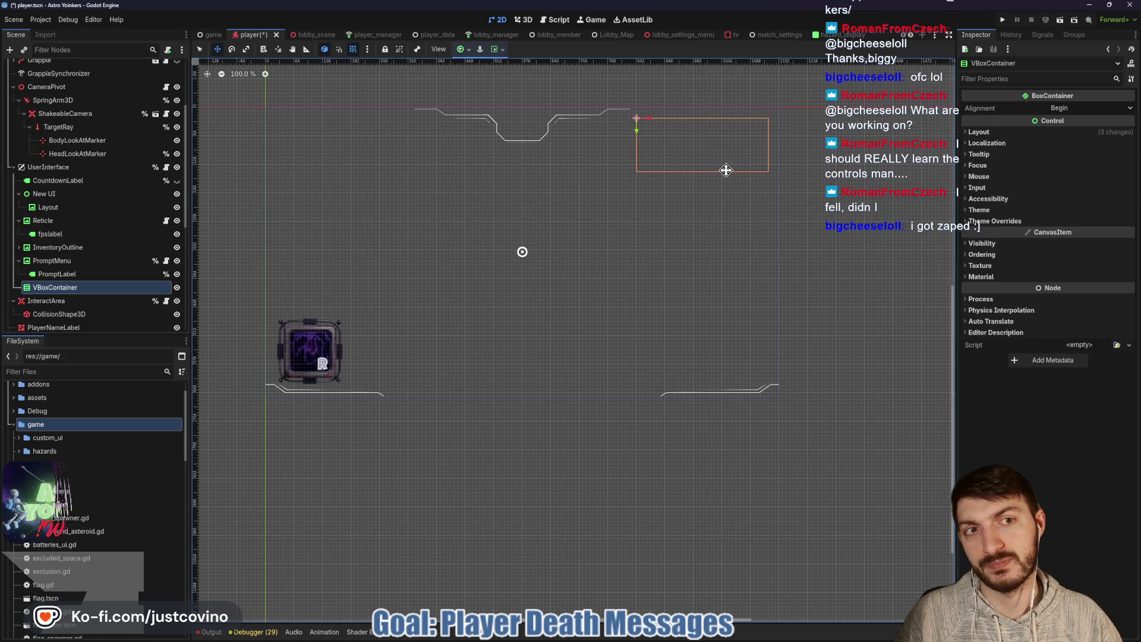
key("q")
key("ctrl+s")
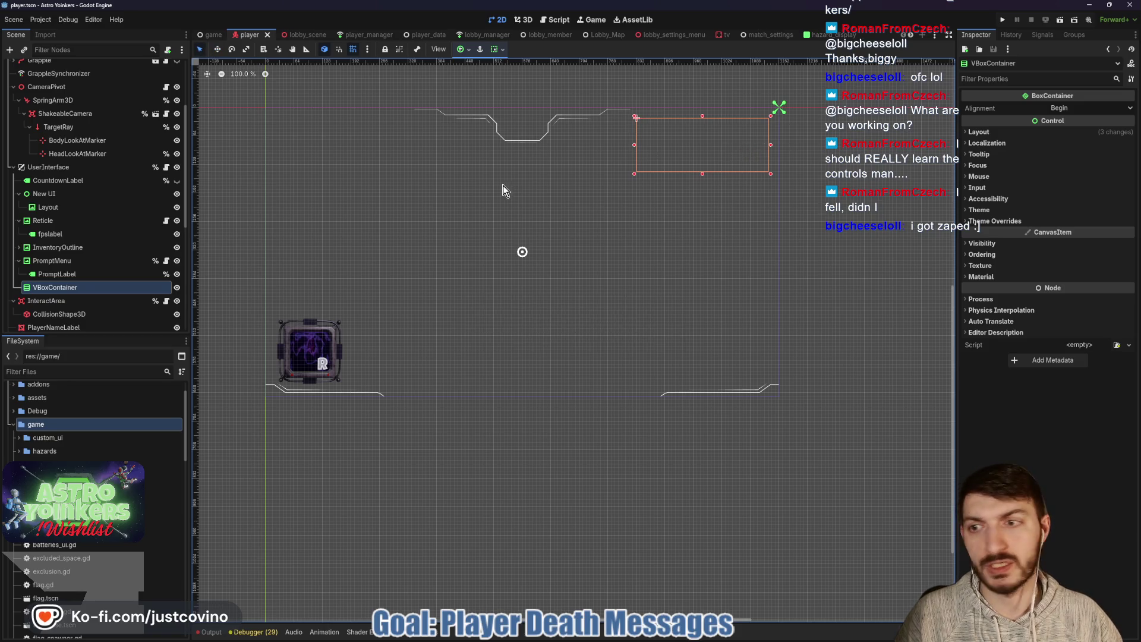
double_click(83, 284)
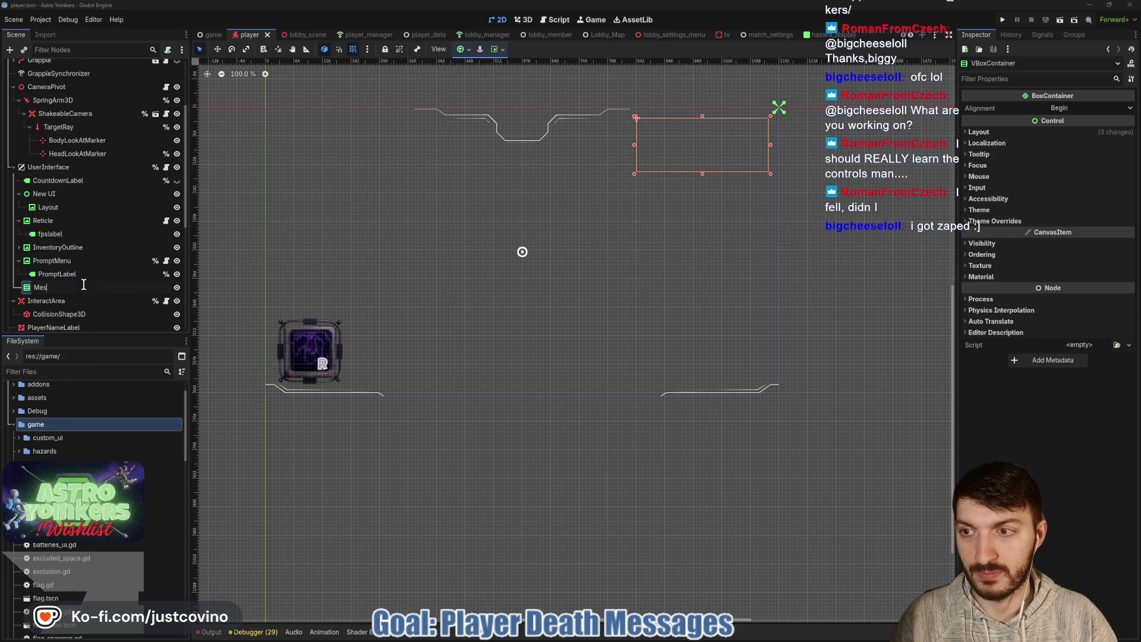
Rename the VBoxContainer to 'GameMessagesBox'
key("BackSpace")
key("BackSpace")
key("BackSpace")
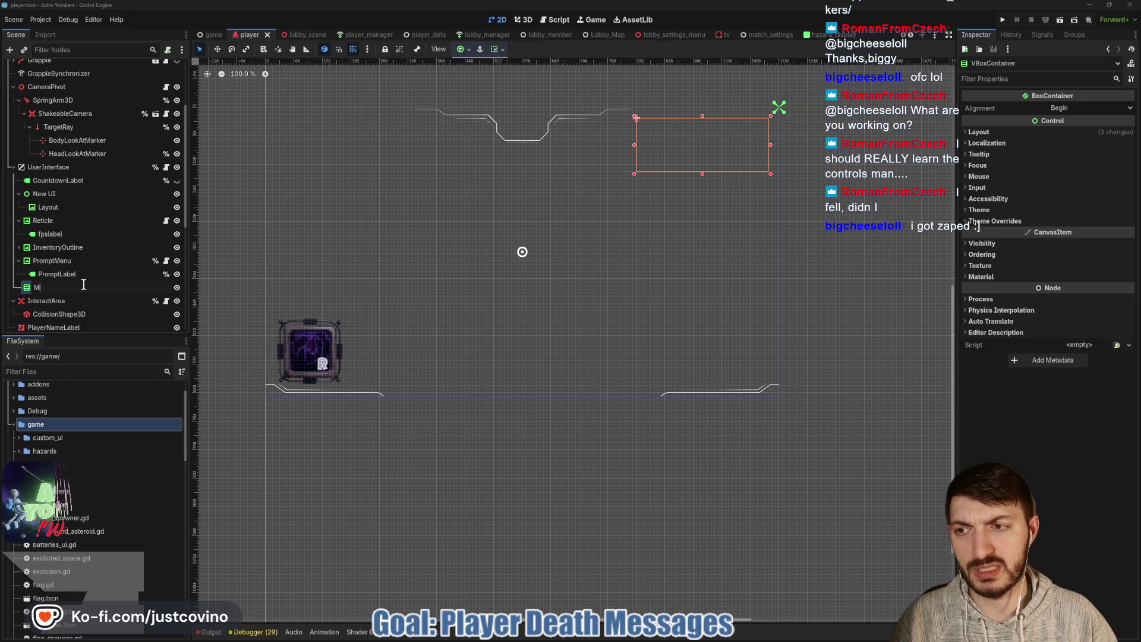
type("DeathMessageB")
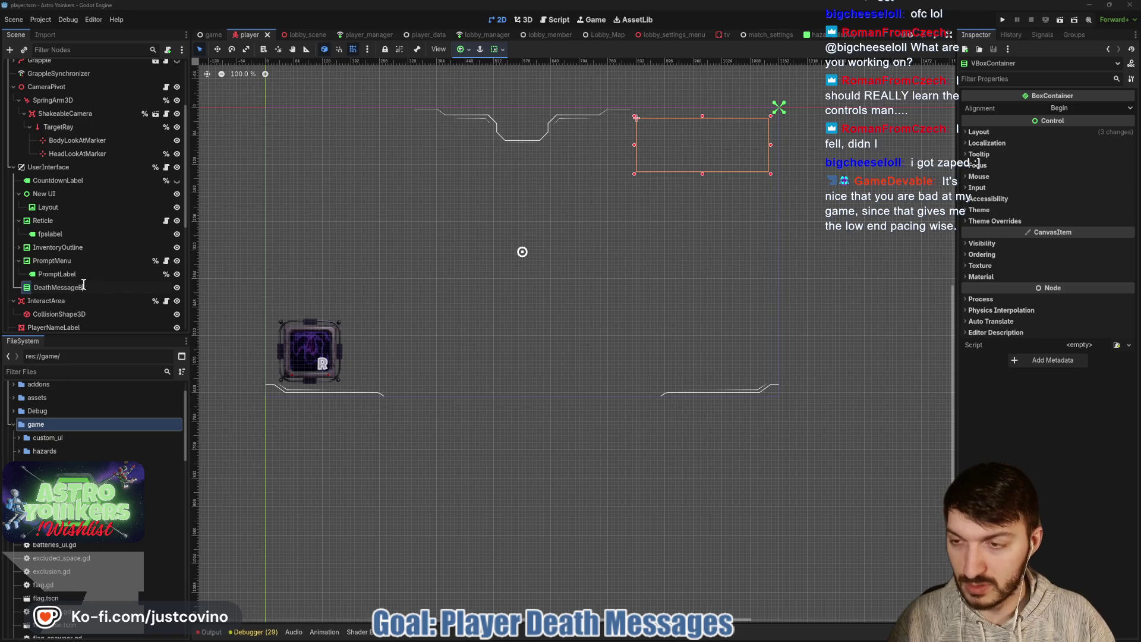
key("BackSpace")
key("BackSpace")
key("BackSpace")
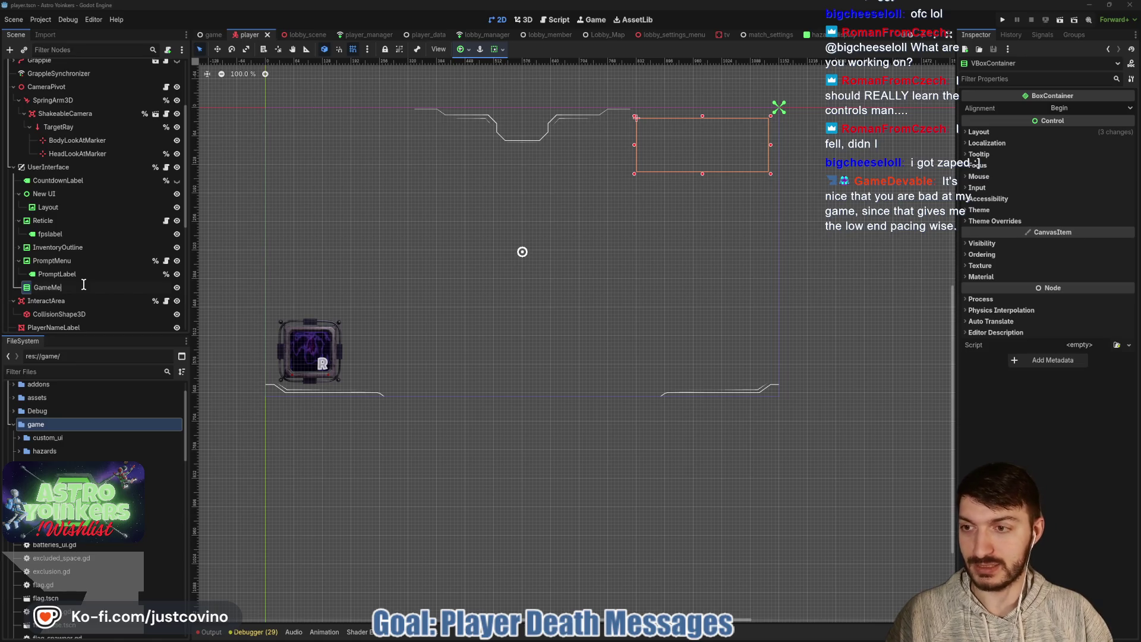
type("essagesBox")
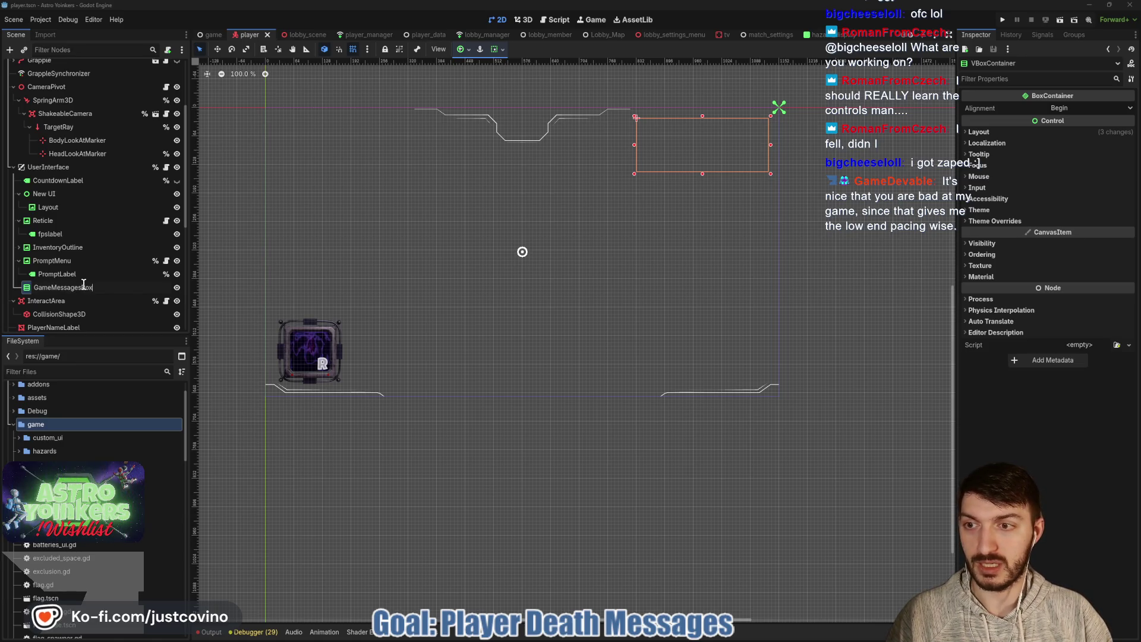
key("Return")
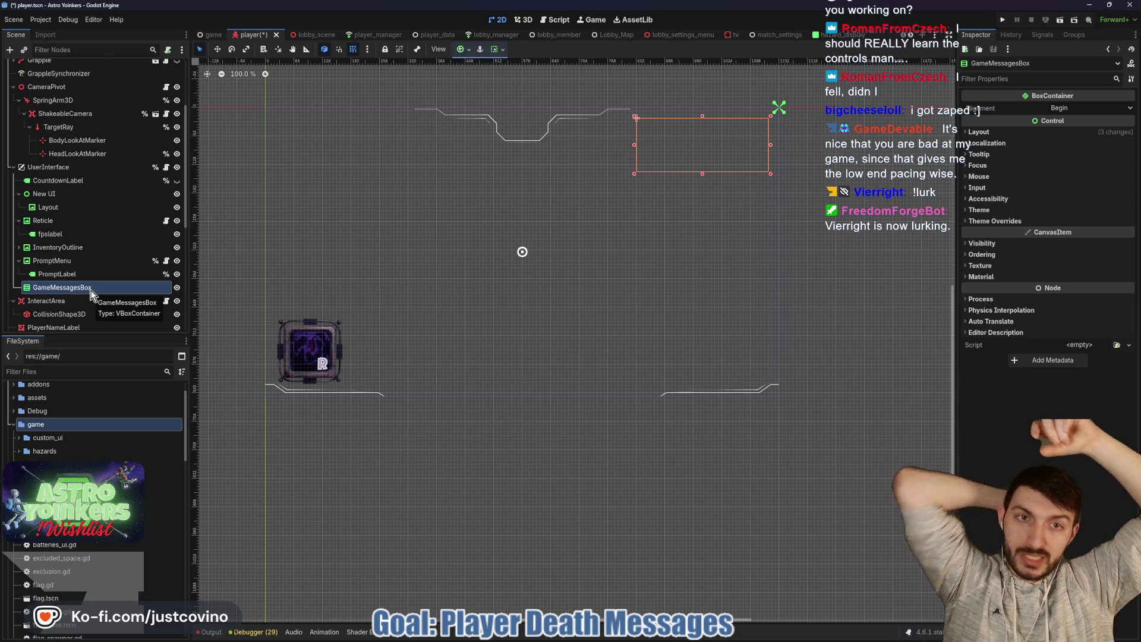
key("ctrl+a")
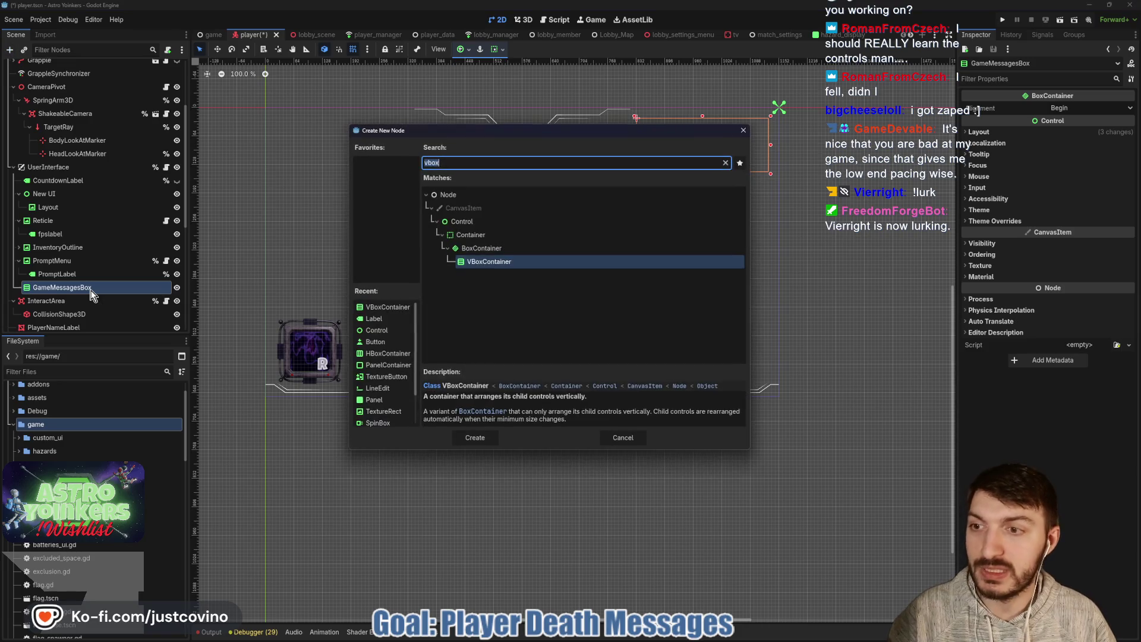
Add a Panel under GameMessagesBox with a custom minimum height of about 38.7
type("pa")
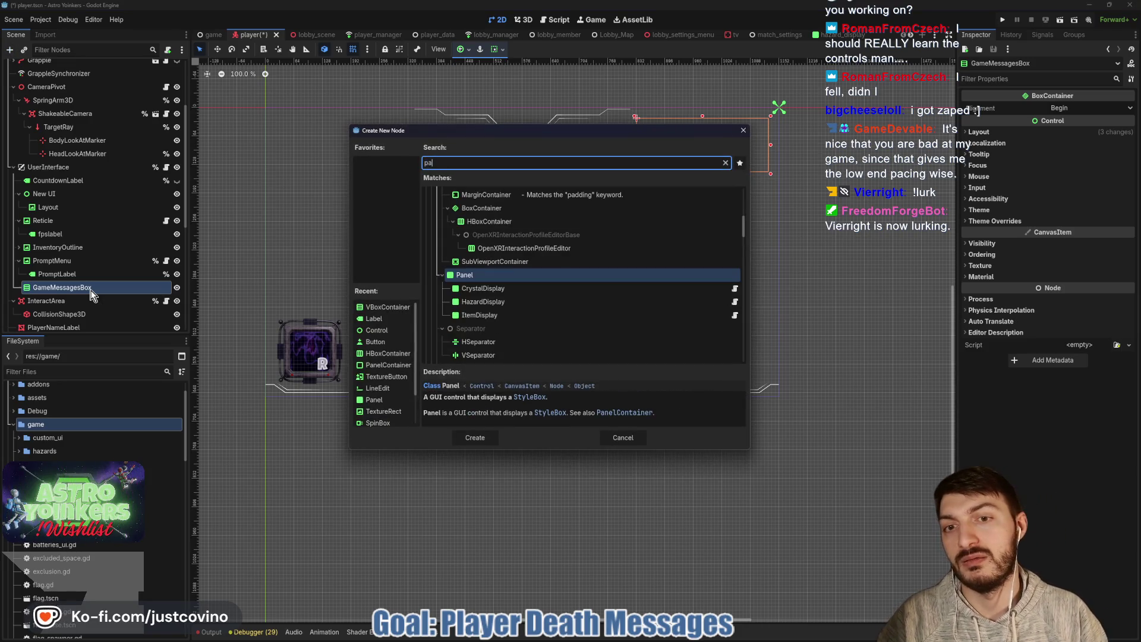
key("Return")
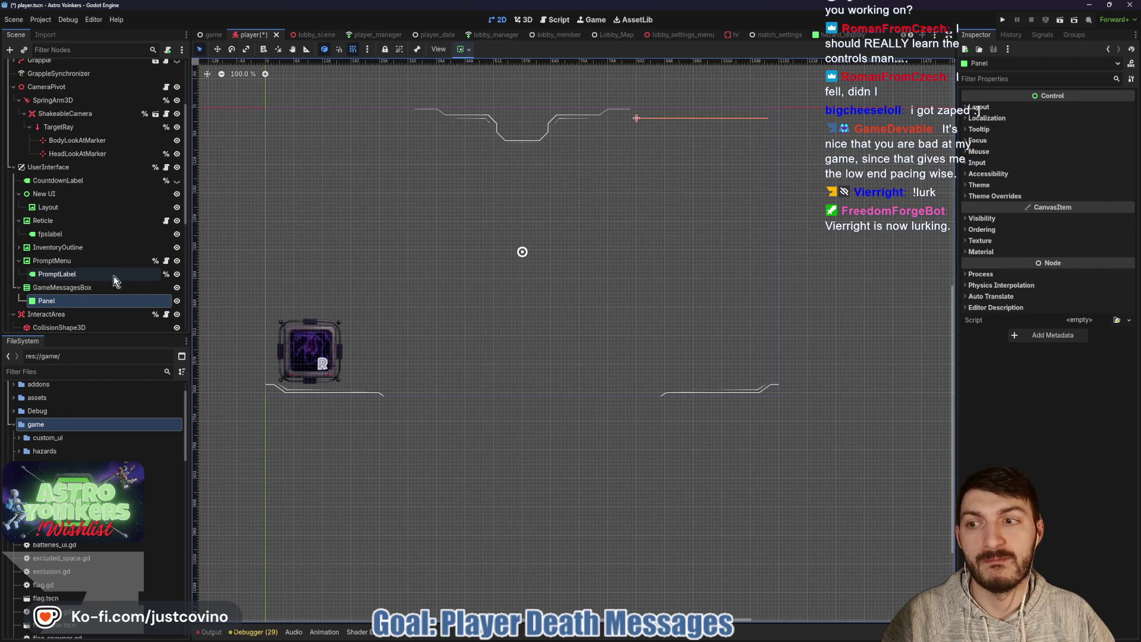
left_click(980, 107)
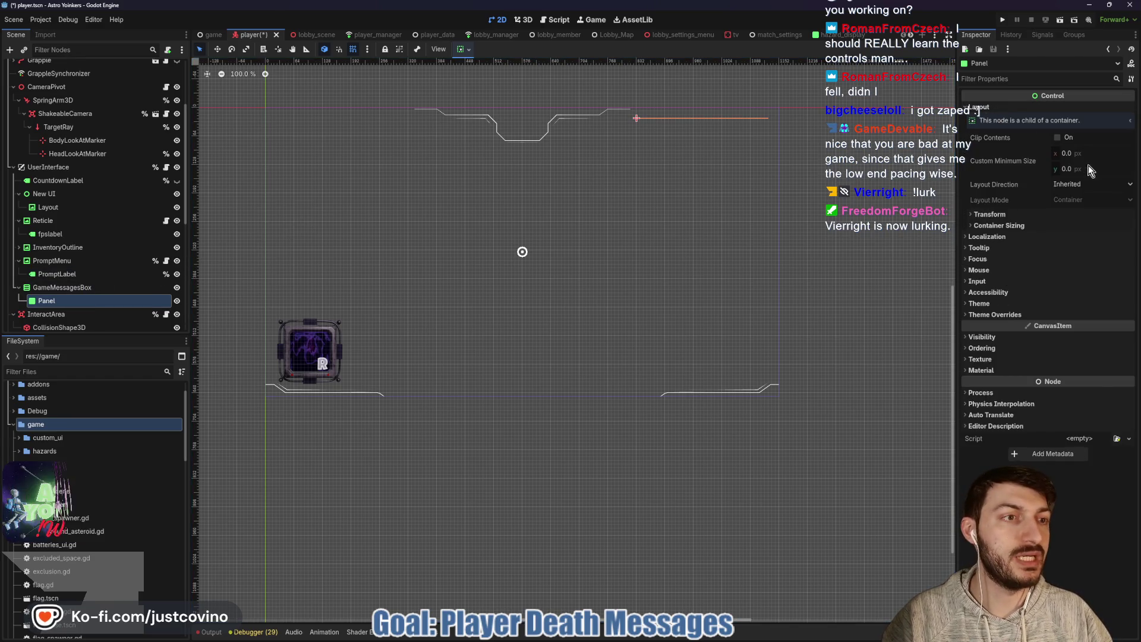
left_click_drag(1070, 169, 1094, 168)
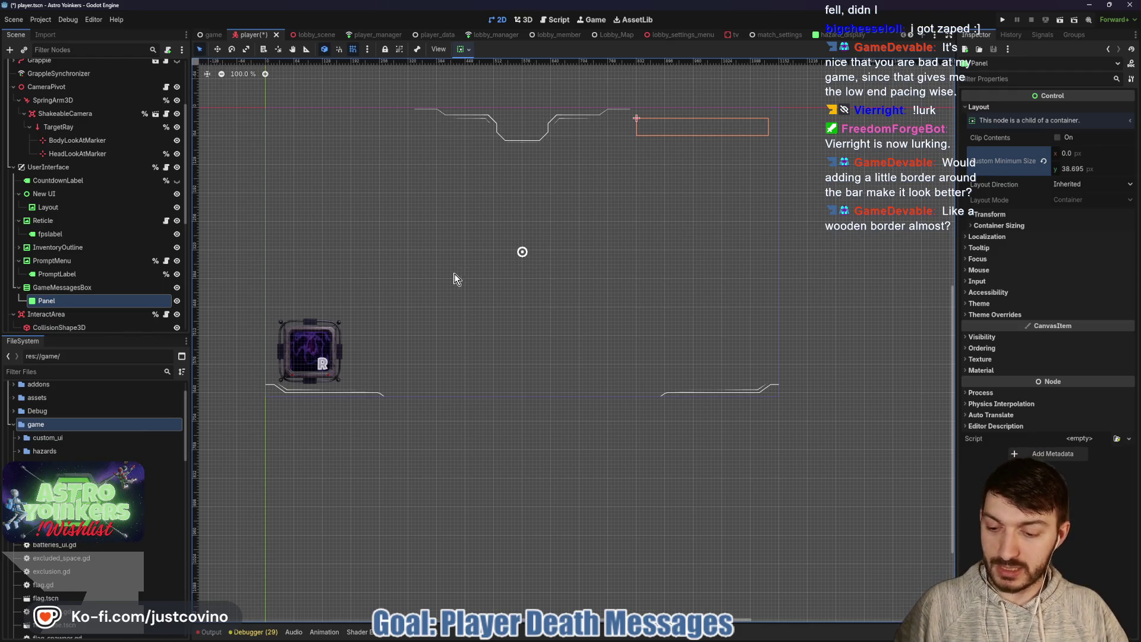
Sketch on screen how messages will stack upward inside the box, then clear the sketches
mouse_move(372, 150)
left_mouse_down()
mouse_move(433, 271)
mouse_move(472, 390)
mouse_move(462, 472)
left_mouse_up()
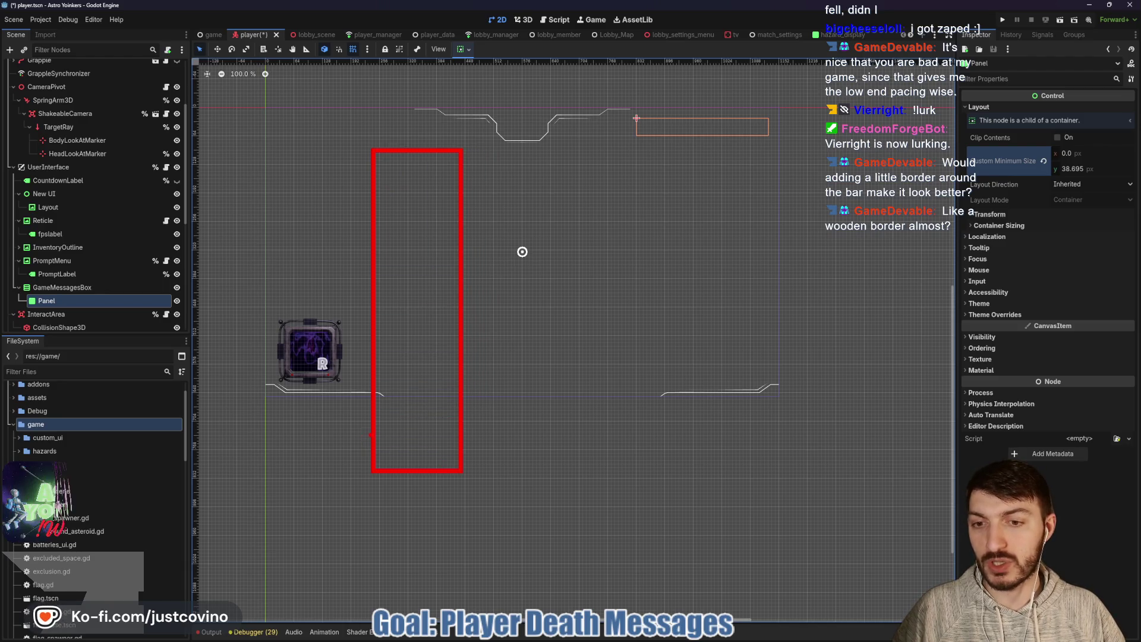
left_click_drag(370, 434, 464, 434)
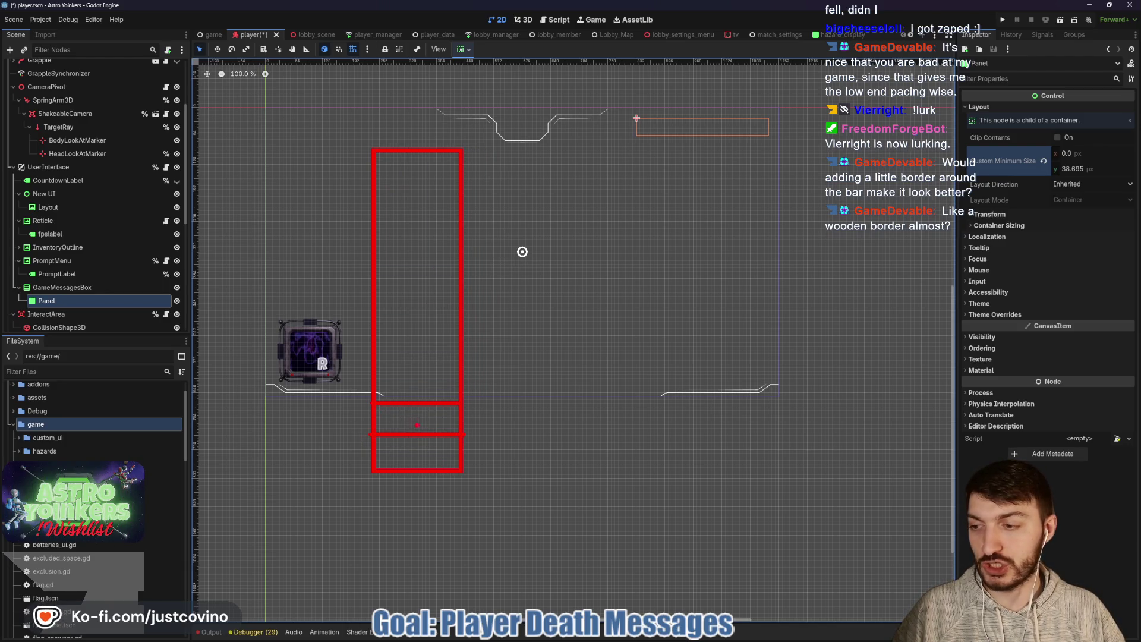
key("ctrl+z")
key("ctrl+z")
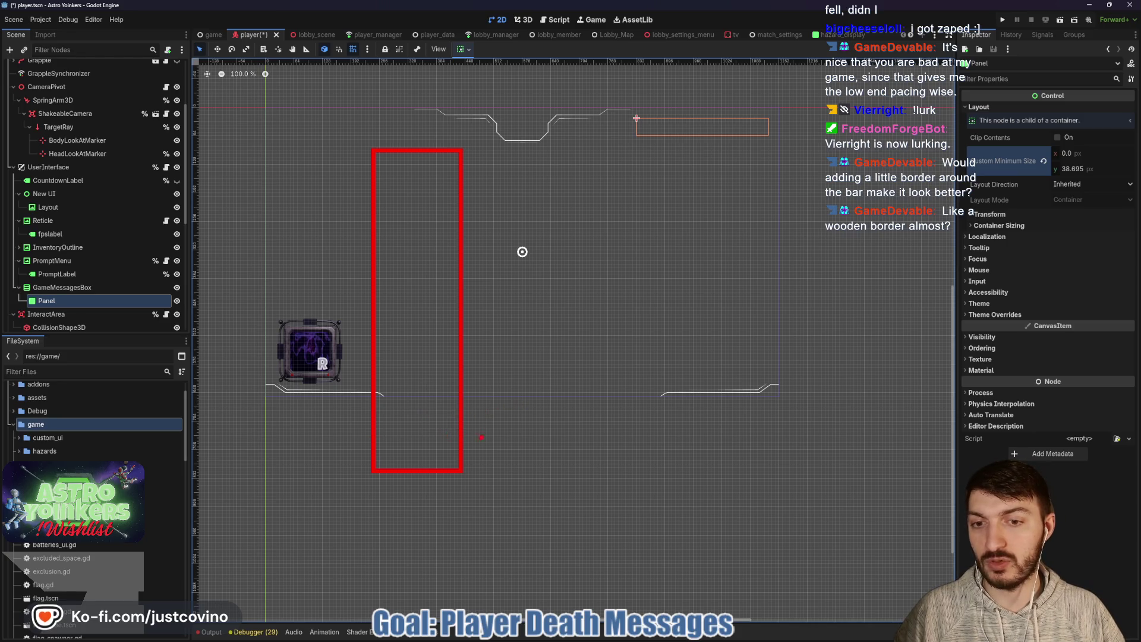
left_click_drag(423, 465, 423, 373)
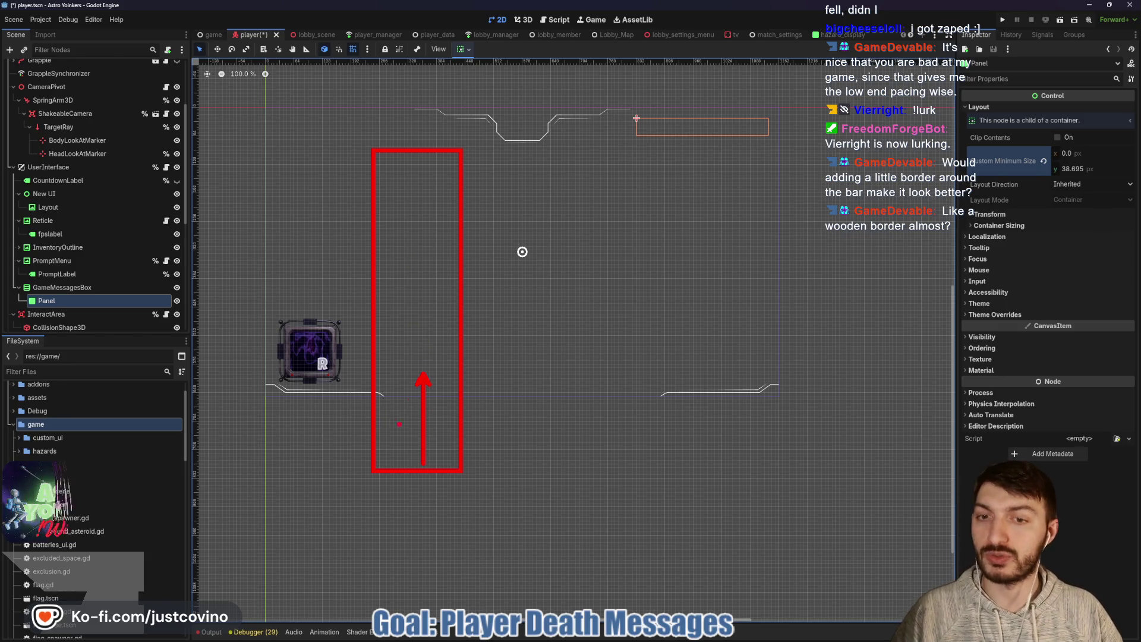
mouse_move(428, 461)
left_mouse_down()
mouse_move(439, 443)
mouse_move(425, 395)
left_mouse_up()
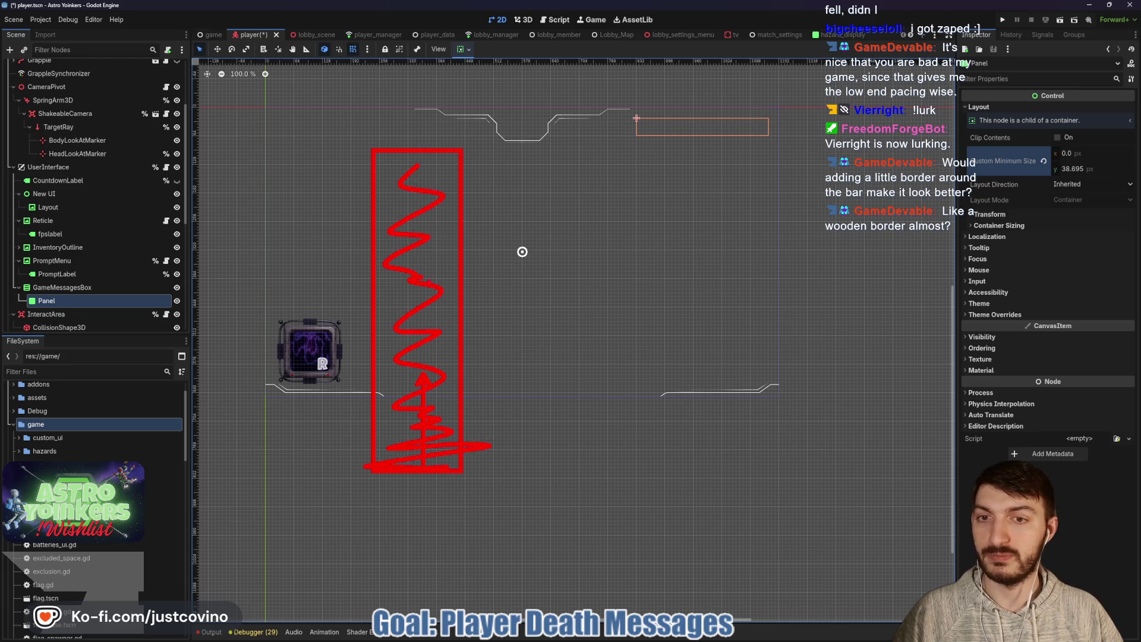
key("Escape")
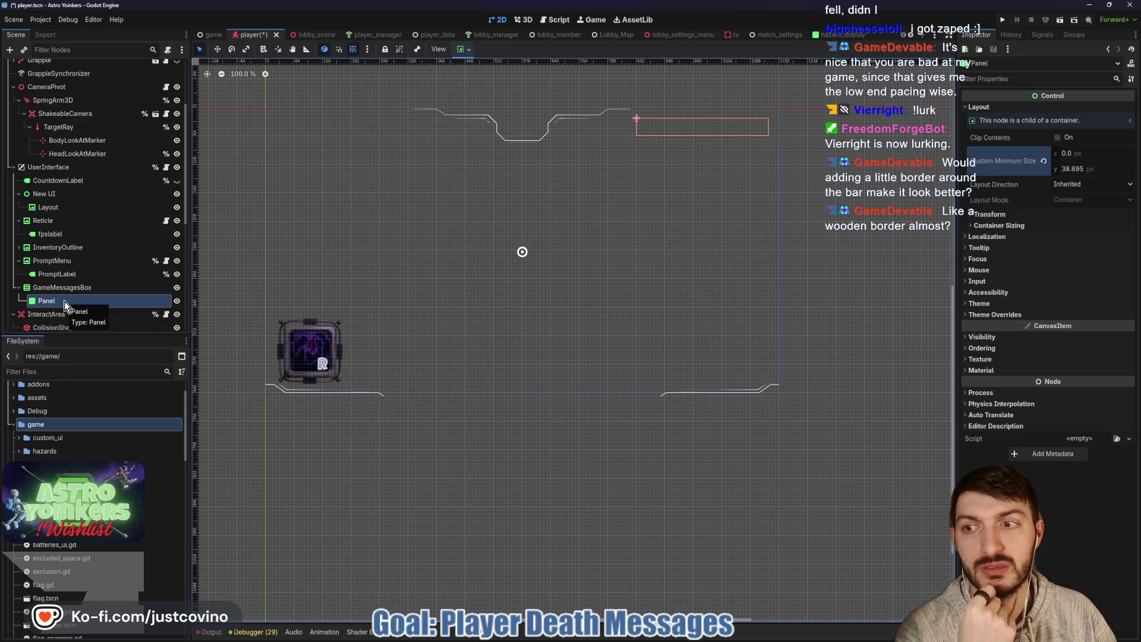
Make GameMessagesBox accessible by unique name and bring up the browser's to-do board
left_click(63, 288)
right_click(65, 289)
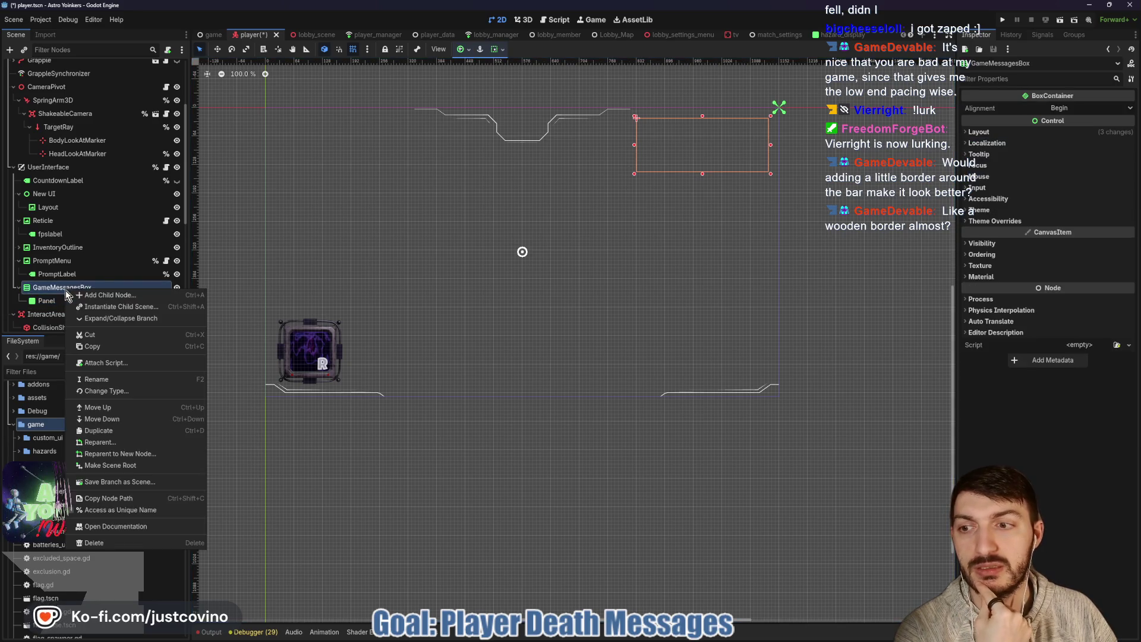
left_click(119, 510)
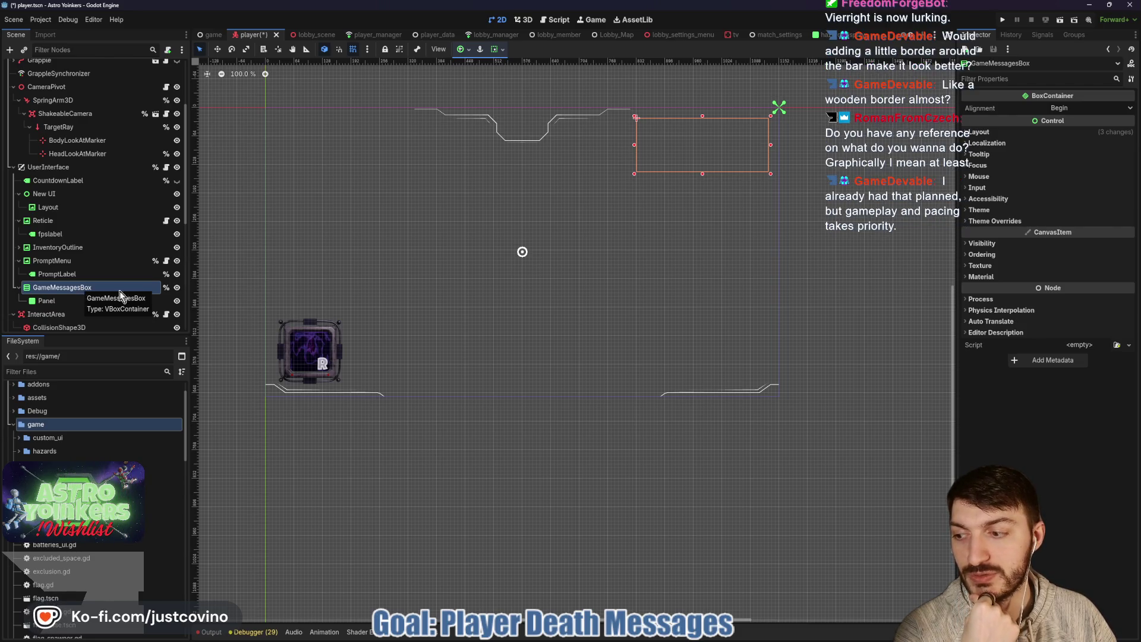
left_click(622, 637)
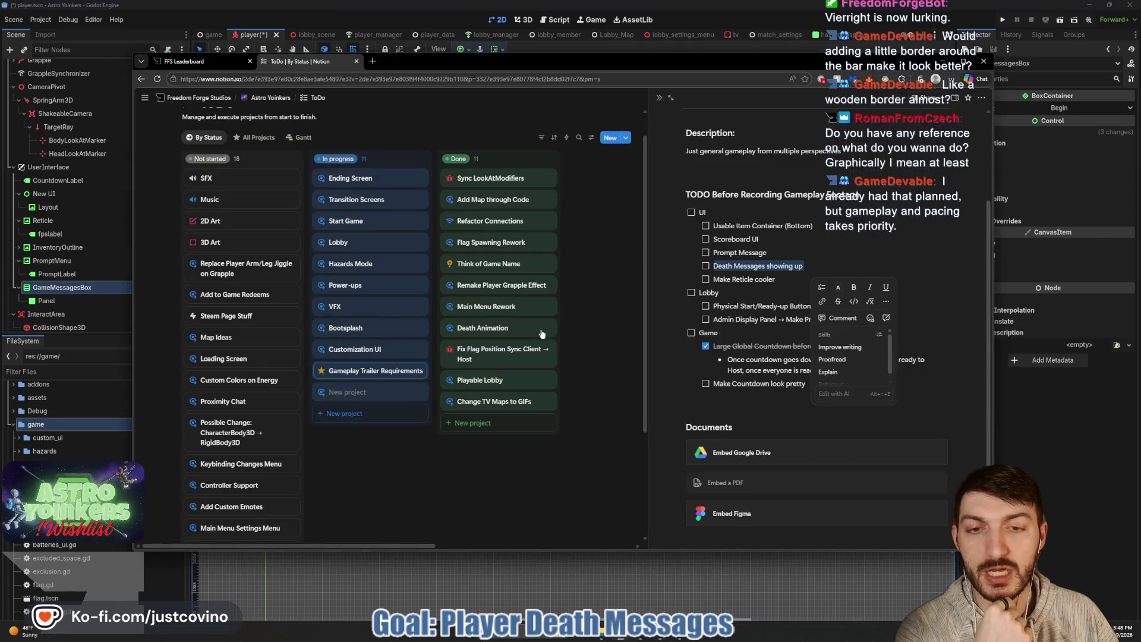
Load Game UI Database in a new tab and search for 'killfeed' screens
left_click(369, 61)
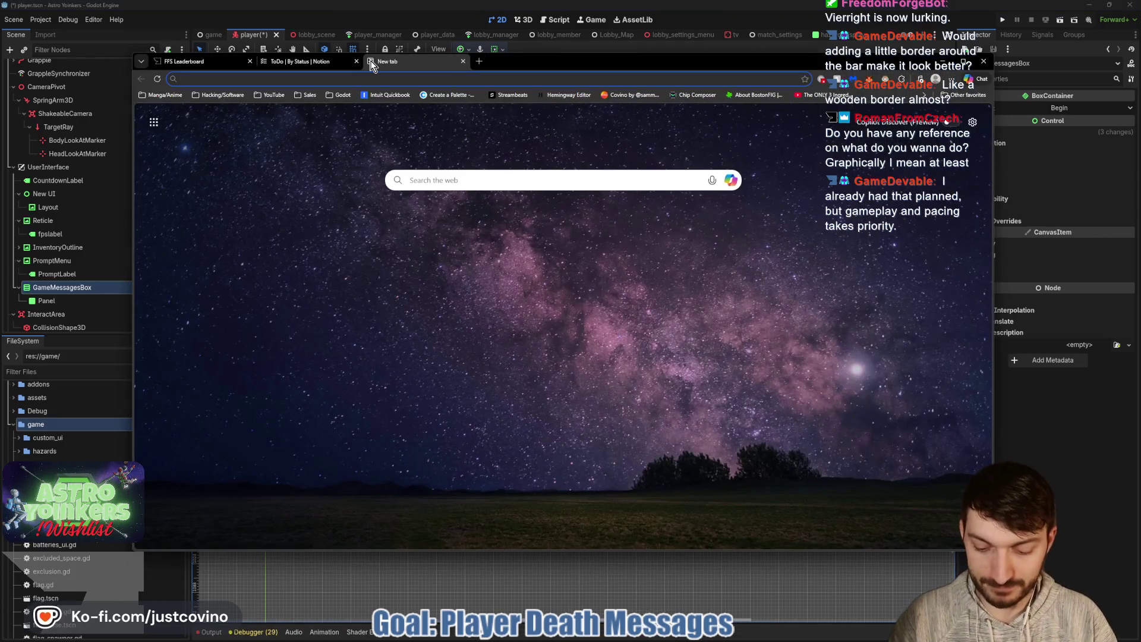
type("game")
key("Down")
key("Return")
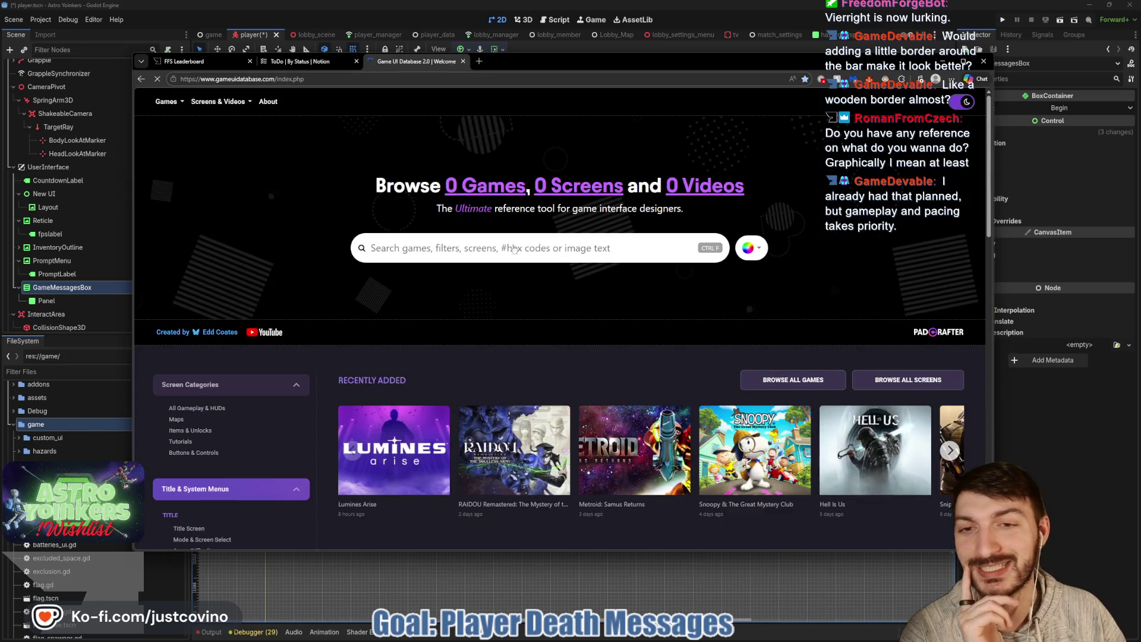
left_click(480, 245)
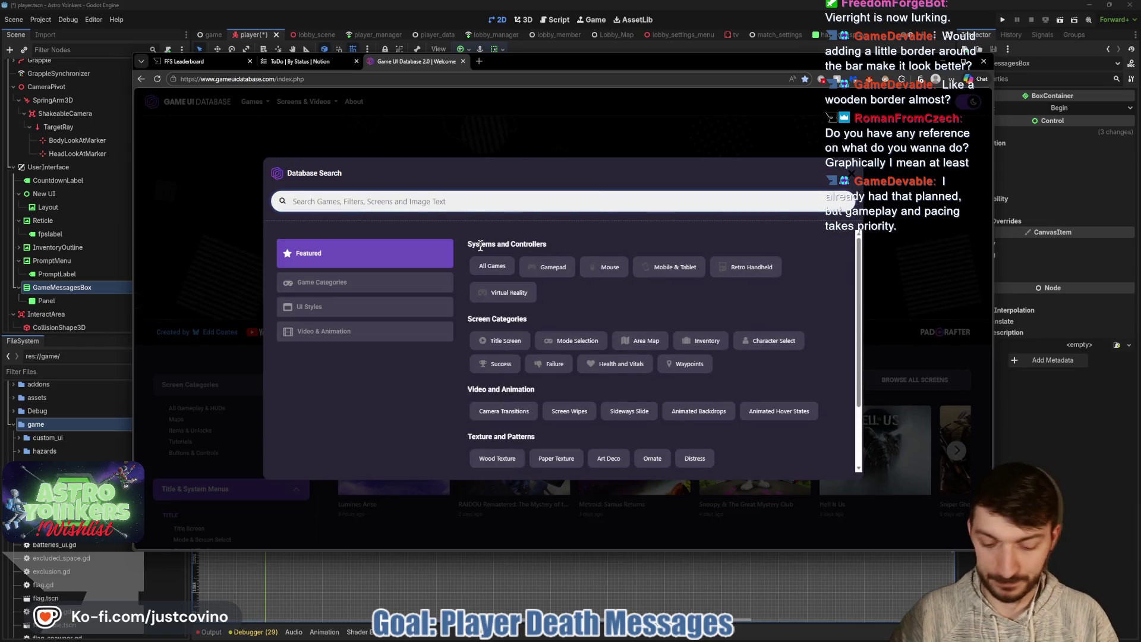
type("killfeed")
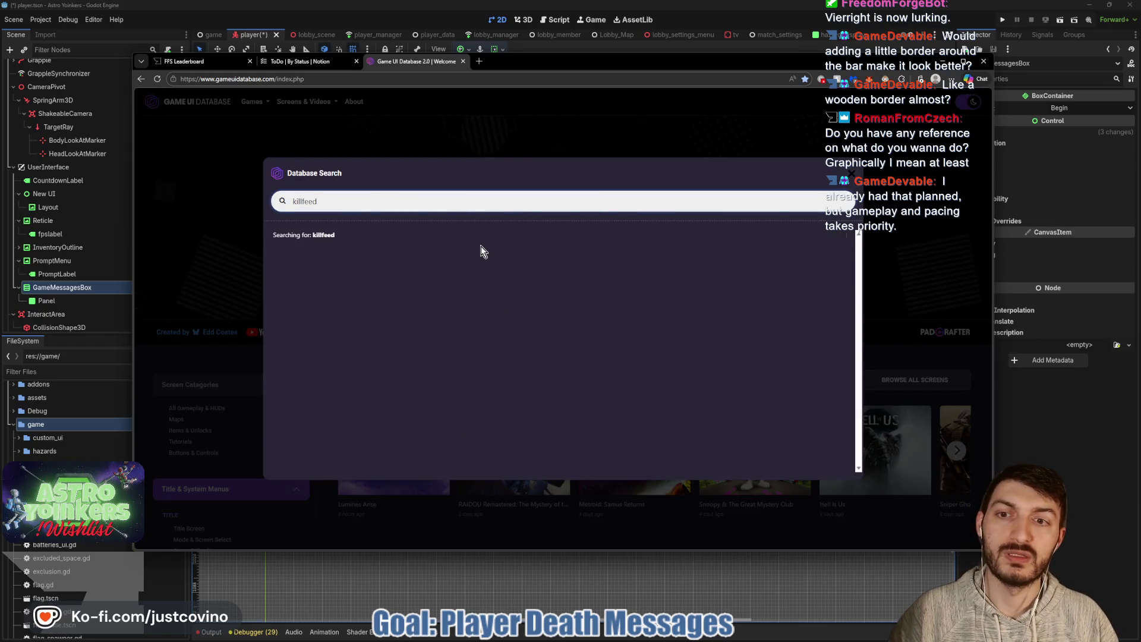
left_click(480, 246)
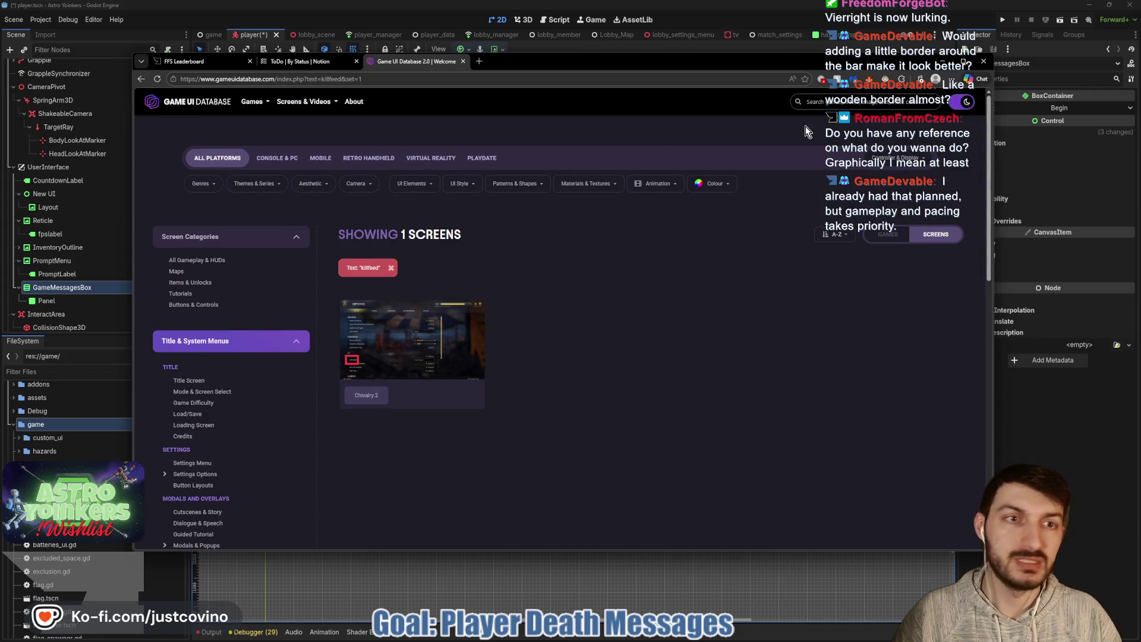
Search the database for Valorant and open its game page
left_click(811, 102)
type("valorant")
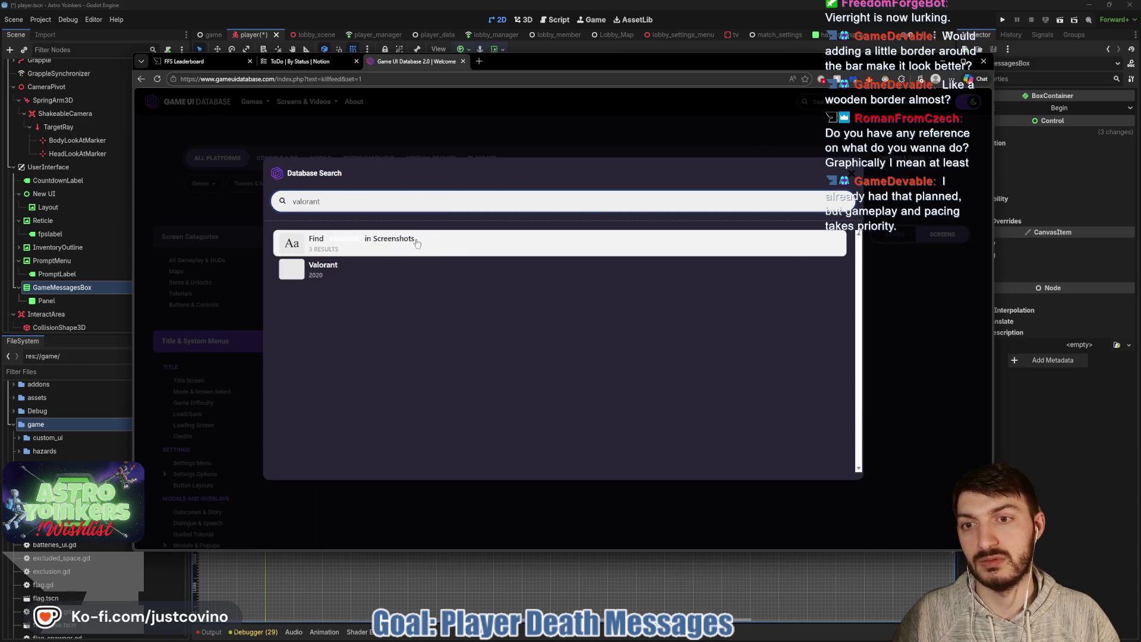
left_click(416, 240)
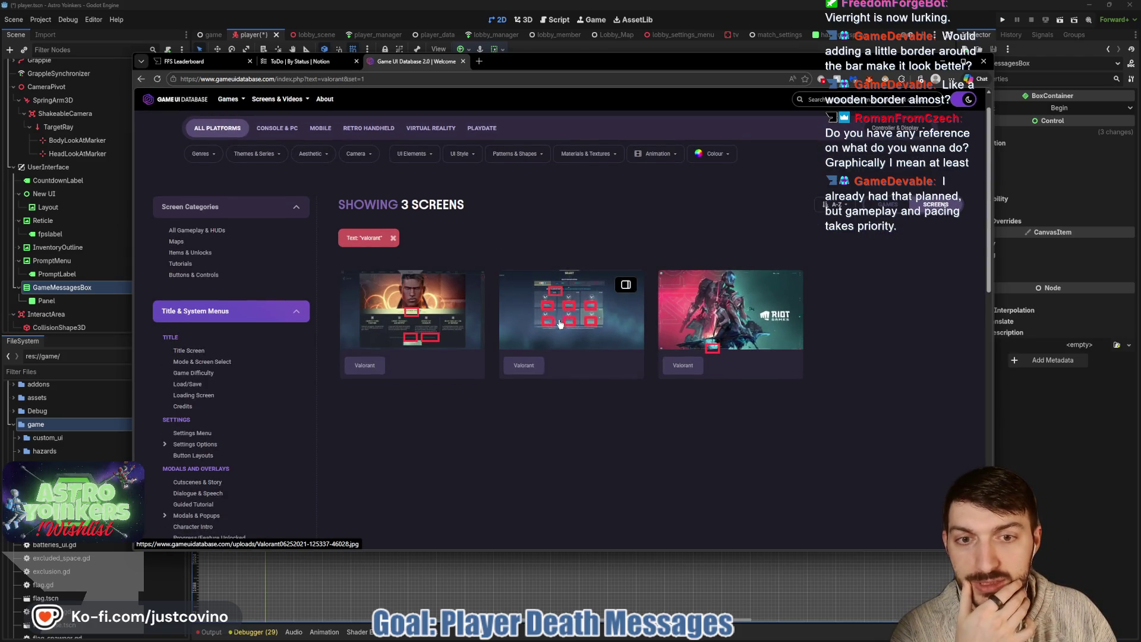
left_click(364, 366)
Open the combat log and item & ability buttons screenshot full size
scroll(449, 357, "down", 5)
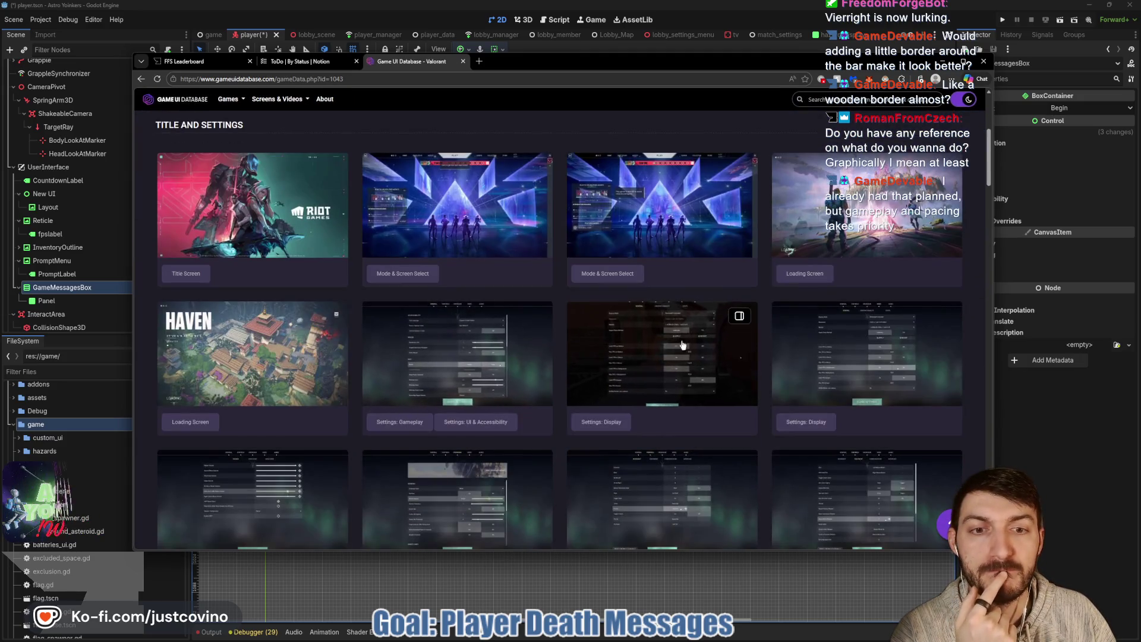
scroll(747, 356, "down", 10)
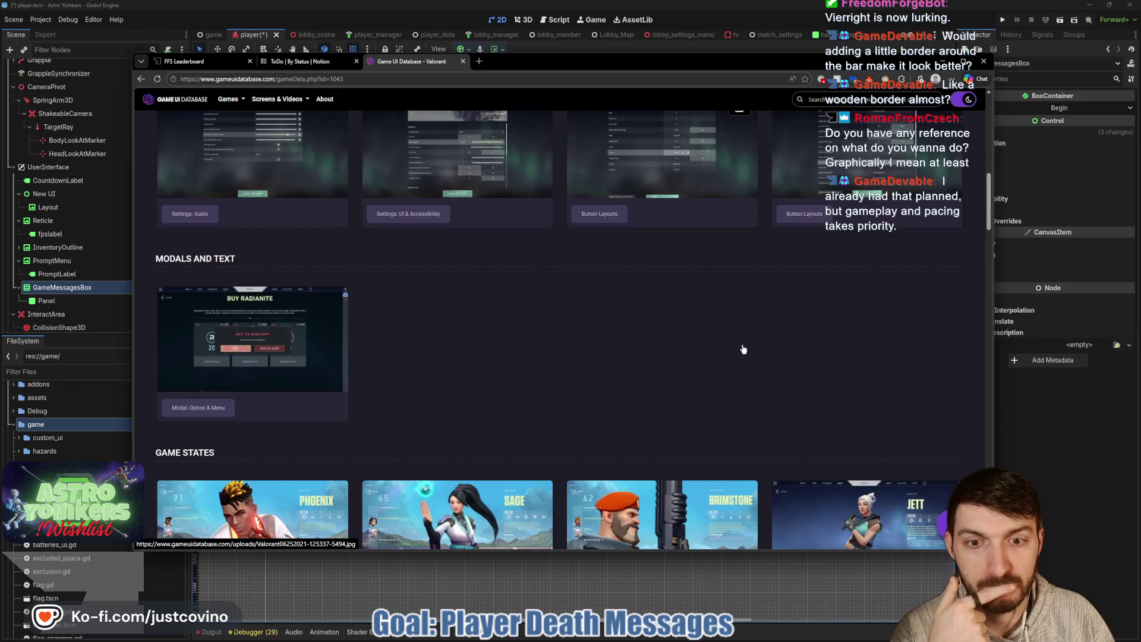
scroll(741, 349, "down", 10)
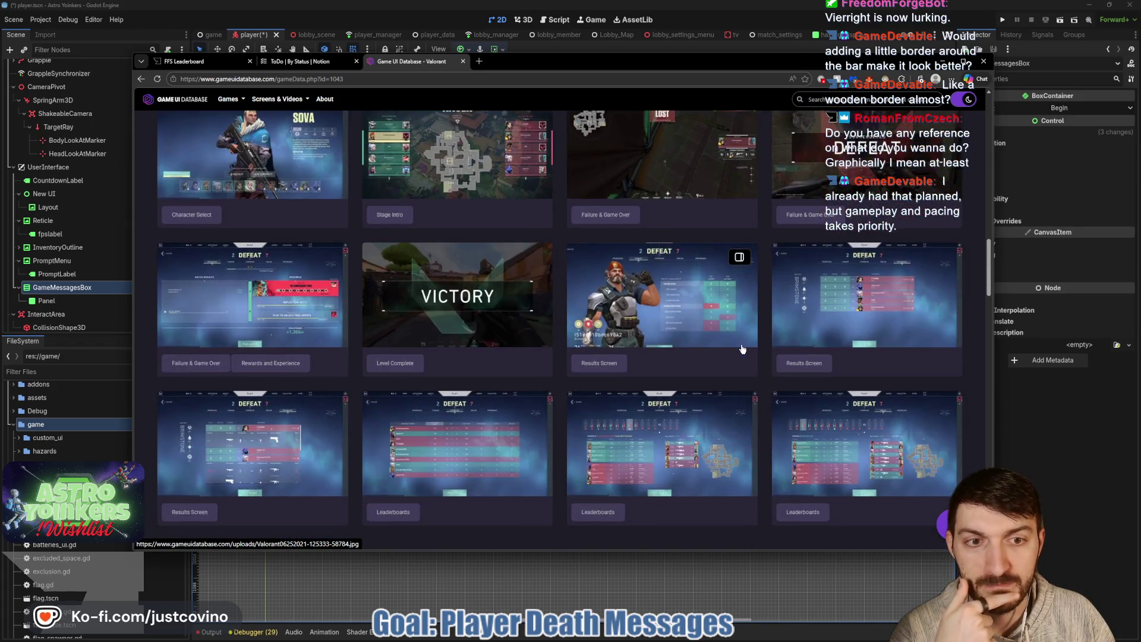
scroll(737, 341, "down", 8)
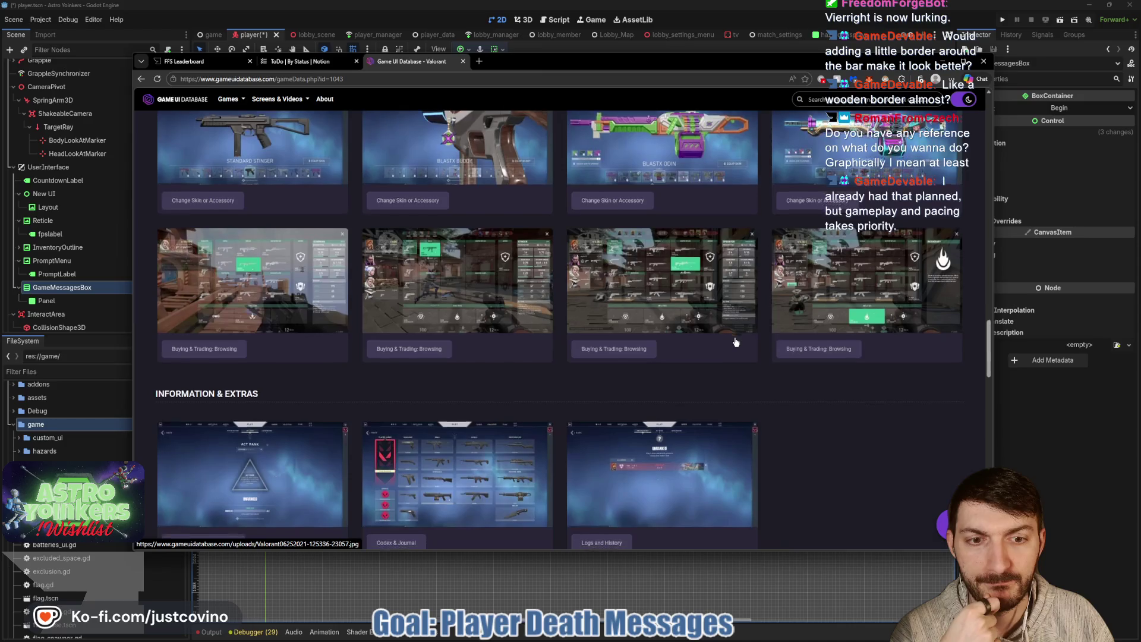
scroll(730, 334, "down", 6)
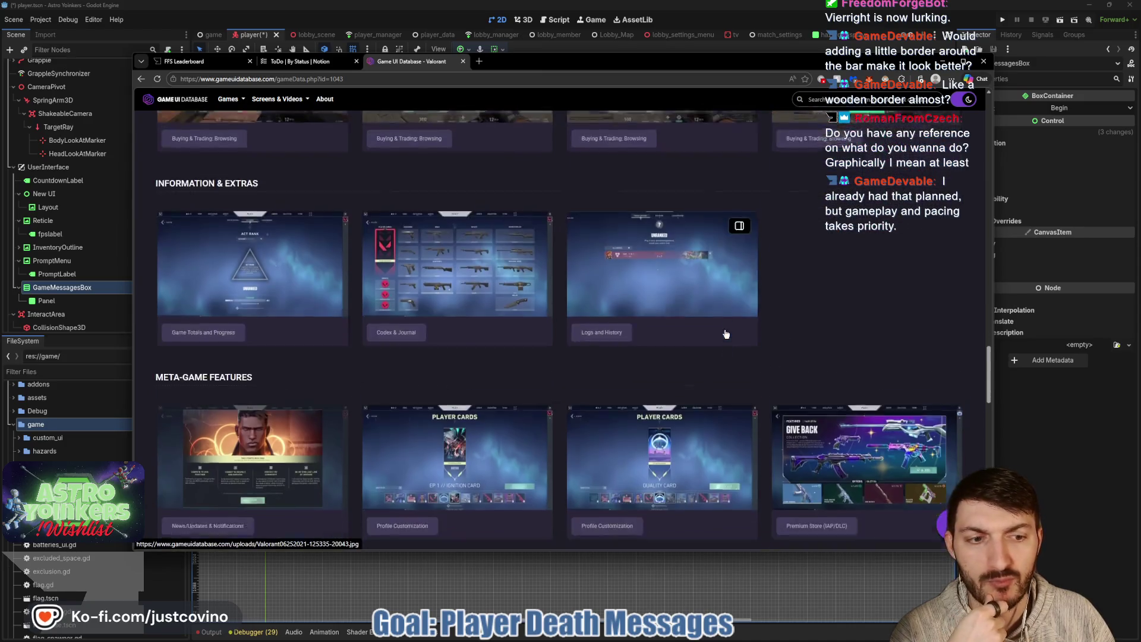
scroll(726, 334, "down", 8)
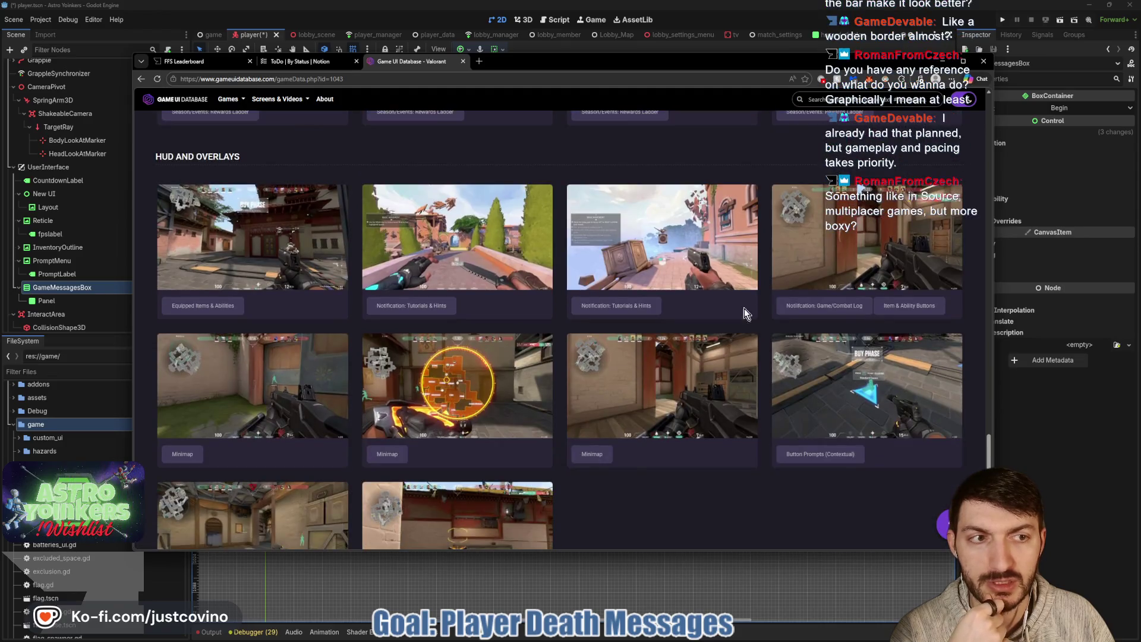
left_click(790, 267)
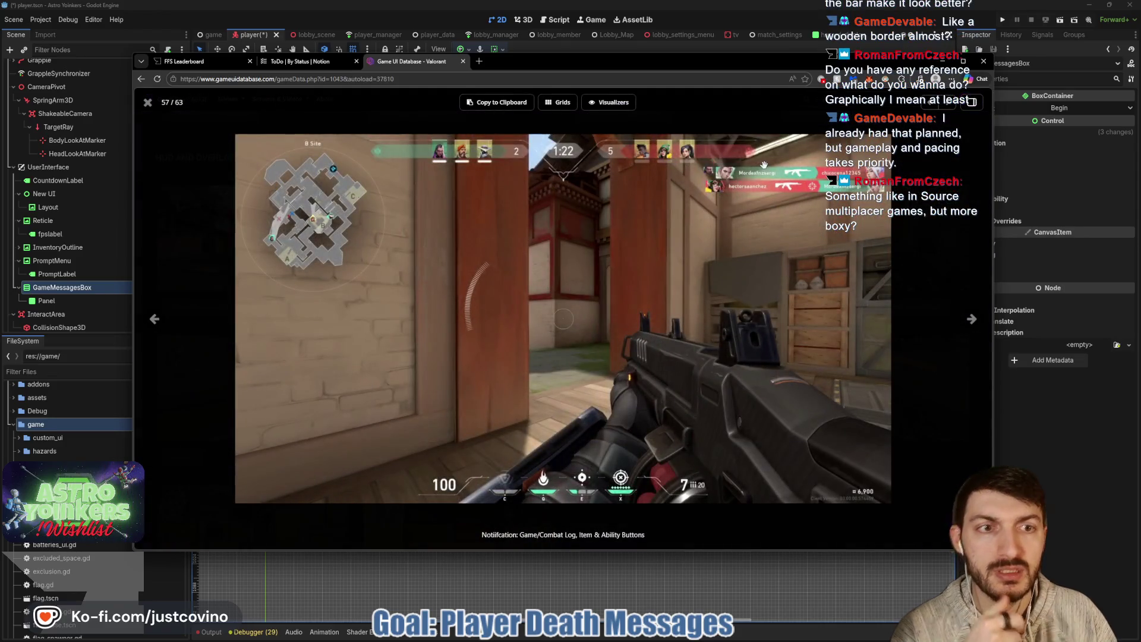
Mark the kill feed and jot an example death message, then close the screenshot
mouse_move(747, 159)
left_mouse_down()
mouse_move(707, 161)
mouse_move(944, 220)
mouse_move(737, 158)
left_mouse_up()
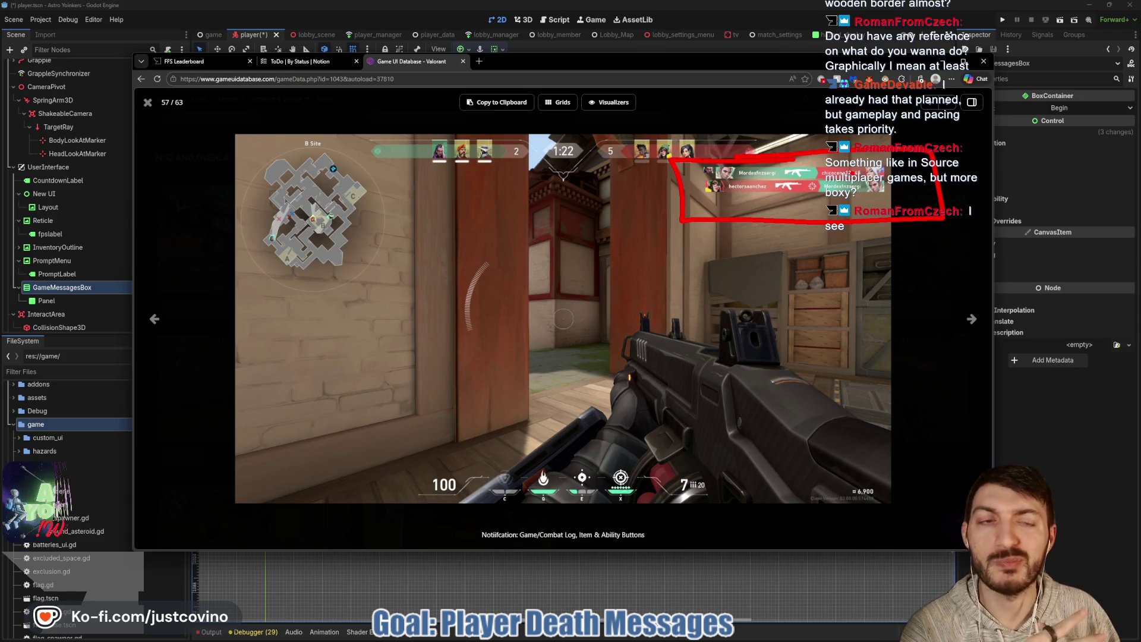
left_click_drag(712, 195, 760, 197)
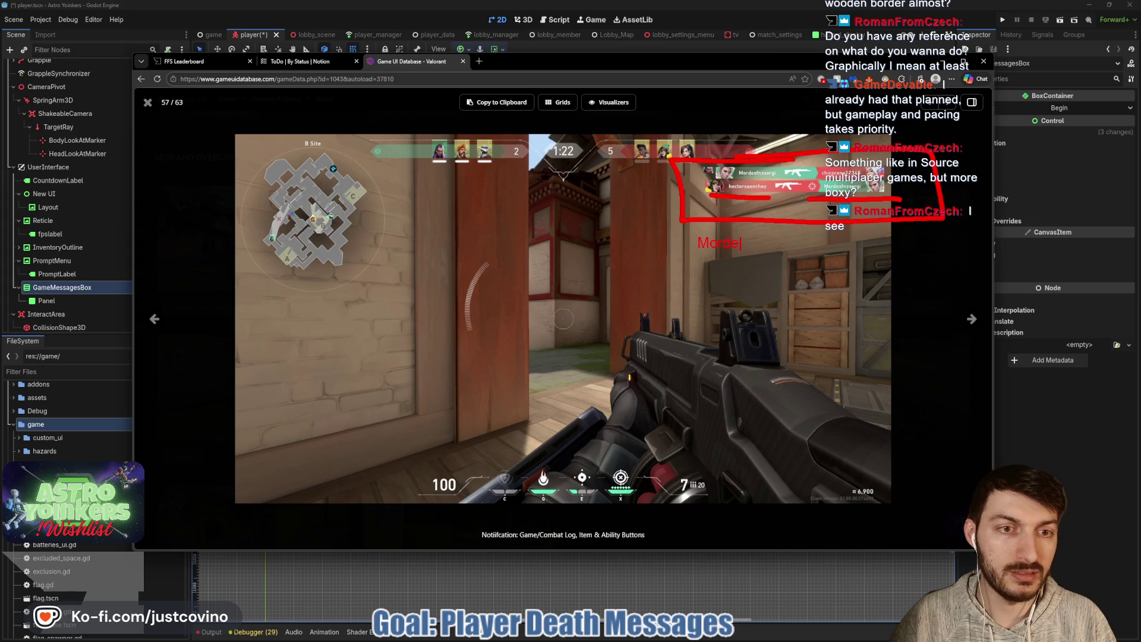
type("w")
key("BackSpace")
key("BackSpace")
type("n was obliterated")
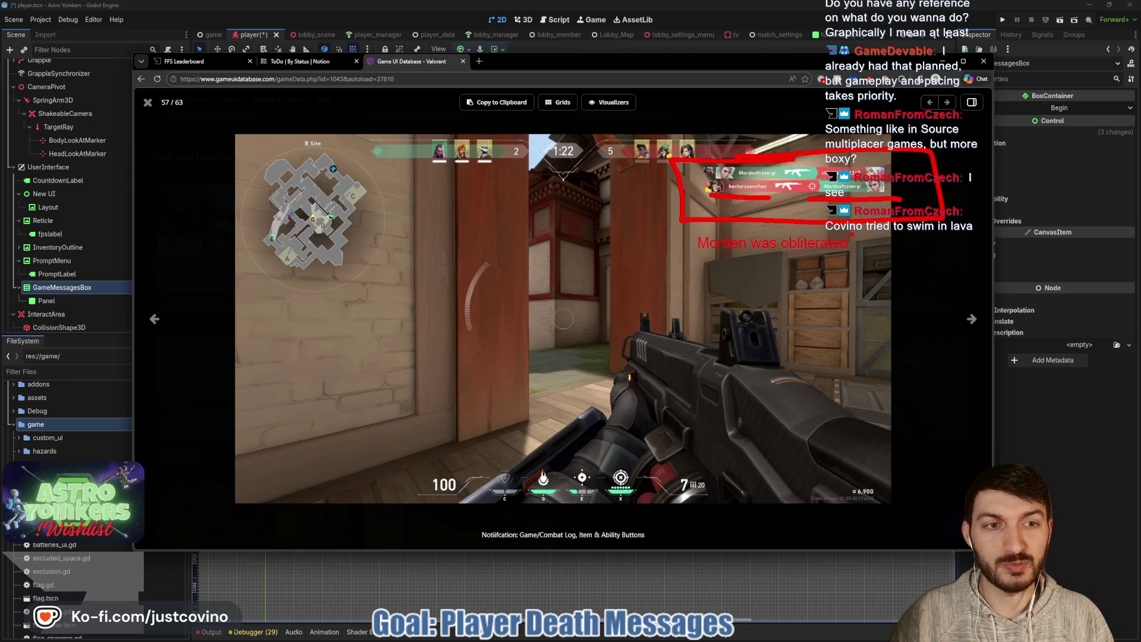
key("Escape")
scroll(504, 248, "down", 3)
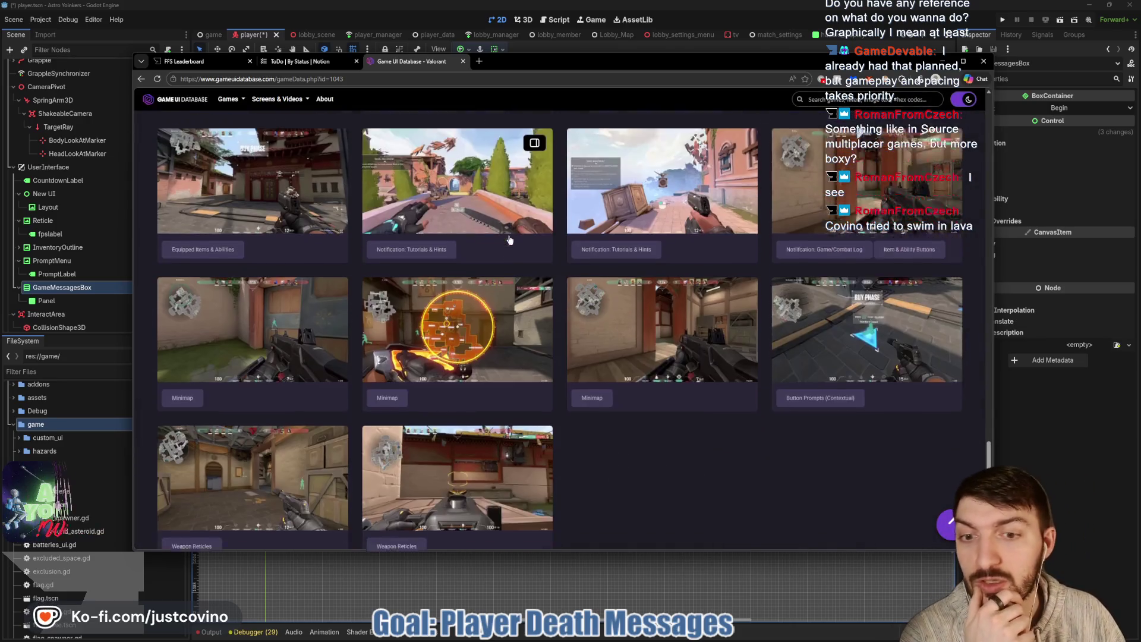
View the second Weapon Reticles screenshot, then minimize the browser back to Godot
scroll(504, 249, "down", 1)
left_click(494, 356)
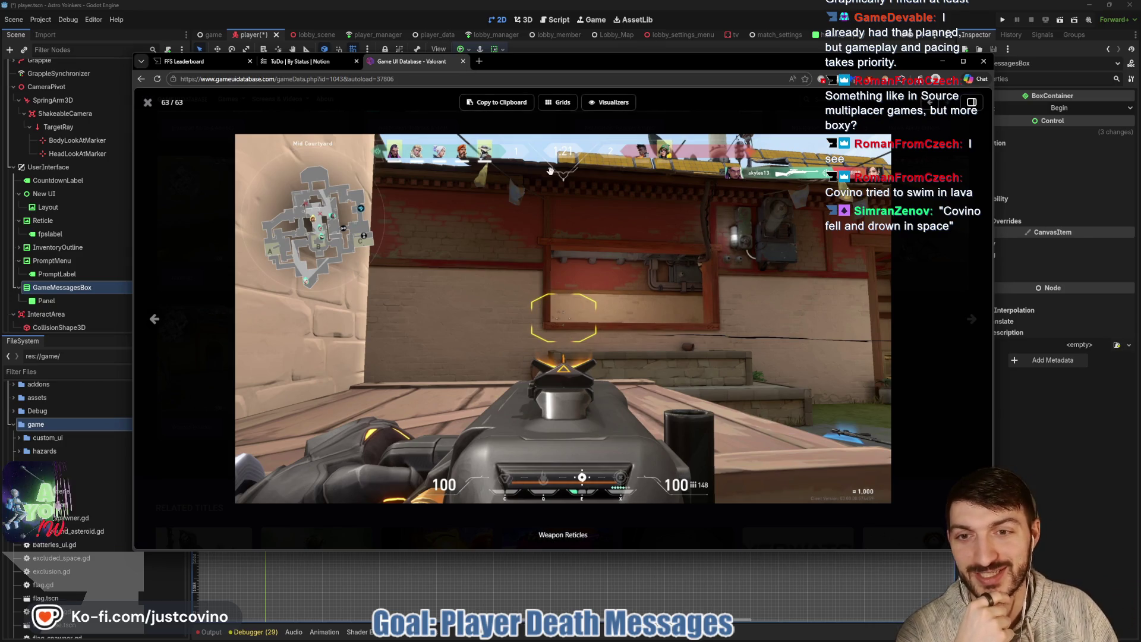
left_click(1062, 461)
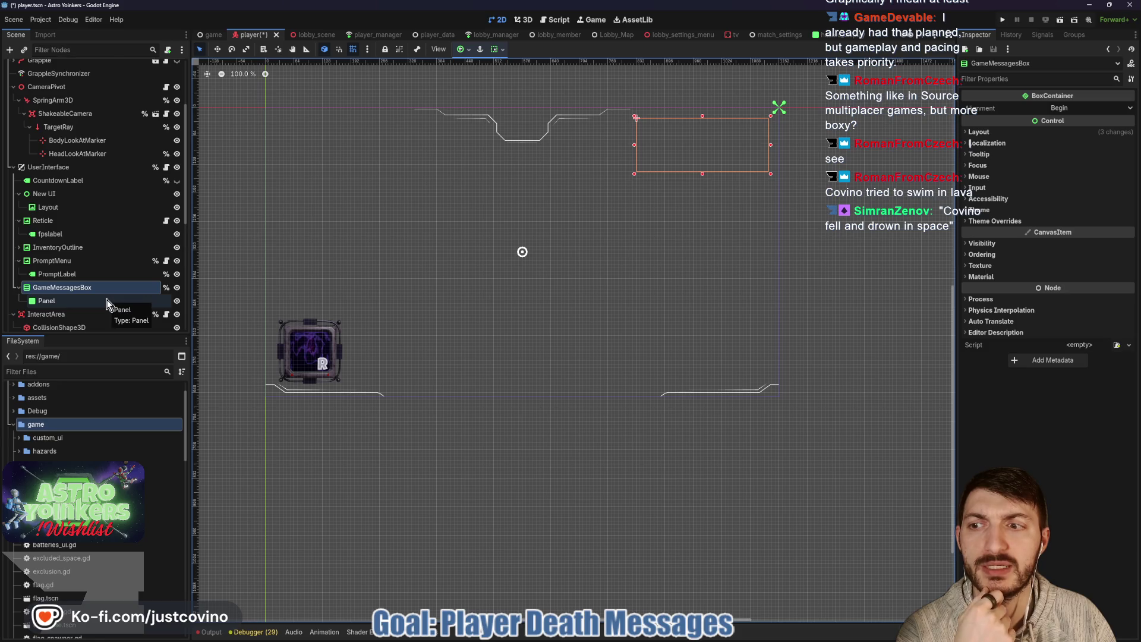
Give the Panel a New StyleBoxFlat under Theme Overrides > Styles
scroll(764, 160, "up", 2)
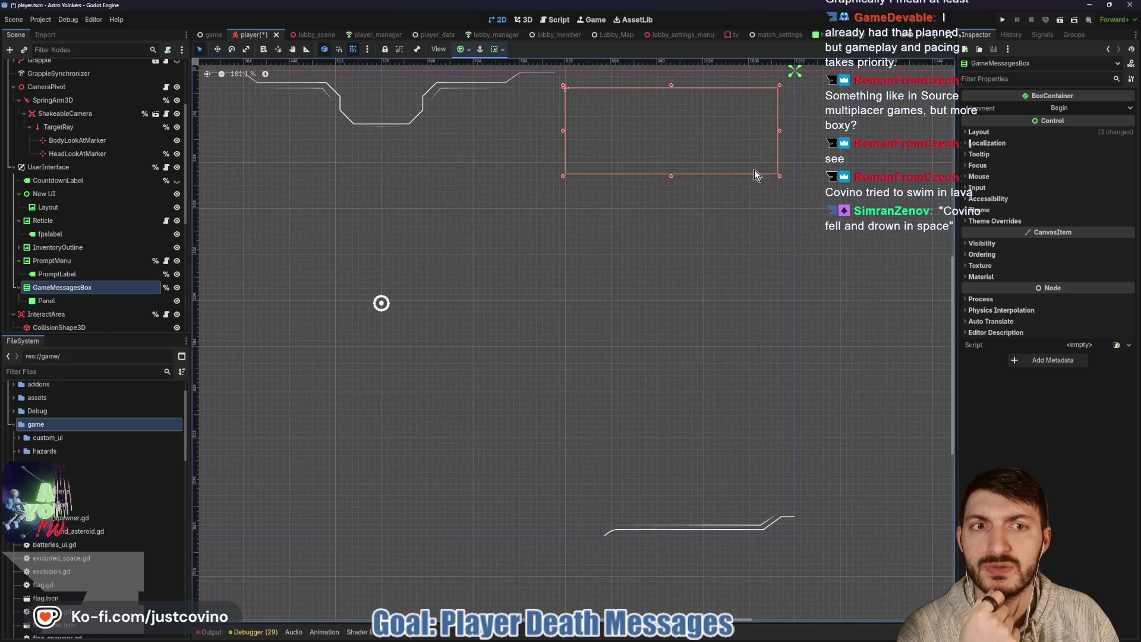
left_click_drag(700, 238, 640, 303)
scroll(624, 294, "right", 2)
scroll(611, 285, "up", 2)
scroll(576, 257, "left", 2)
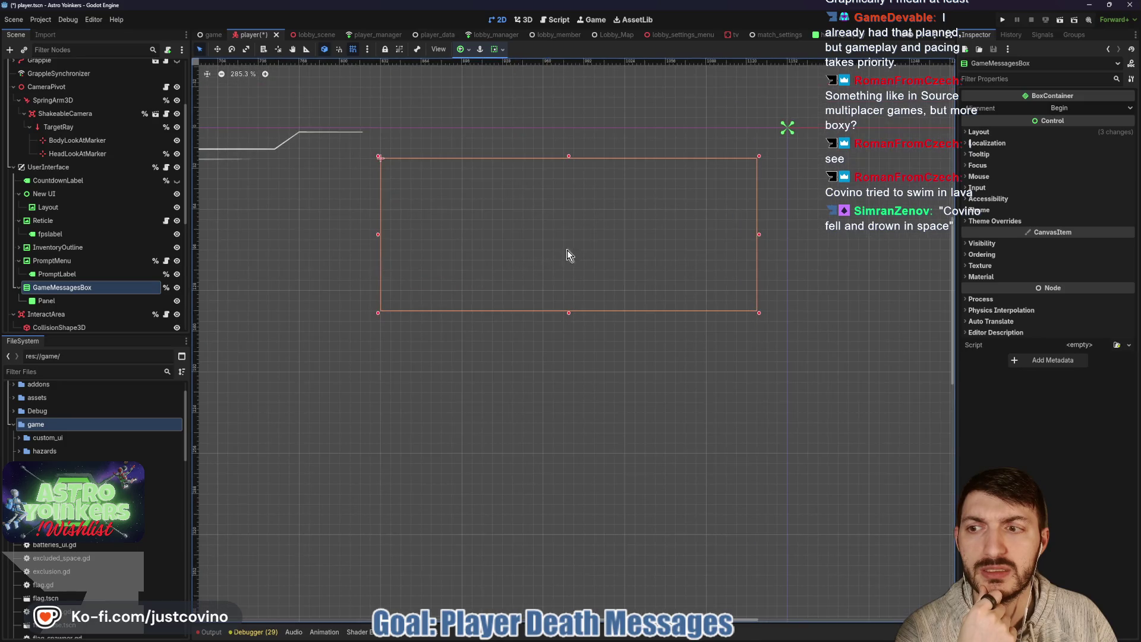
left_click(46, 301)
left_click(1012, 312)
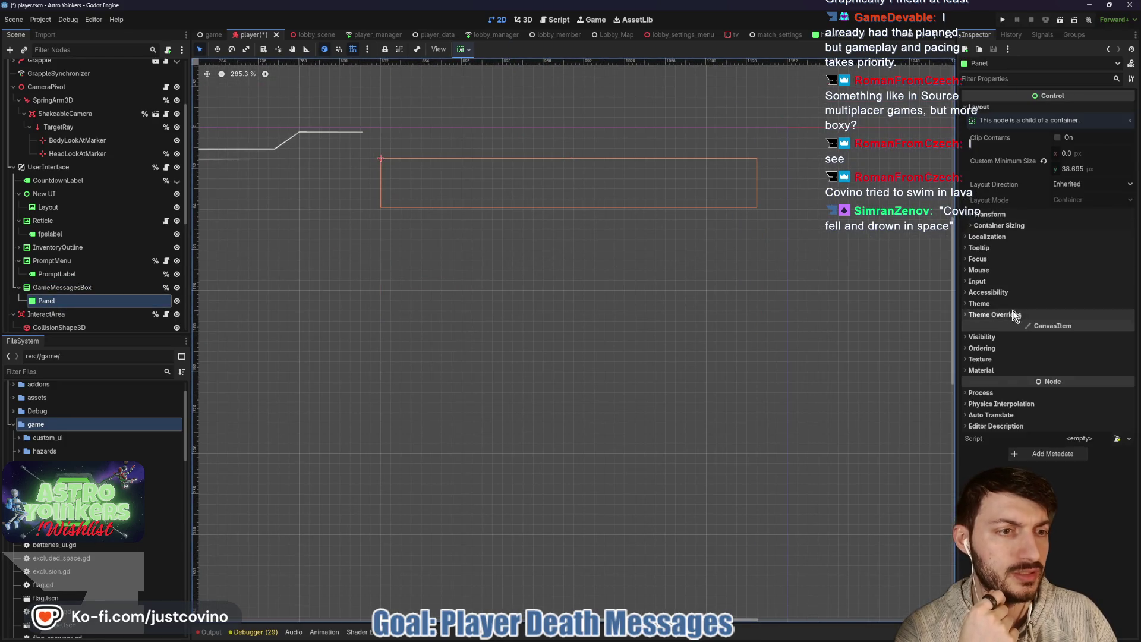
left_click(1003, 327)
left_click(1079, 345)
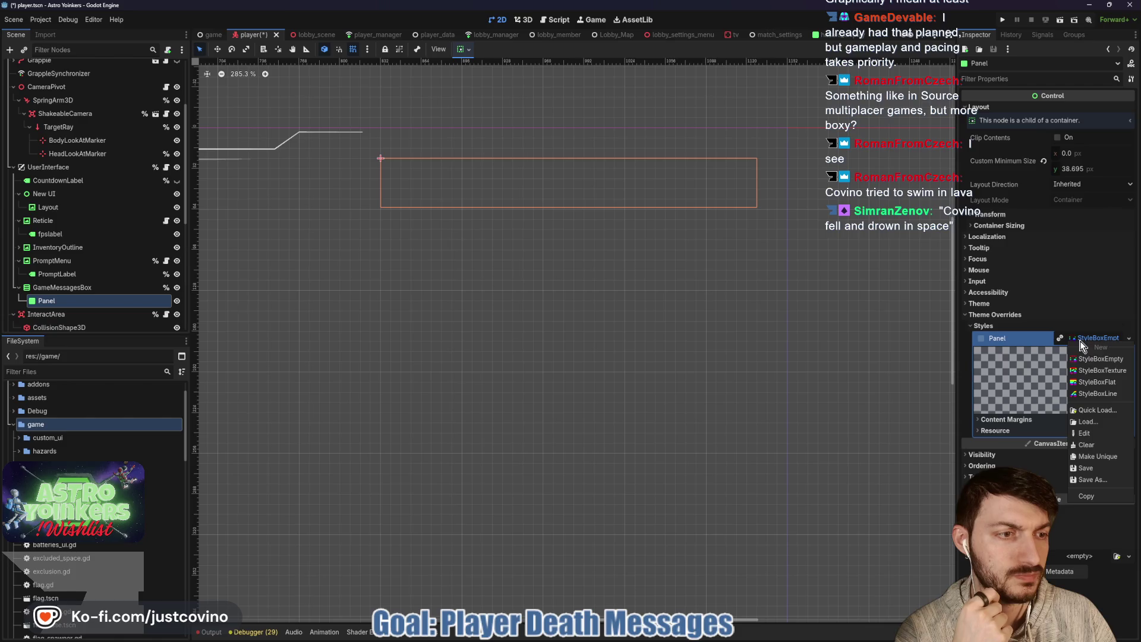
left_click(1111, 377)
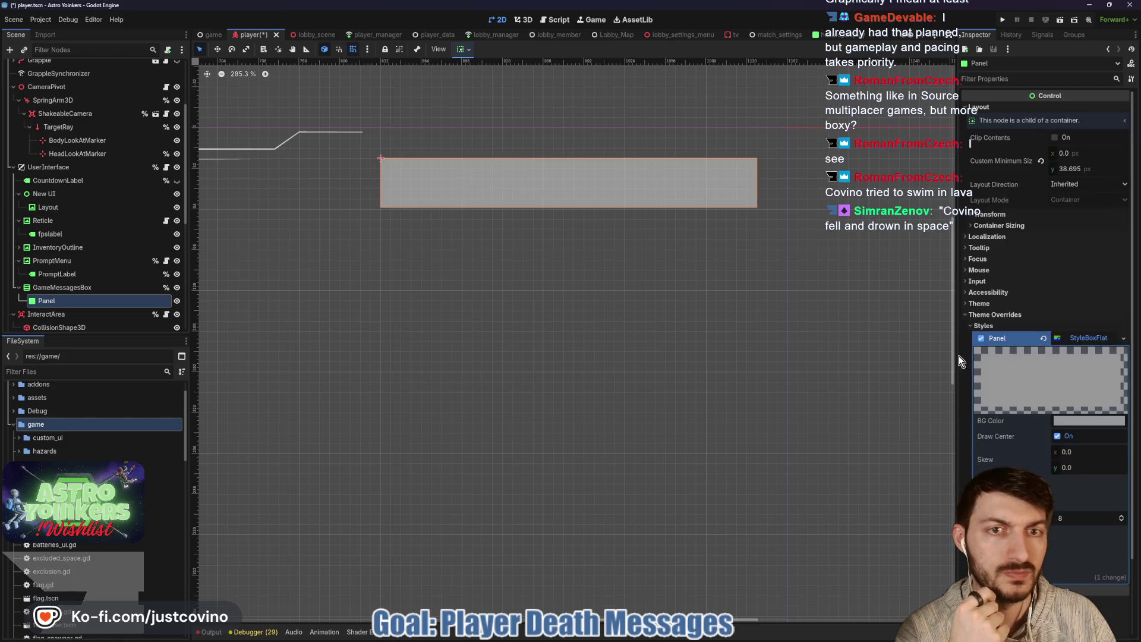
Check GameMessagesBox's Separation constant in its theme overrides
left_click(72, 288)
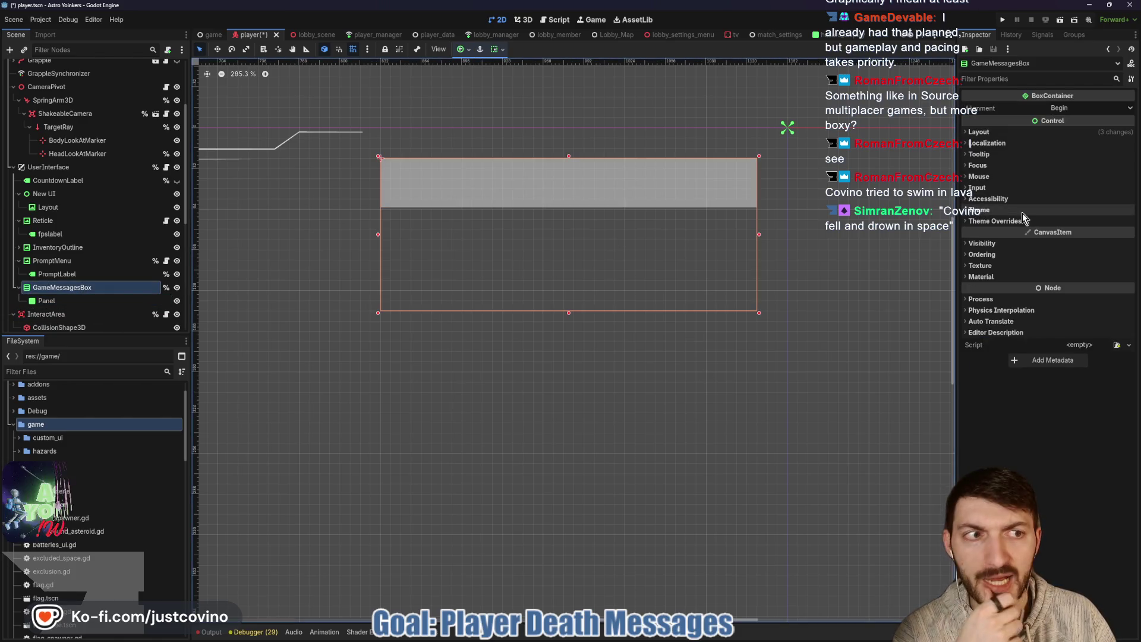
left_click(1028, 220)
left_click(1027, 231)
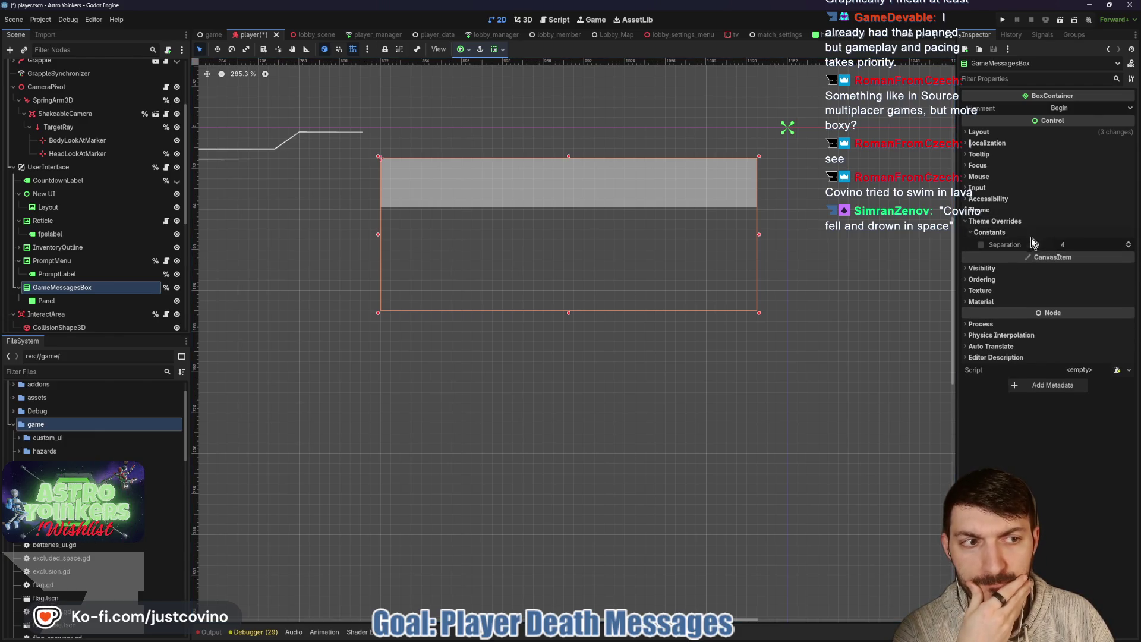
left_click(996, 231)
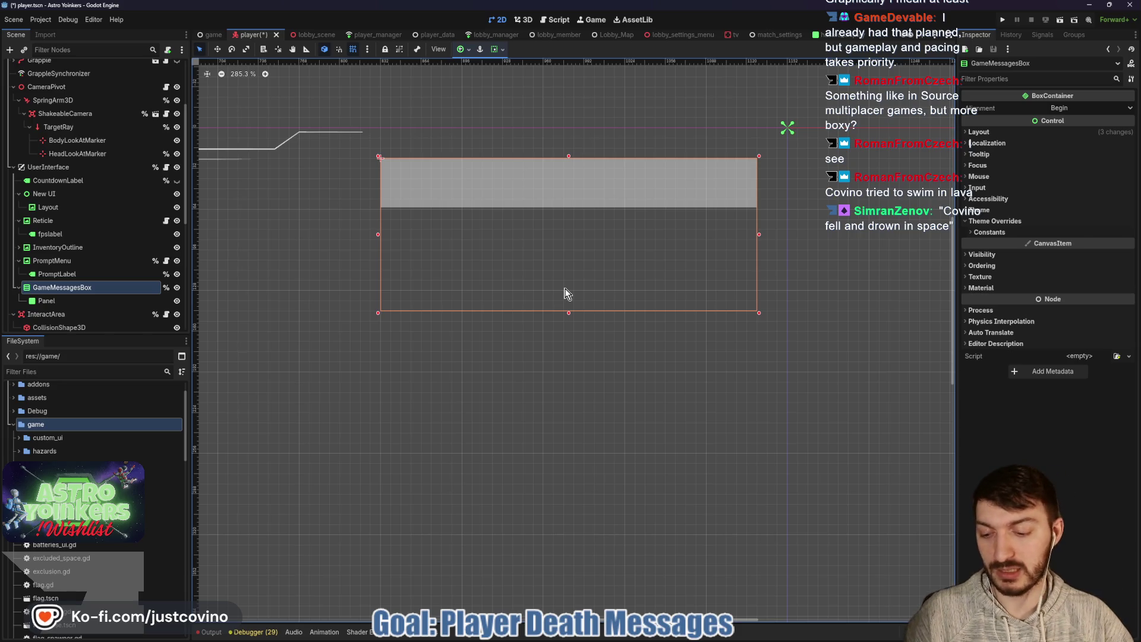
Switch between the Panel and GameMessagesBox to review their settings
left_click(87, 303)
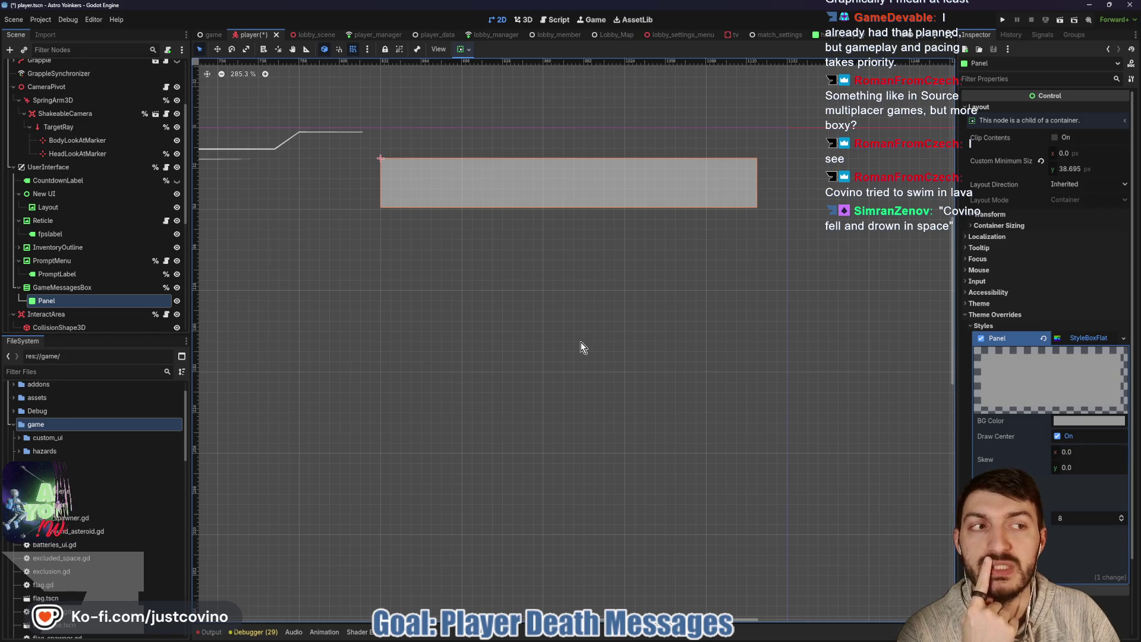
left_click(63, 287)
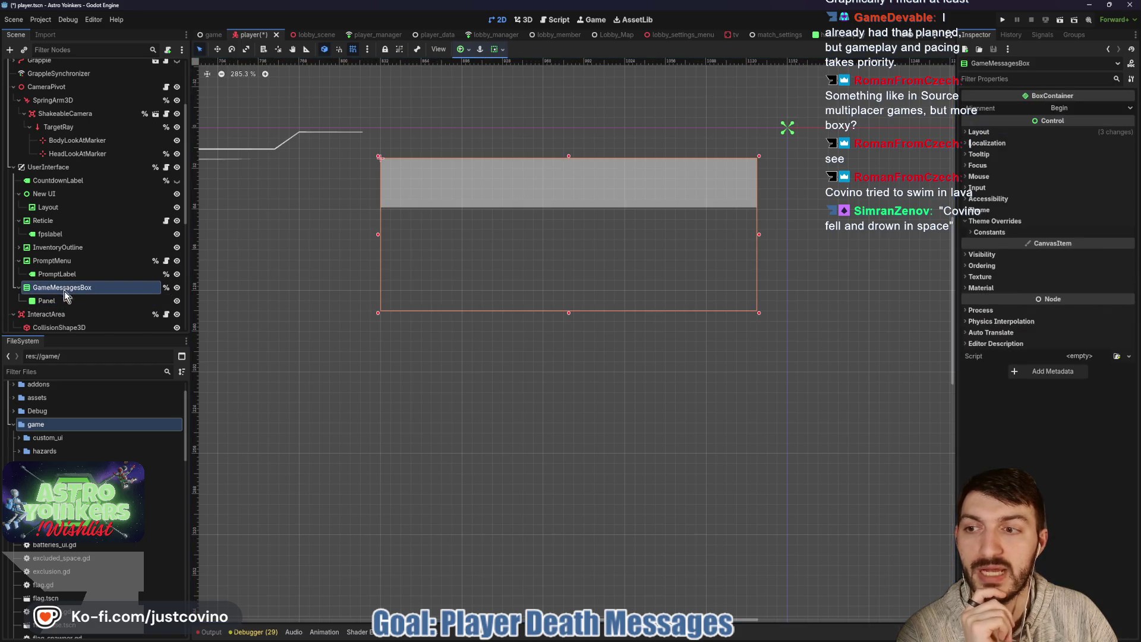
left_click(64, 301)
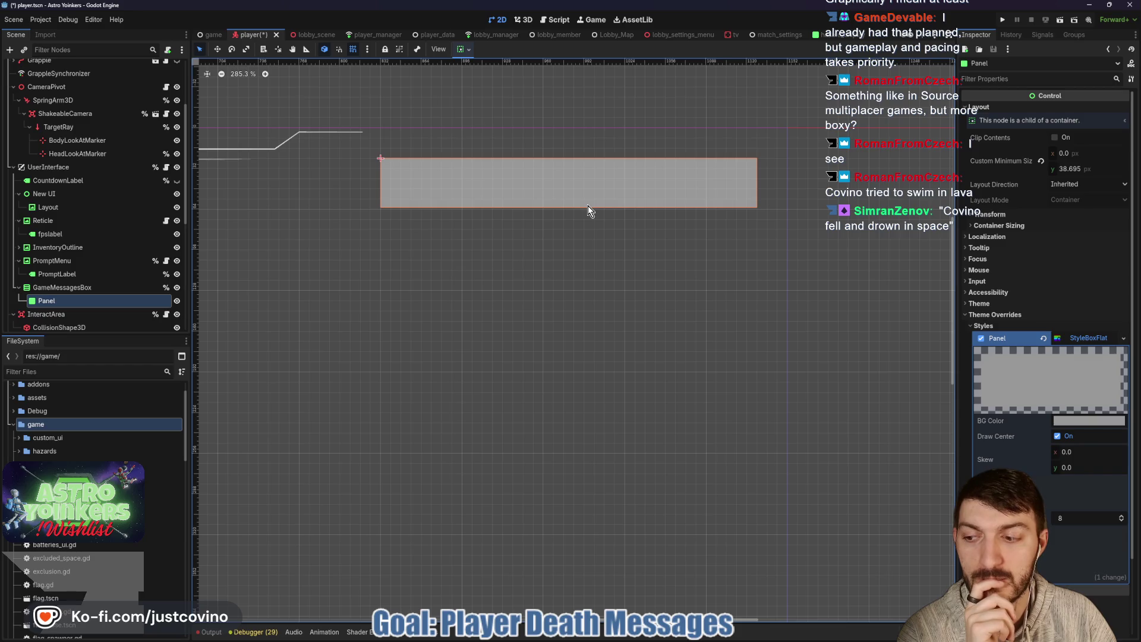
left_click(72, 290)
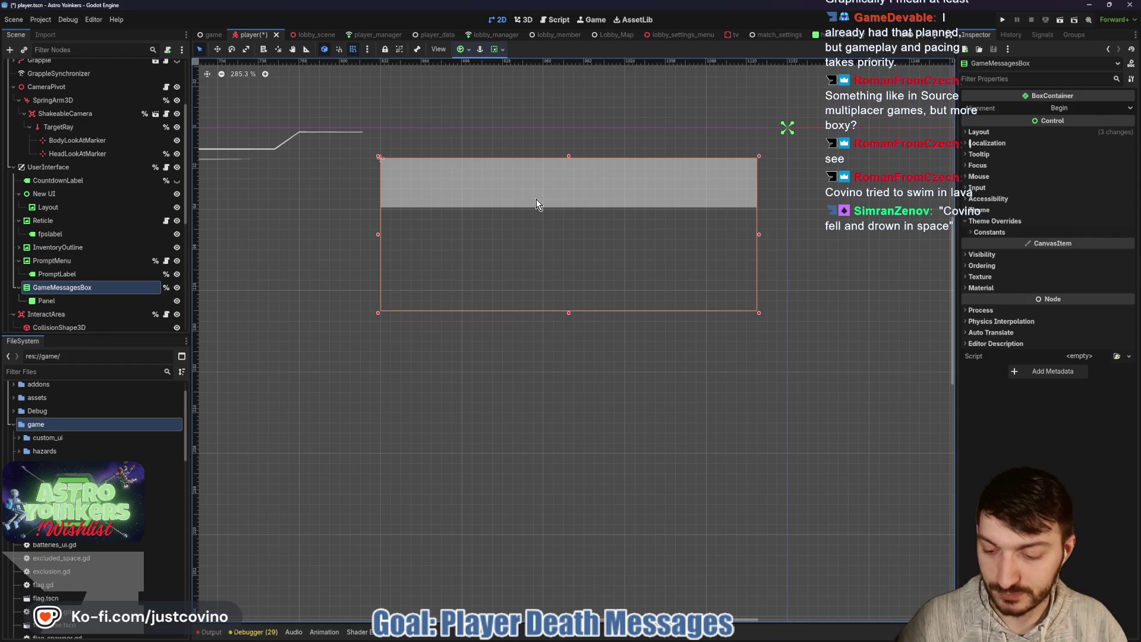
mouse_move(404, 176)
left_mouse_down()
mouse_move(713, 207)
mouse_move(705, 189)
left_mouse_up()
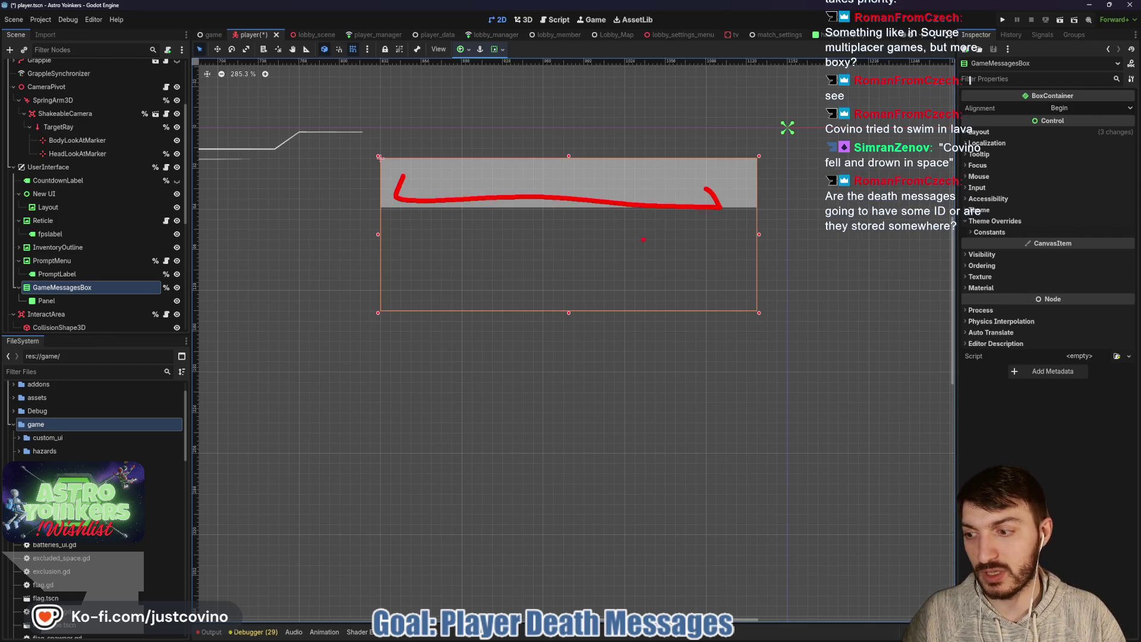
left_click_drag(537, 300, 540, 213)
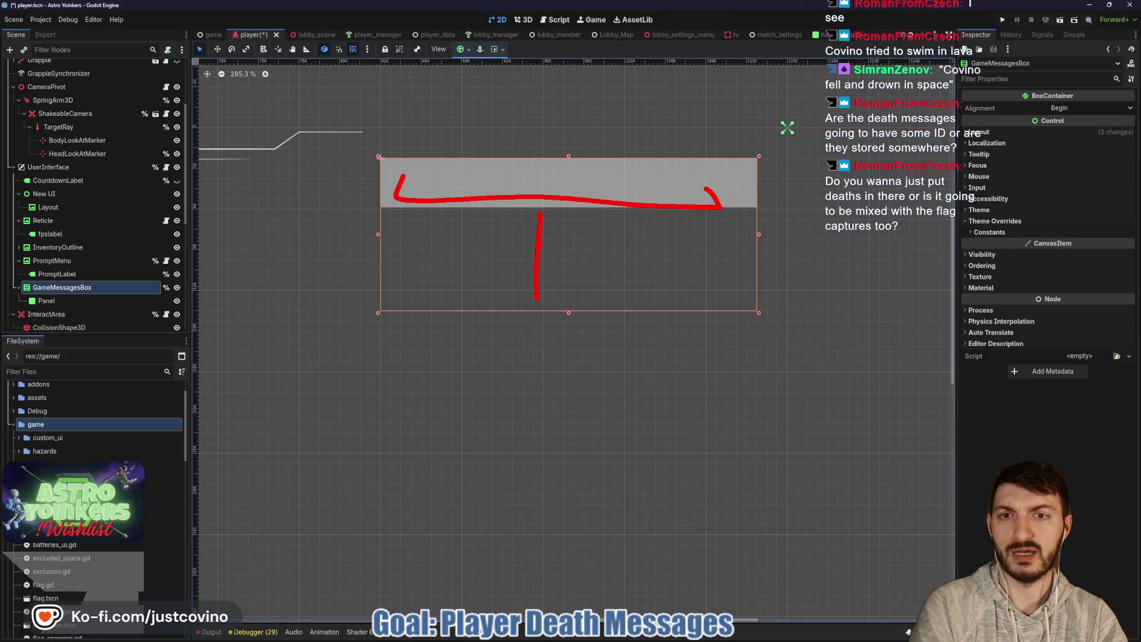
key("ctrl+z")
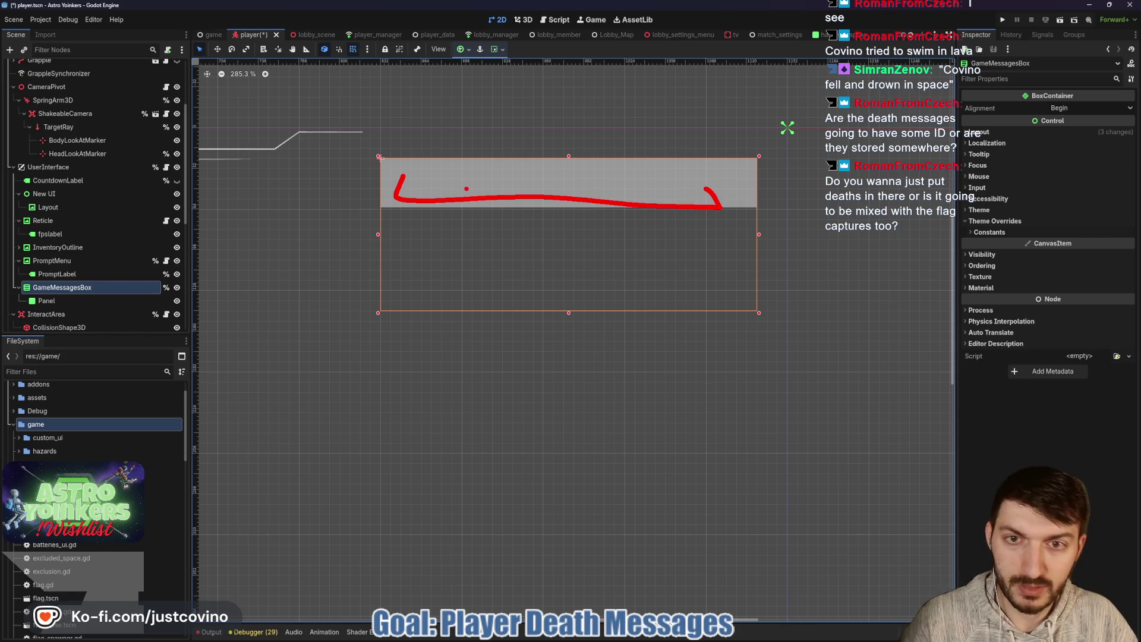
key("ctrl+z")
left_click_drag(452, 176, 450, 191)
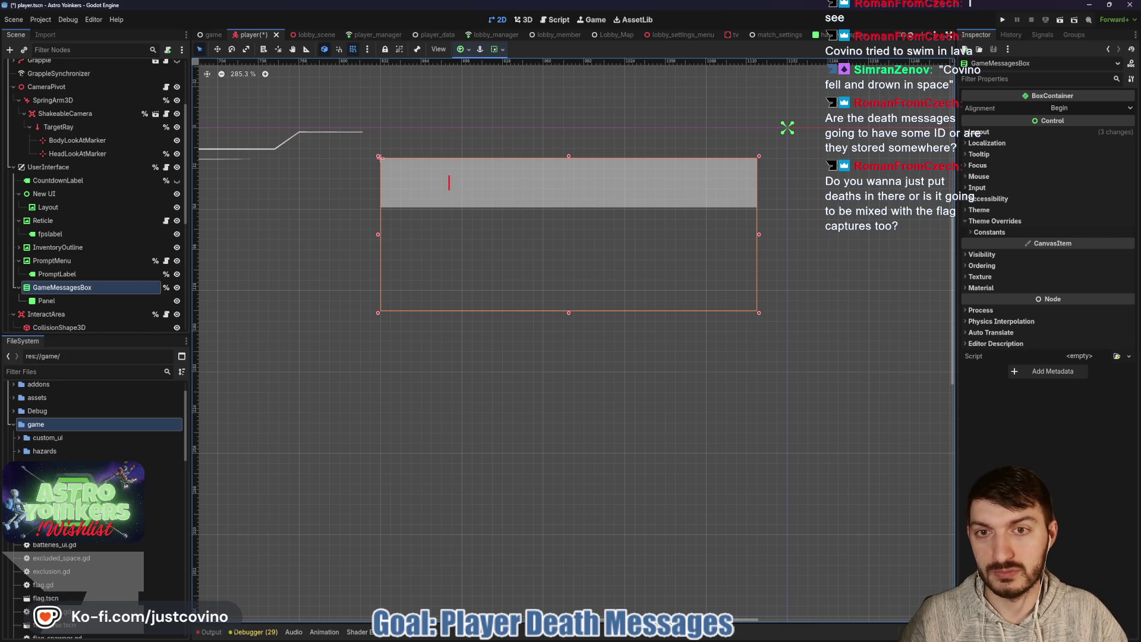
type("Red Team Ca")
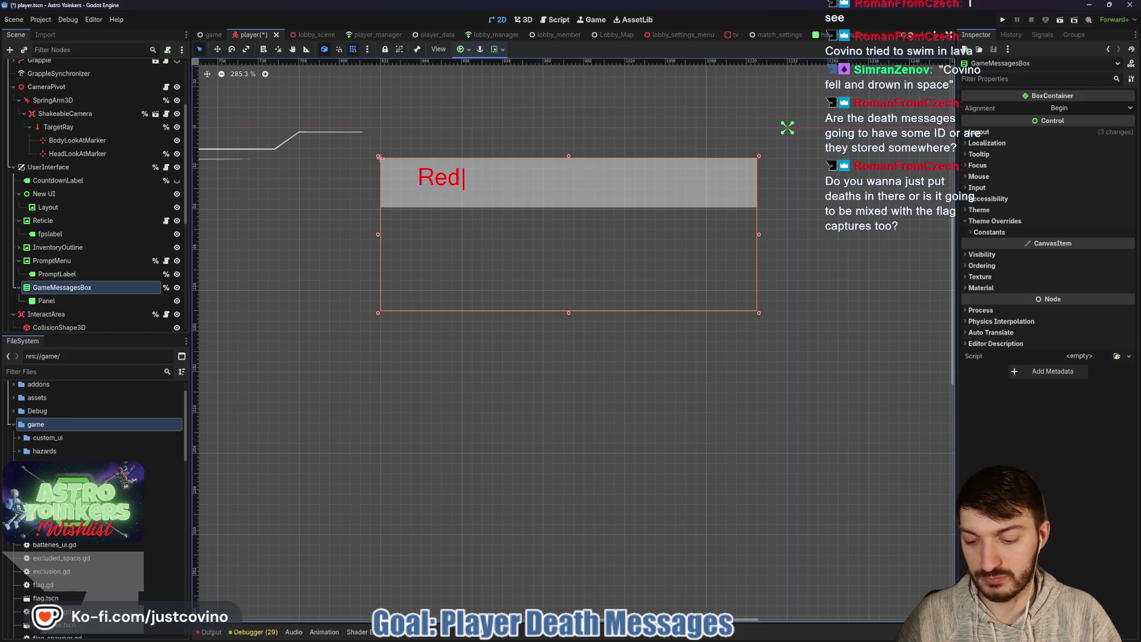
type("ptured a Crystal!!")
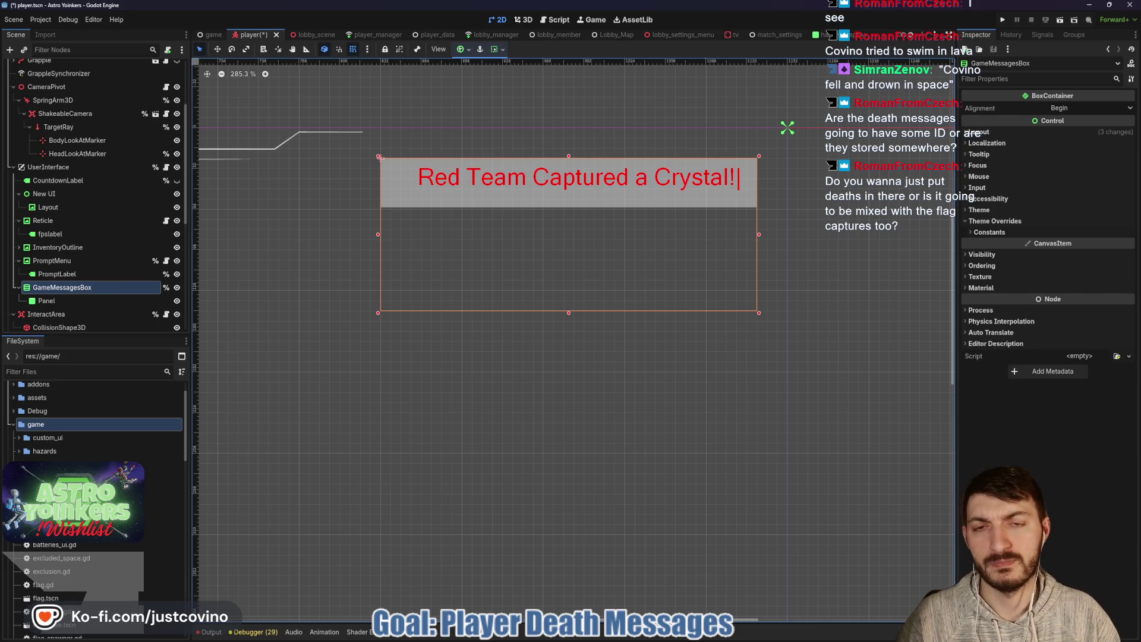
key("Escape")
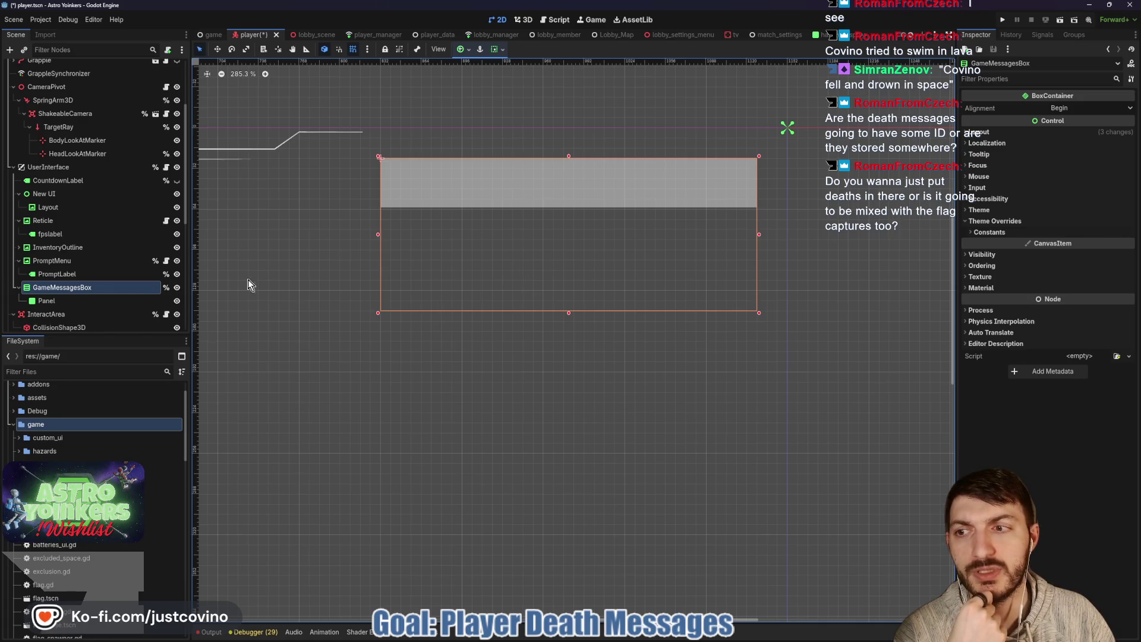
Select the Panel and scroll the Inspector to its StyleBoxFlat style override
left_click(80, 300)
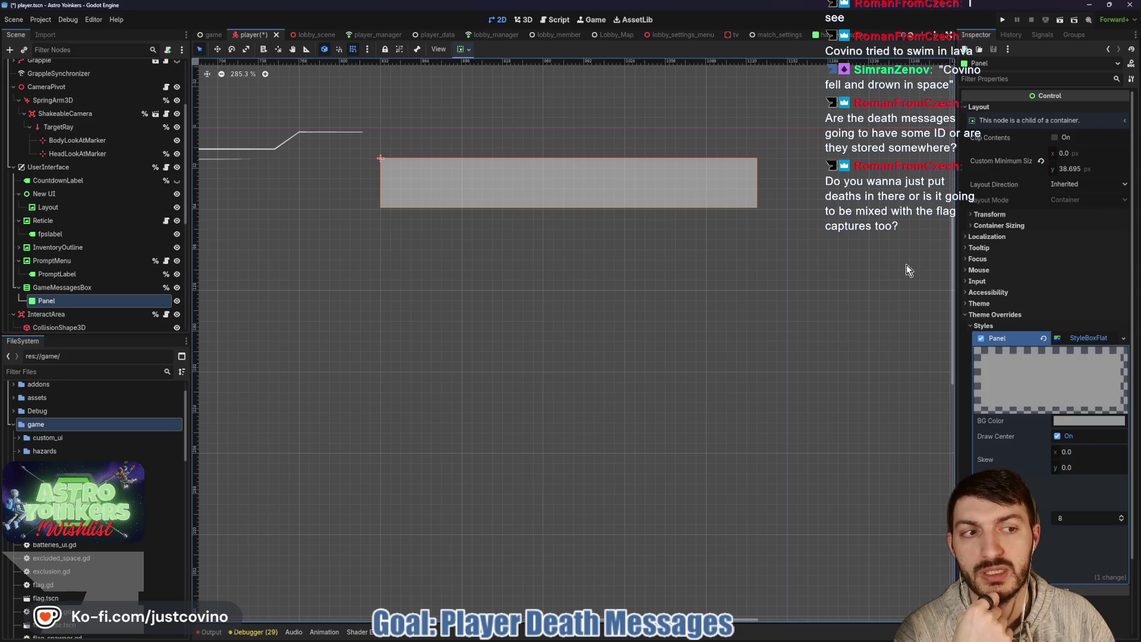
scroll(1018, 282, "down", 3)
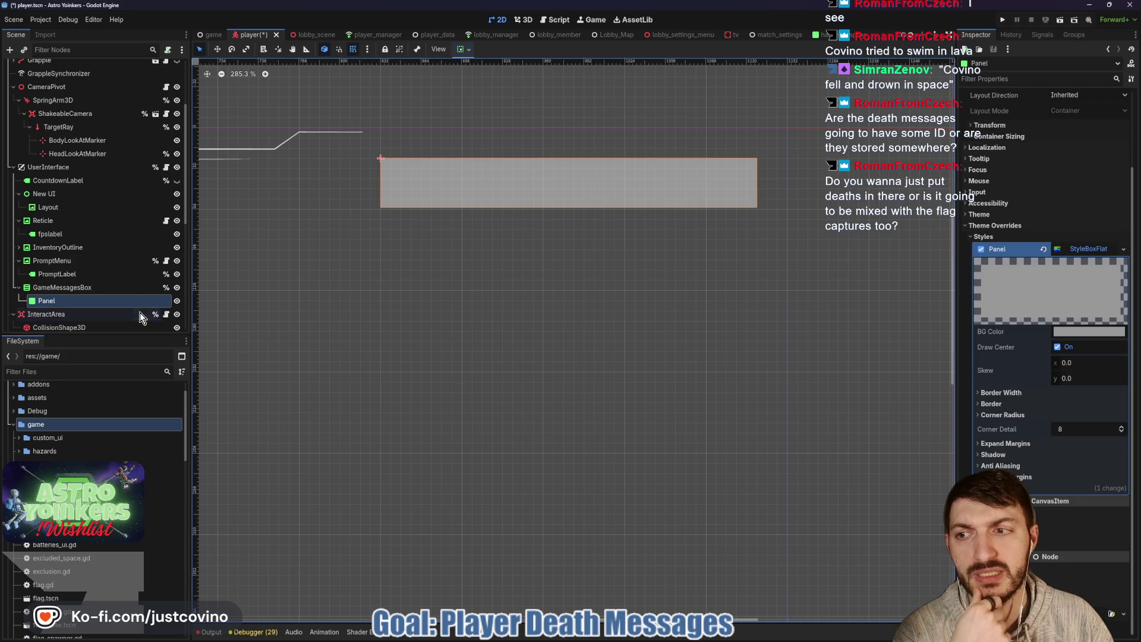
Save the Panel branch as res://game/custom_ui/game_message_panel.tscn and open it
right_click(86, 306)
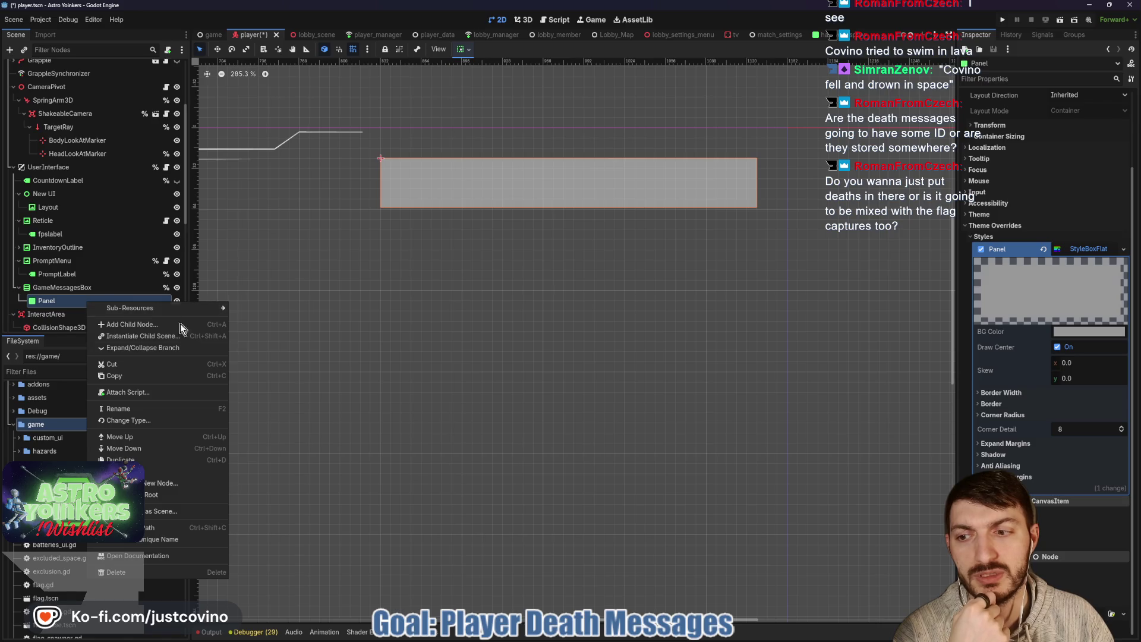
left_click(160, 511)
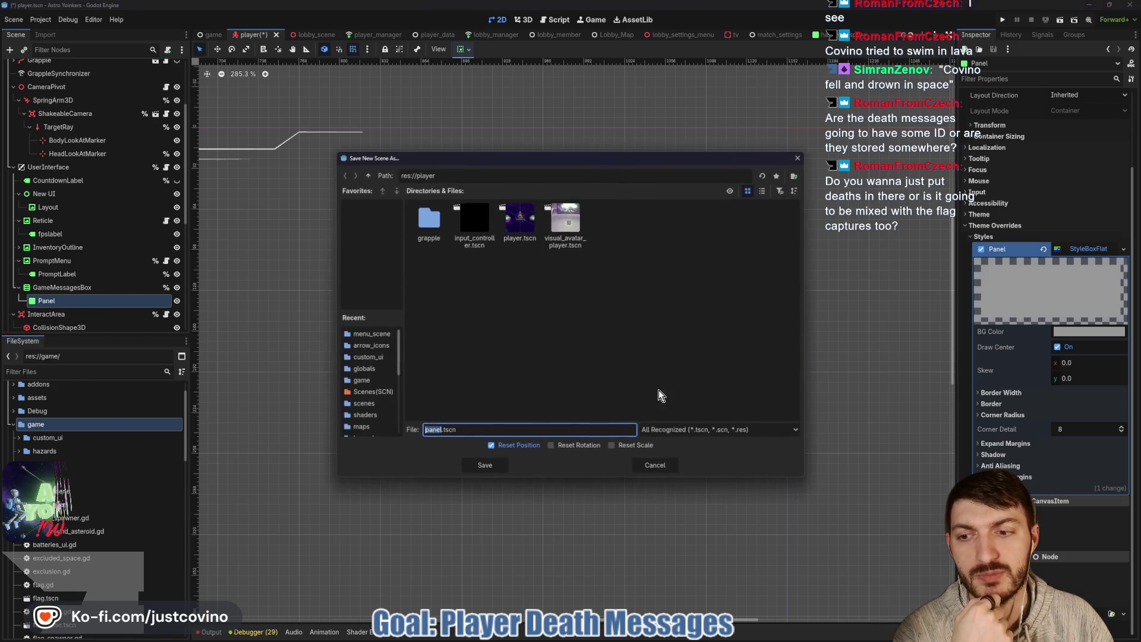
left_click(368, 175)
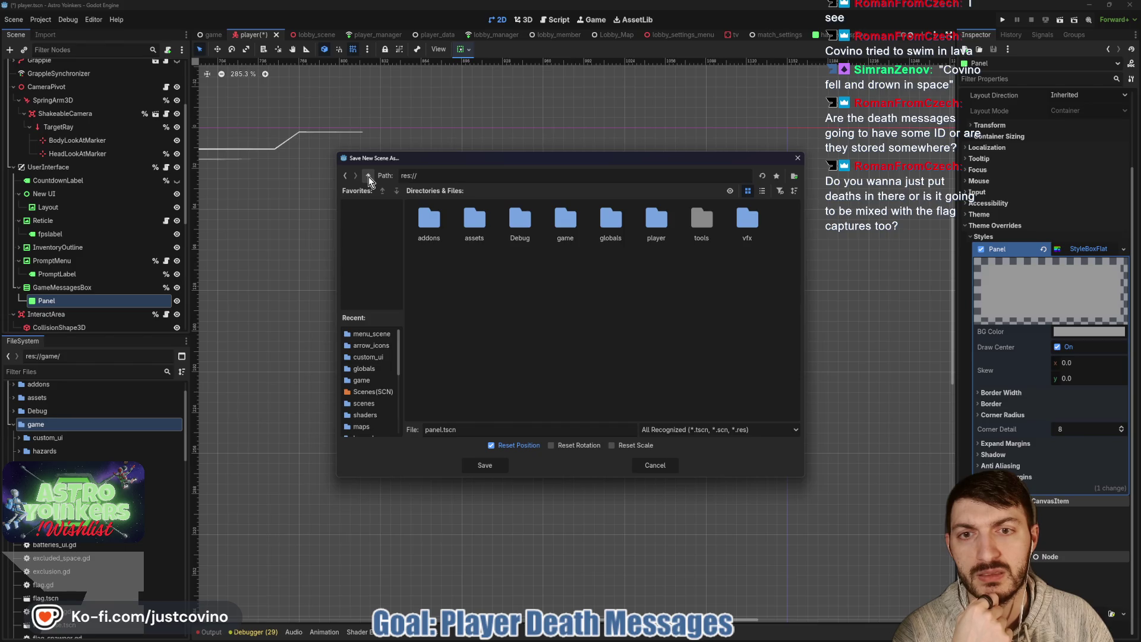
double_click(576, 223)
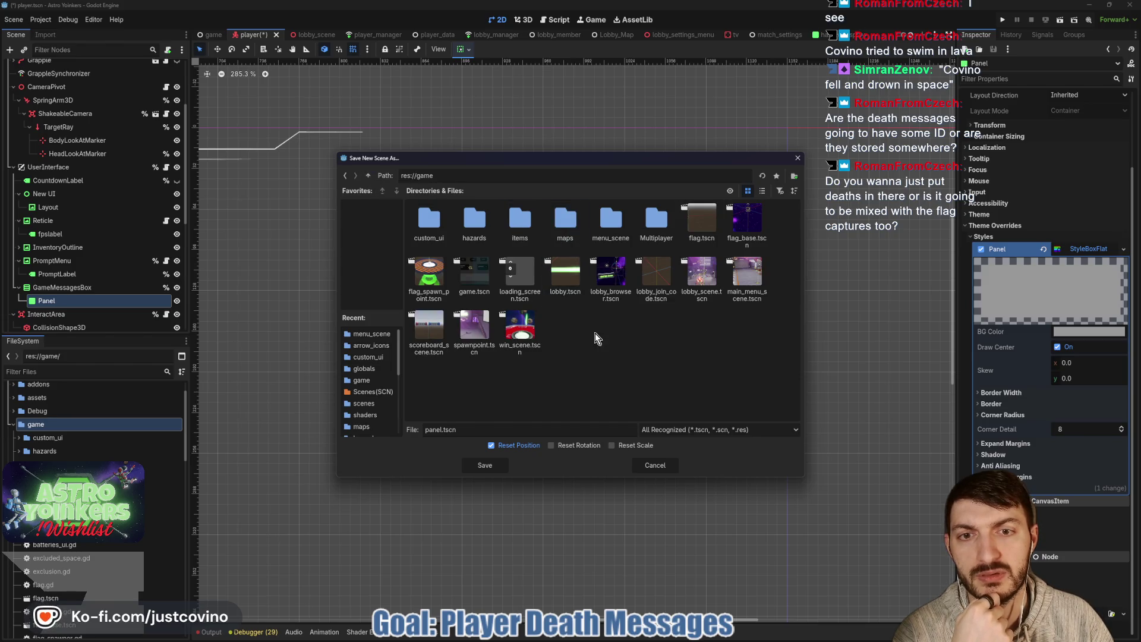
double_click(423, 227)
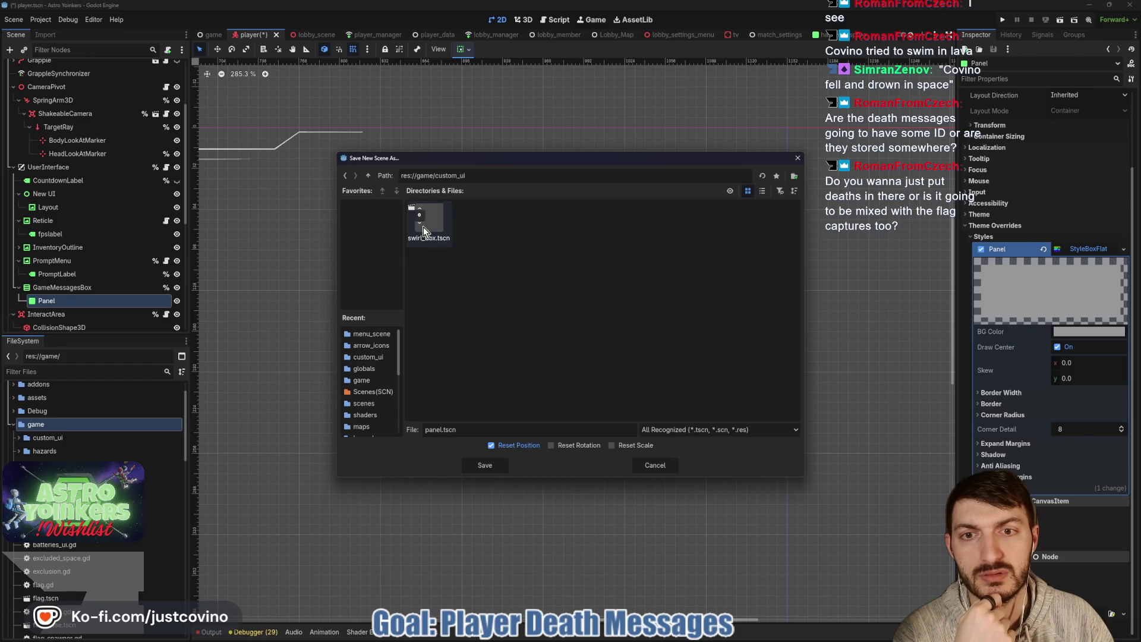
left_click(440, 429)
key("BackSpace")
key("BackSpace")
key("BackSpace")
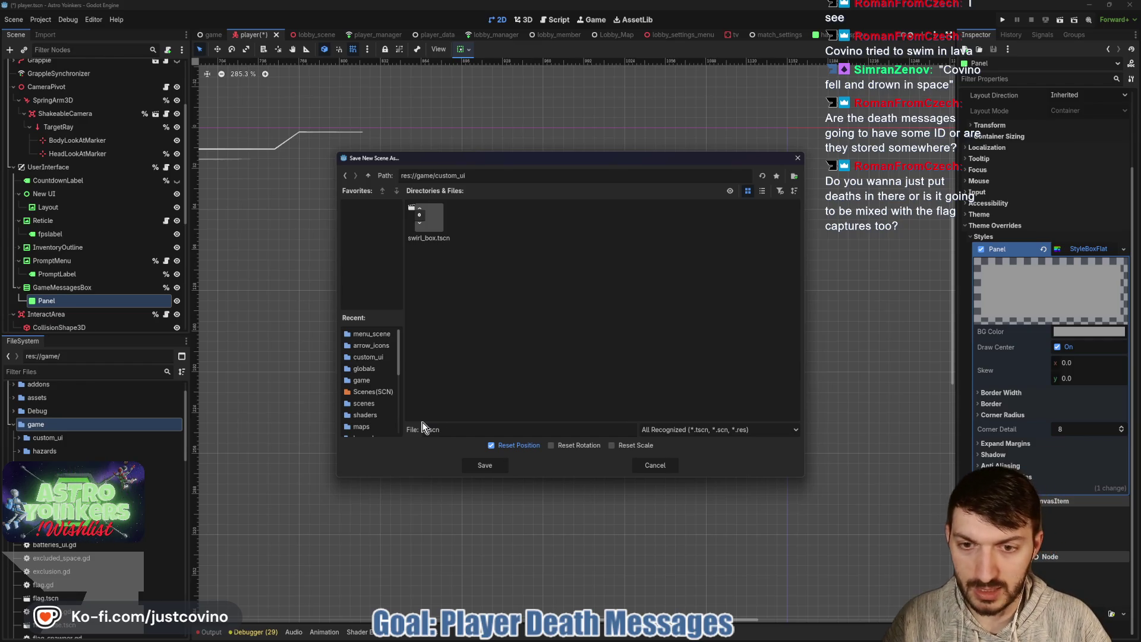
type("_message_")
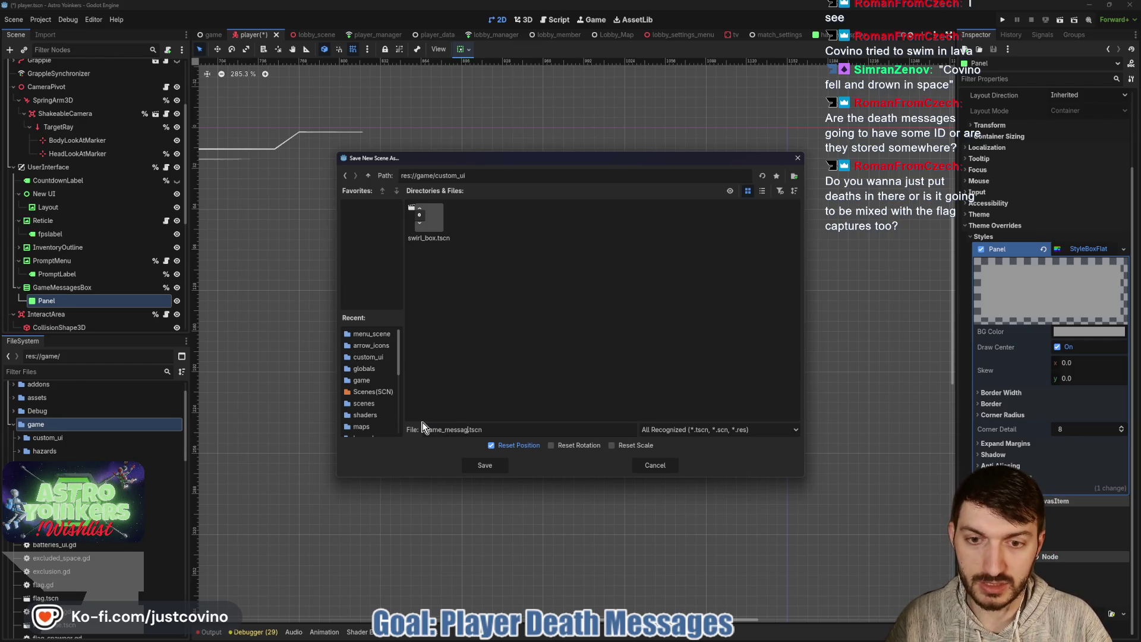
type("panel")
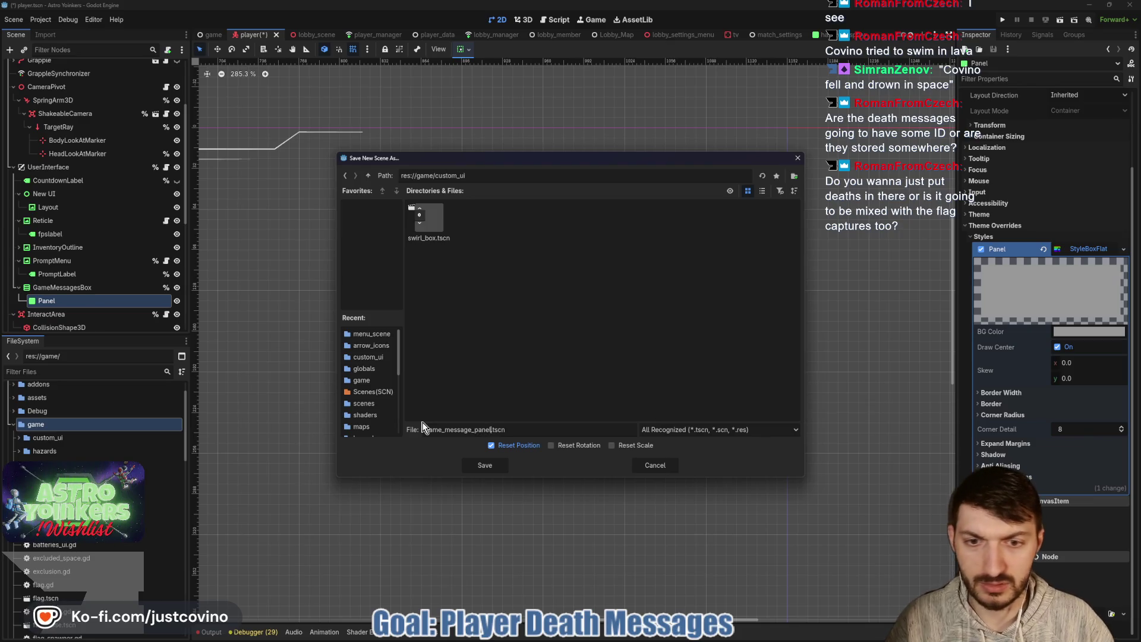
left_click(475, 464)
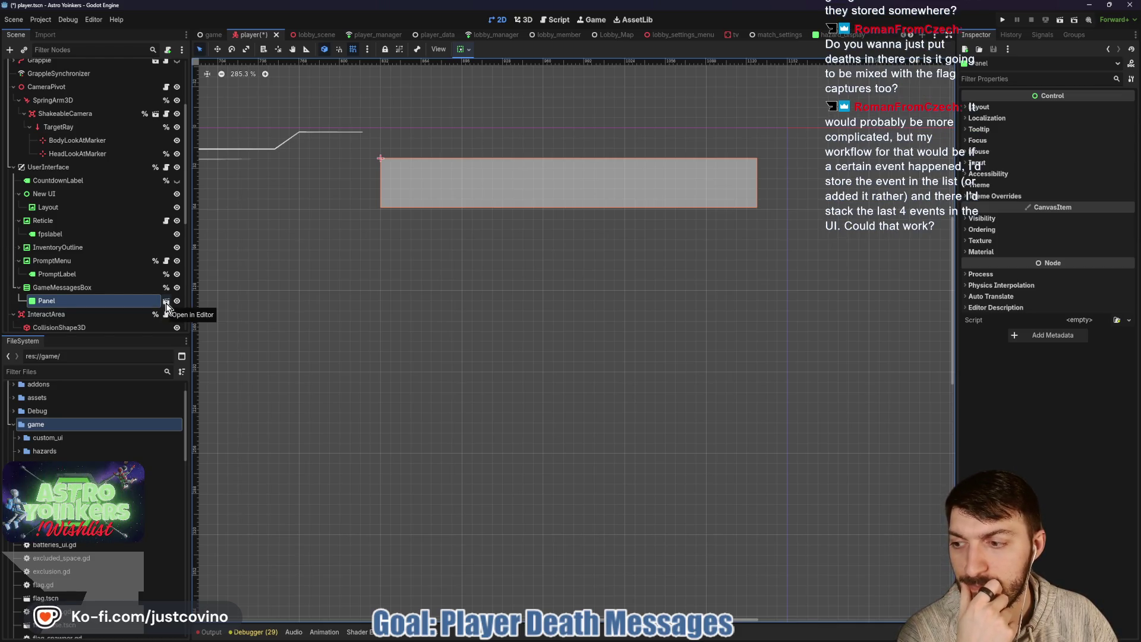
left_click(166, 302)
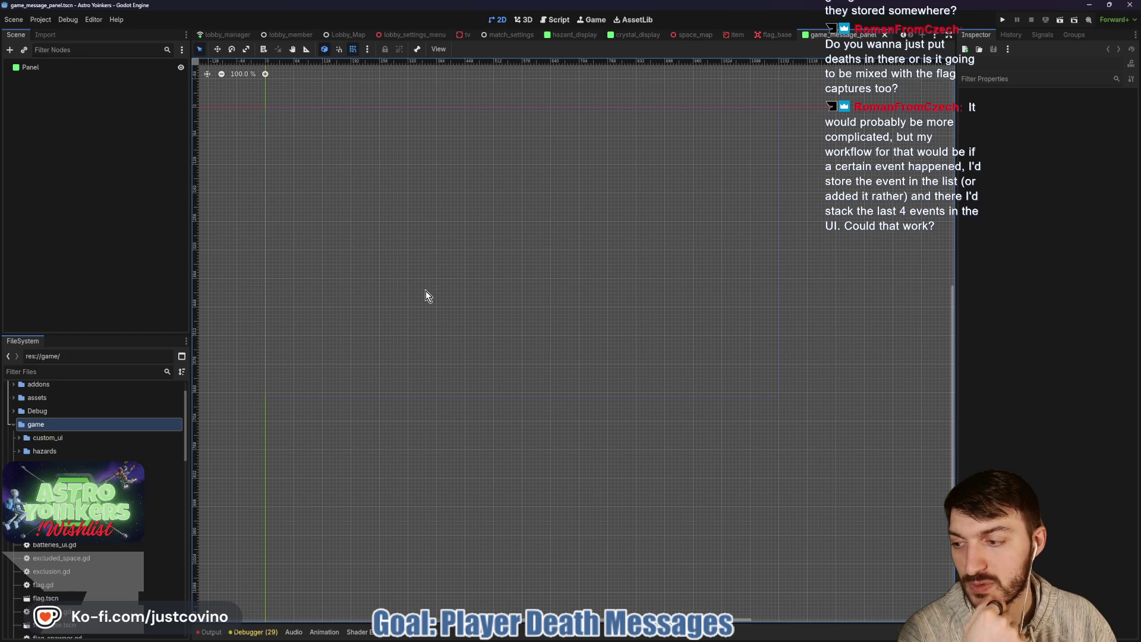
scroll(434, 275, "down", 4)
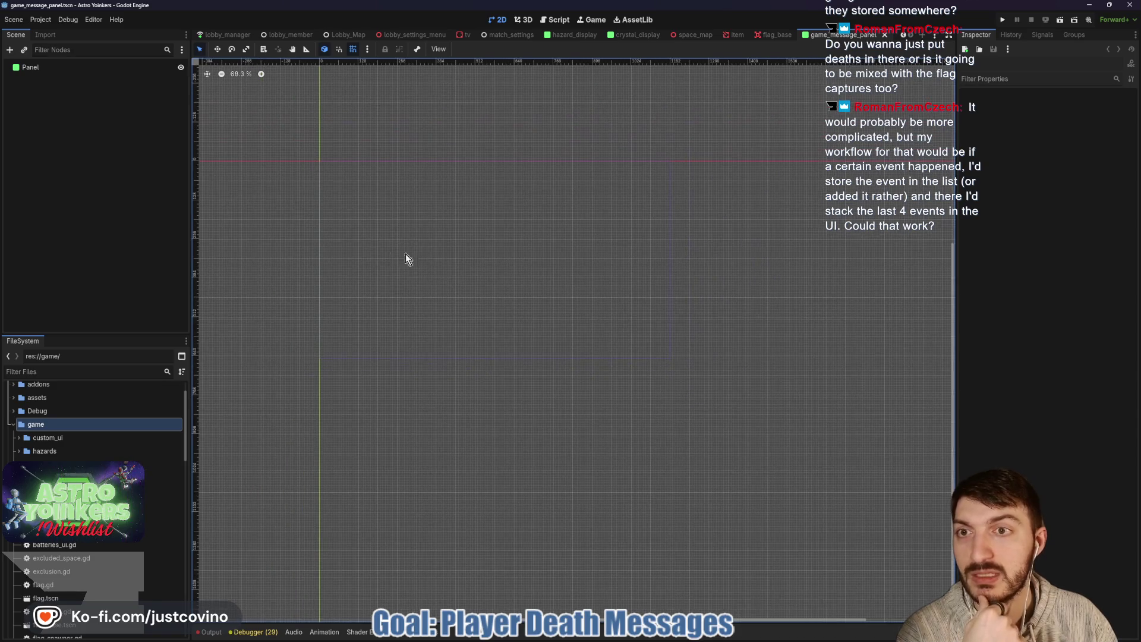
left_click(63, 68)
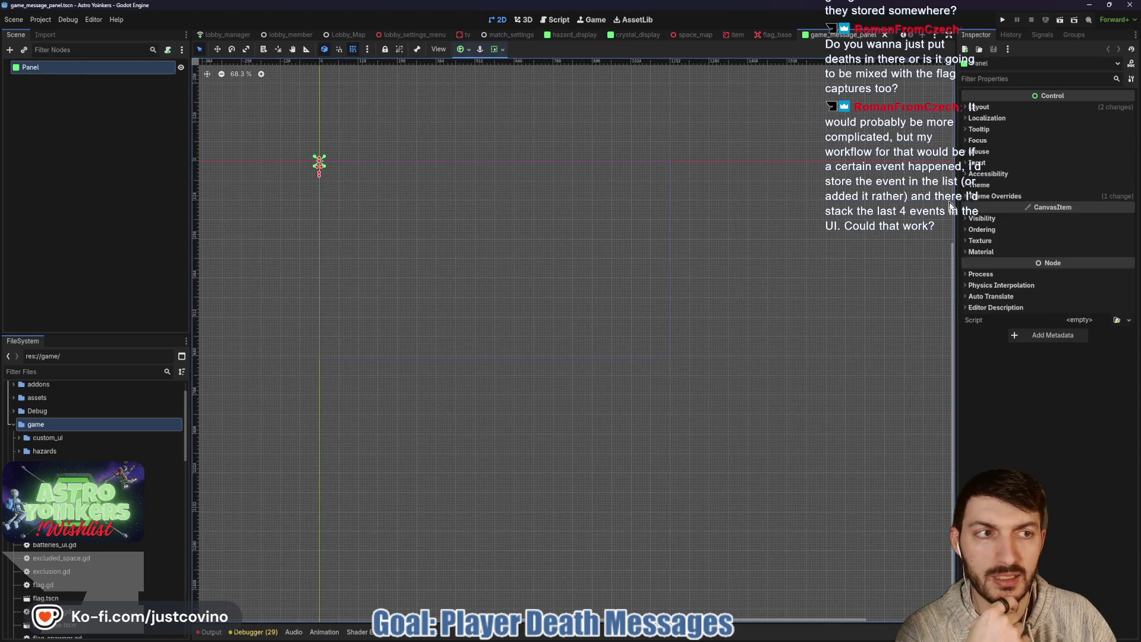
left_click(776, 35)
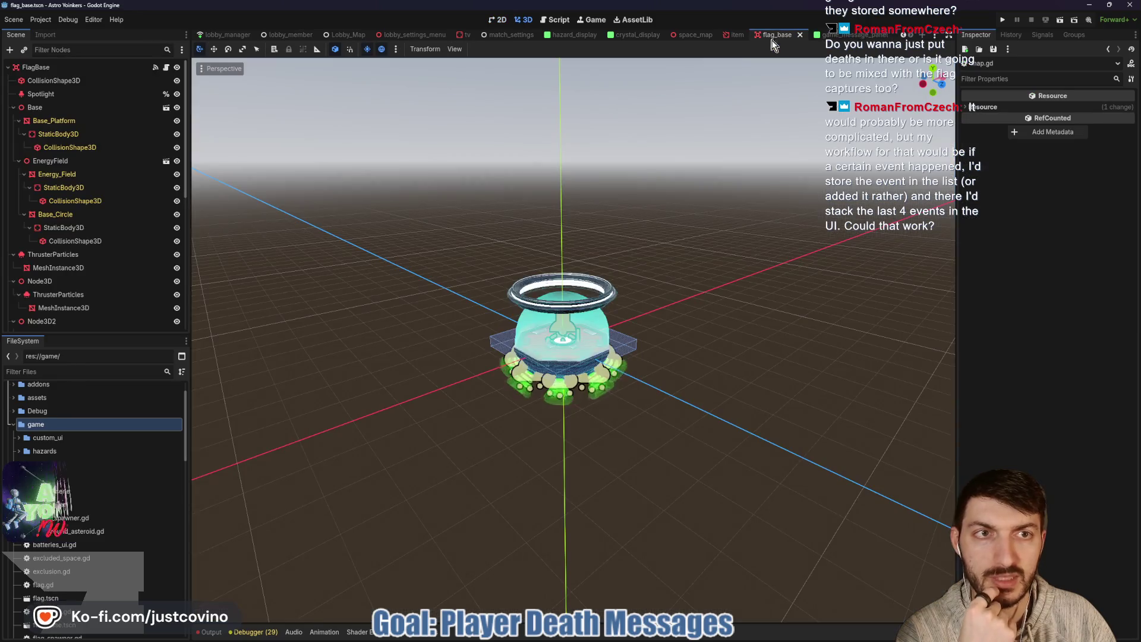
left_click(847, 35)
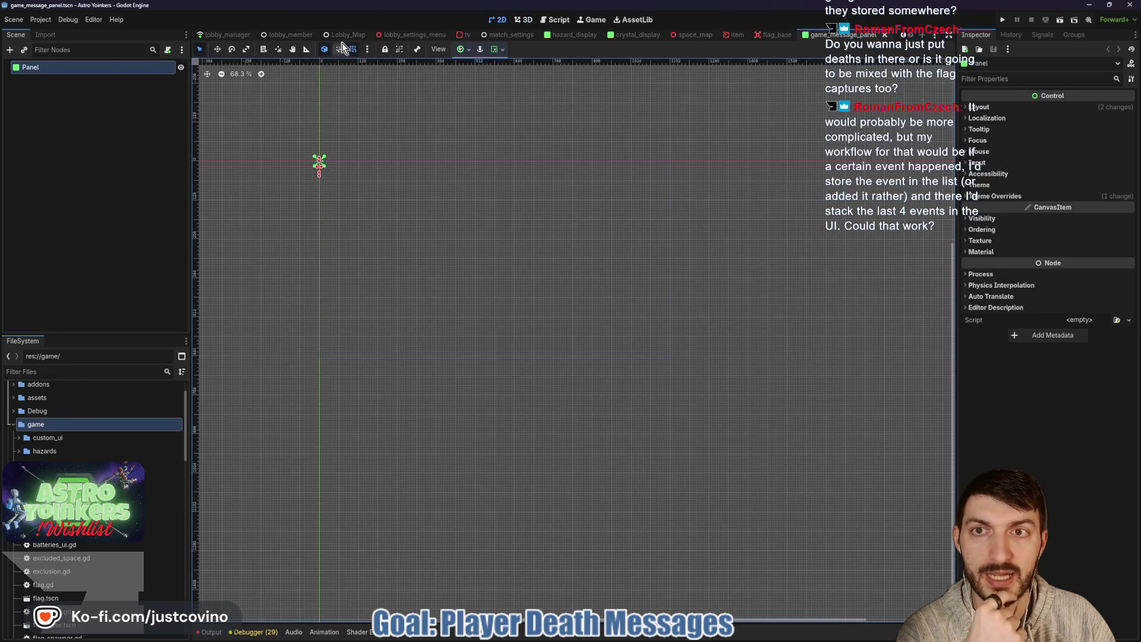
scroll(294, 36, "up", 1)
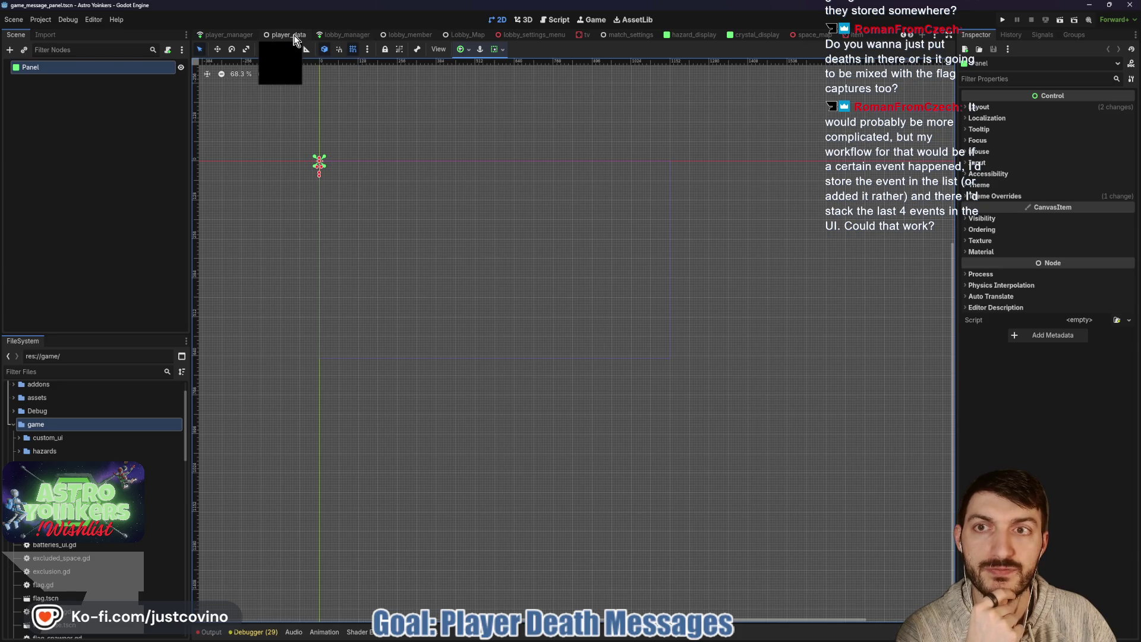
left_click(293, 36)
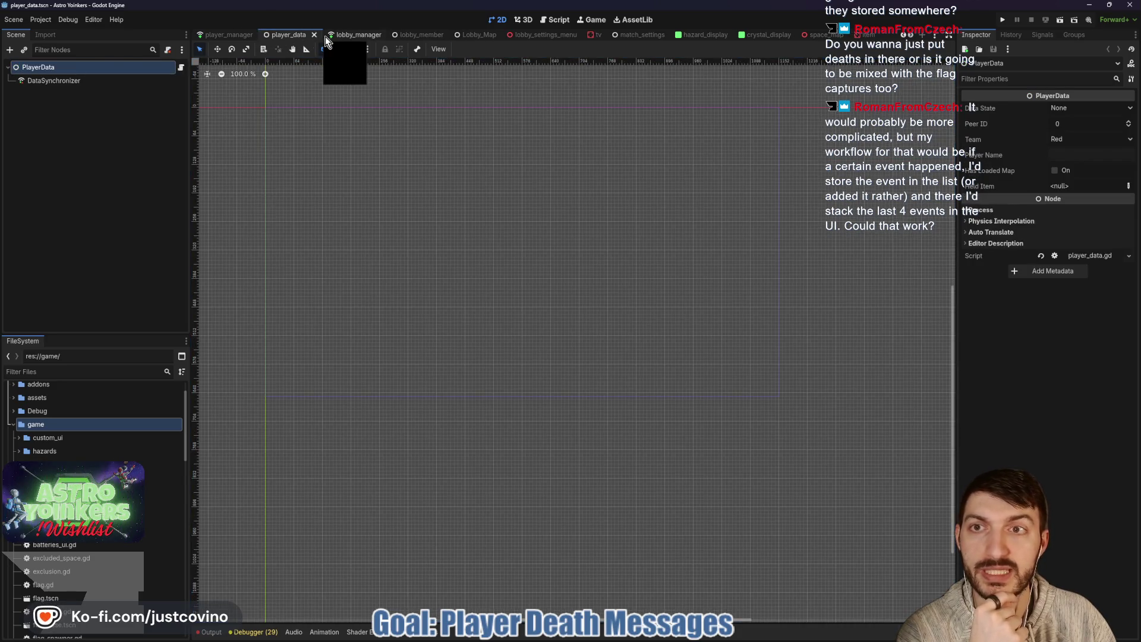
scroll(287, 37, "up", 3)
left_click(263, 34)
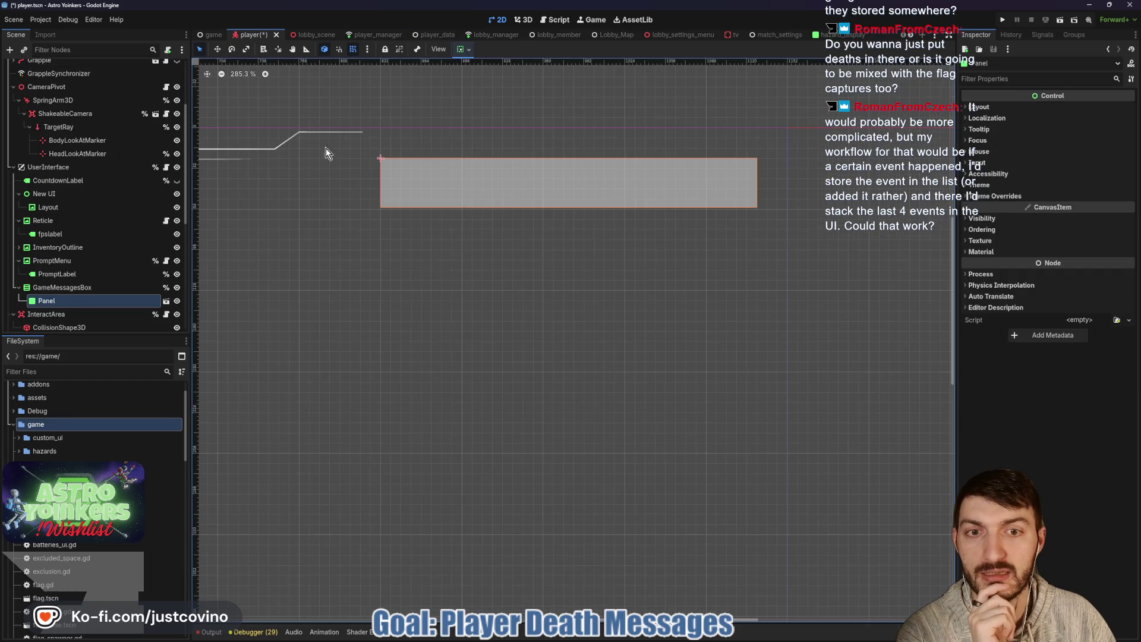
Set the Panel's Layout Custom Minimum Size y to 38, giving a 296 × 38 size
left_click(979, 107)
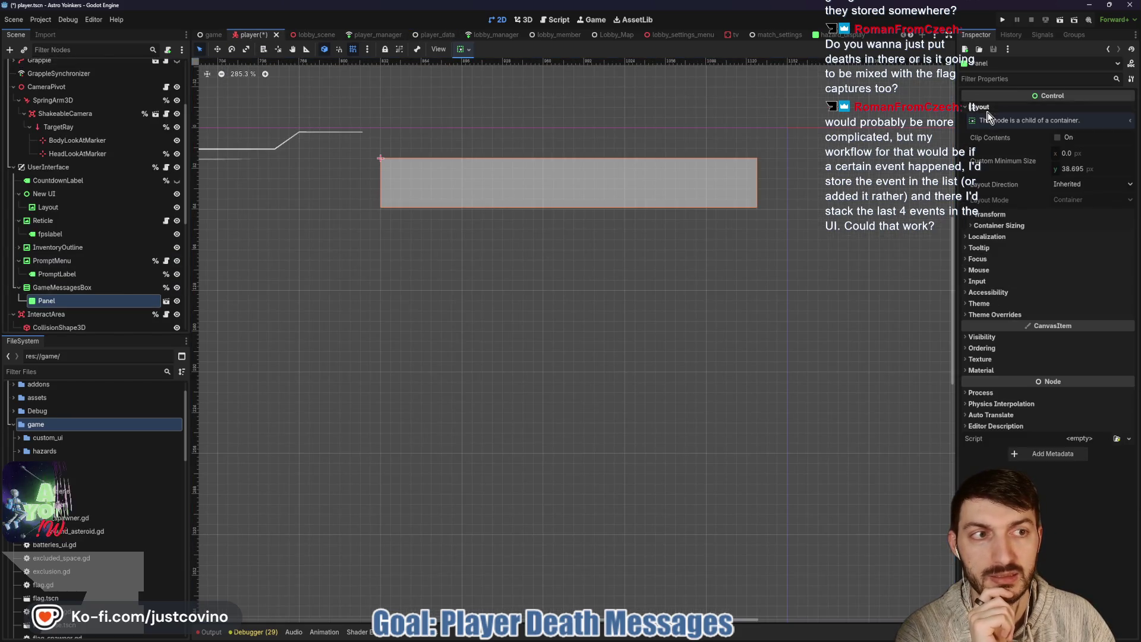
left_click(1083, 168)
type("38")
key("Return")
left_click(1031, 215)
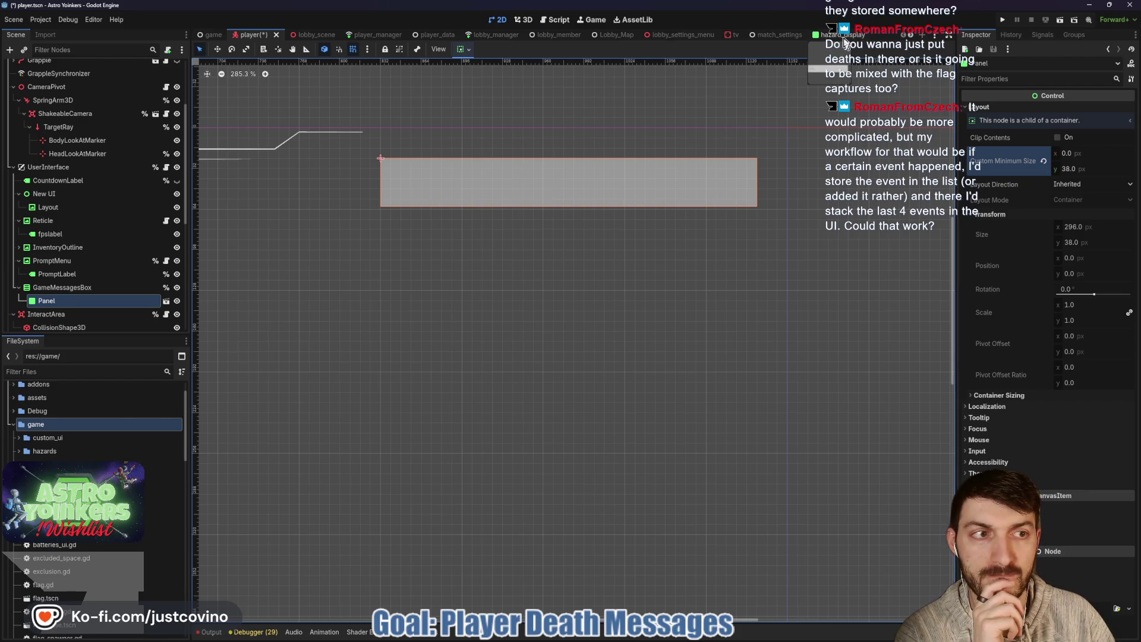
left_click(1099, 229)
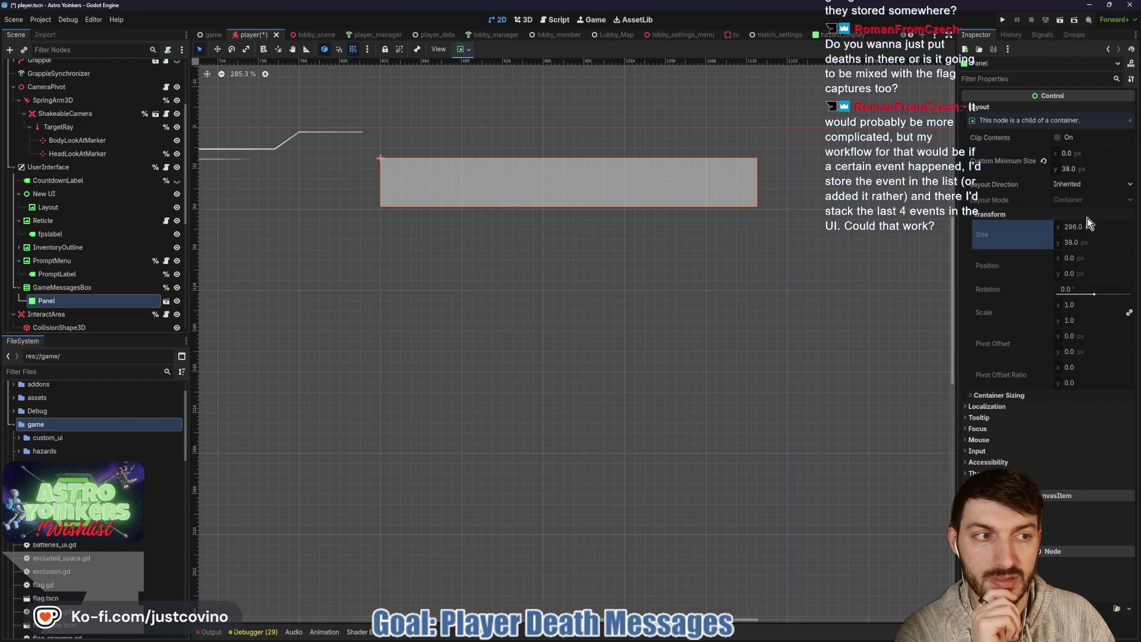